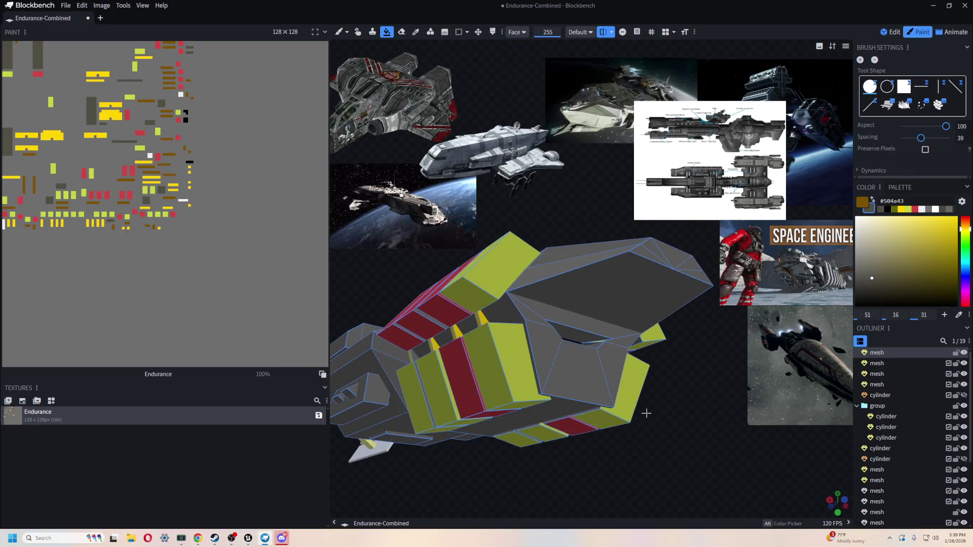
- Sample the grey hull colour from the model and orbit to a side-on view
scroll(591, 404, up, 5)
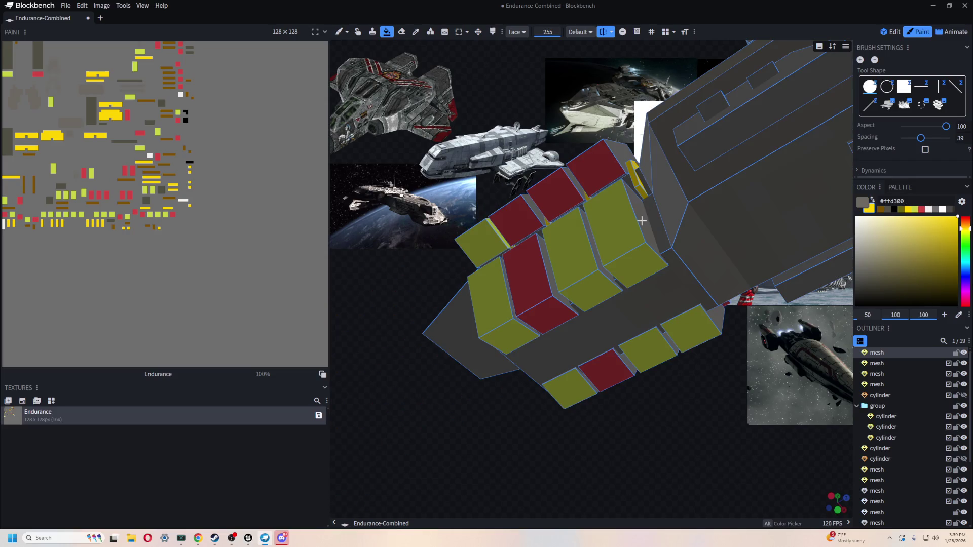
alt+click(660, 223)
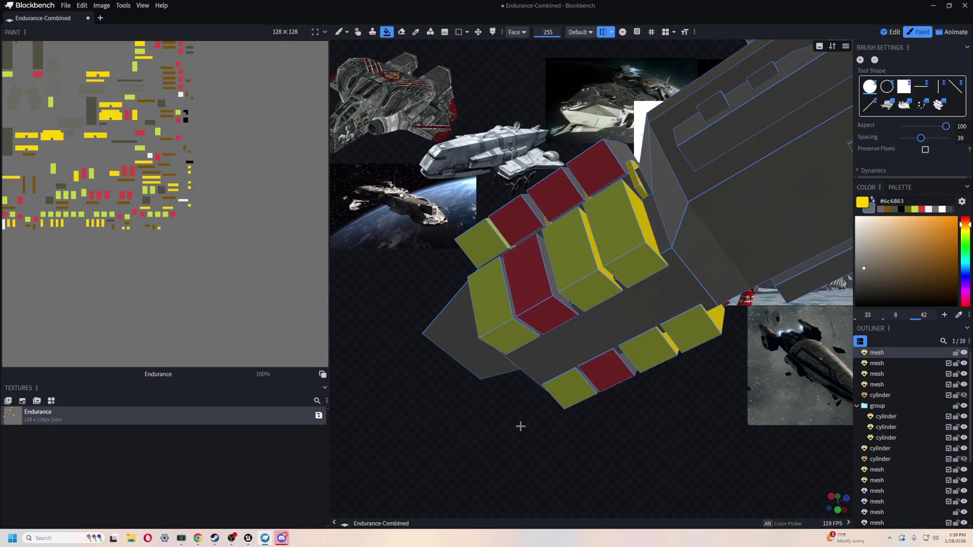
mouse_move(588, 283)
middle_down()
mouse_move(512, 424)
mouse_move(558, 449)
mouse_move(556, 412)
middle_up()
scroll(556, 413, up, 2)
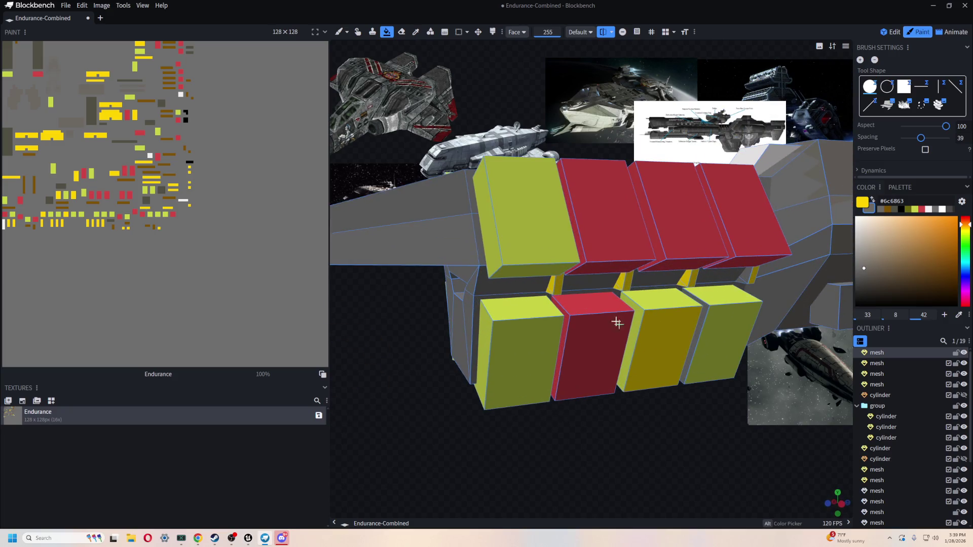
scroll(566, 246, down, 3)
scroll(567, 246, up, 4)
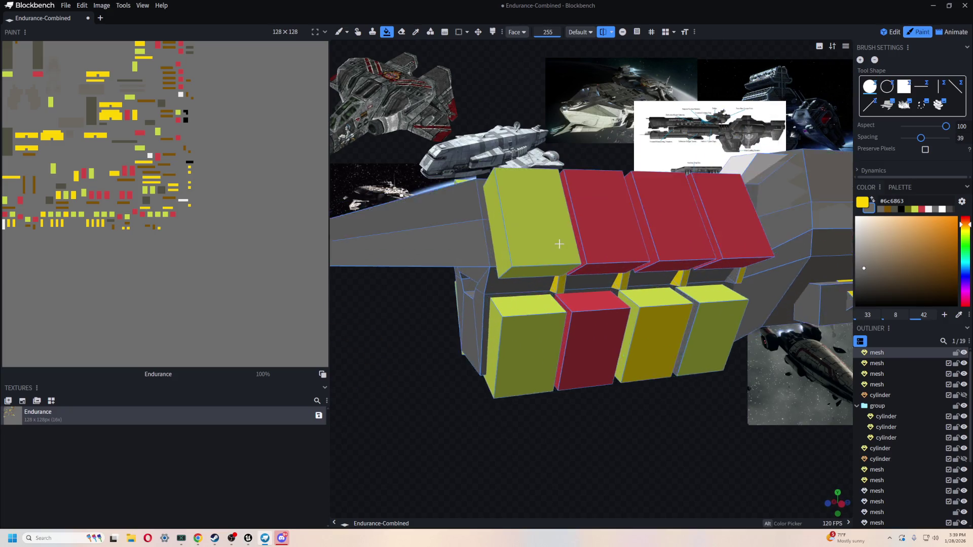
- Try the colour picker and Paint Bucket, orbit round the side panels, and choose the Paint Brush
click(415, 33)
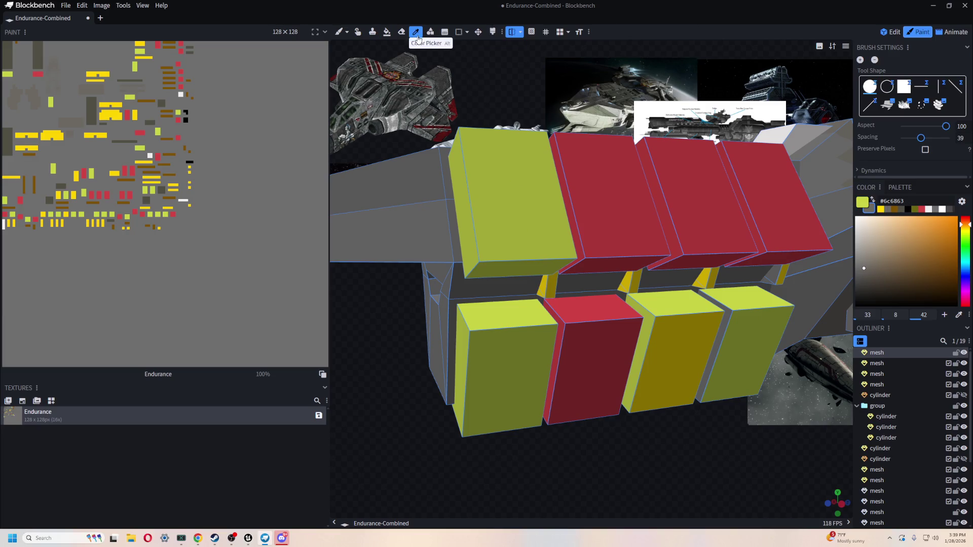
click(387, 32)
drag(710, 501, 568, 338)
mouse_move(615, 230)
mouse_down()
mouse_move(532, 404)
mouse_move(666, 441)
mouse_move(599, 450)
mouse_move(729, 412)
mouse_move(647, 446)
mouse_move(645, 386)
mouse_move(561, 296)
mouse_move(545, 306)
mouse_move(364, 63)
mouse_up()
click(342, 34)
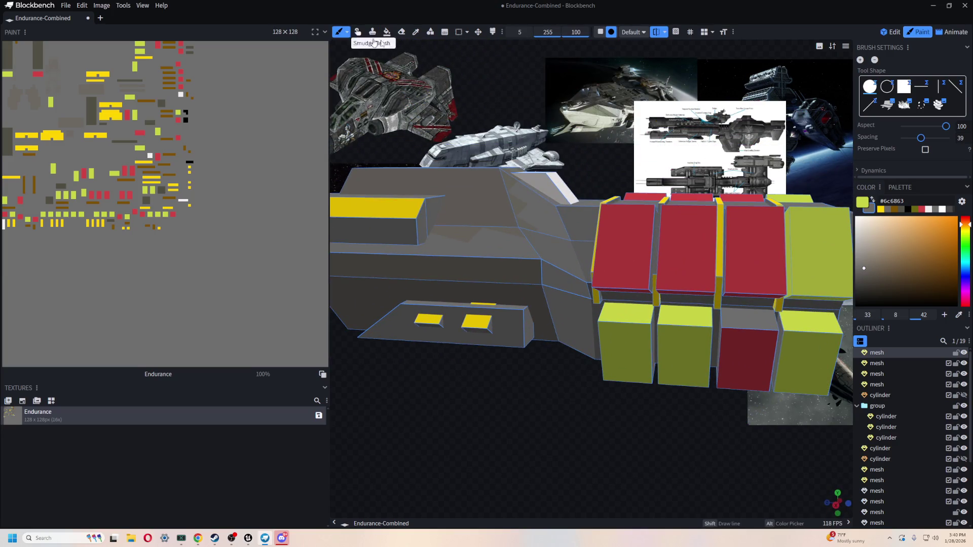
- Sample the yellow-green panel colour and orbit to inspect the underside and engines
right_drag(554, 435, 562, 359)
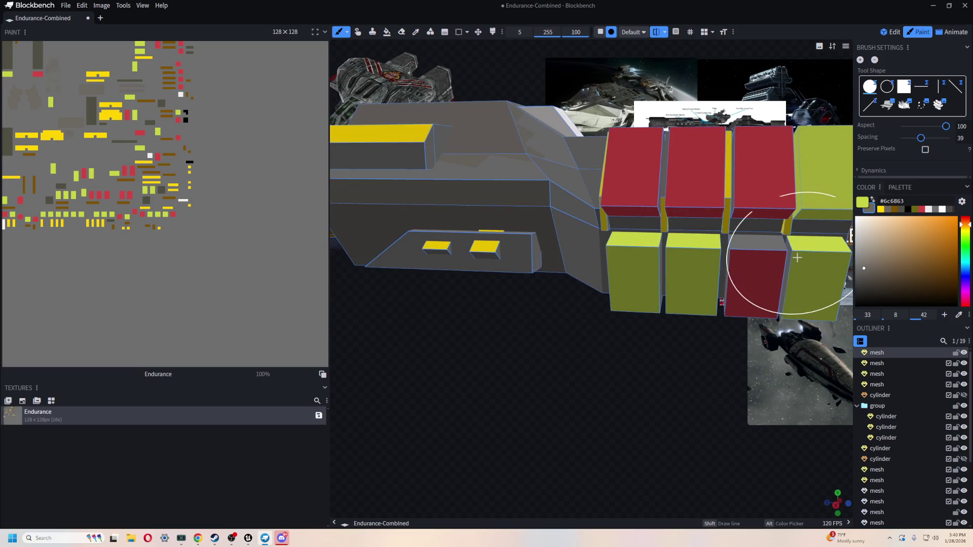
alt+click(815, 253)
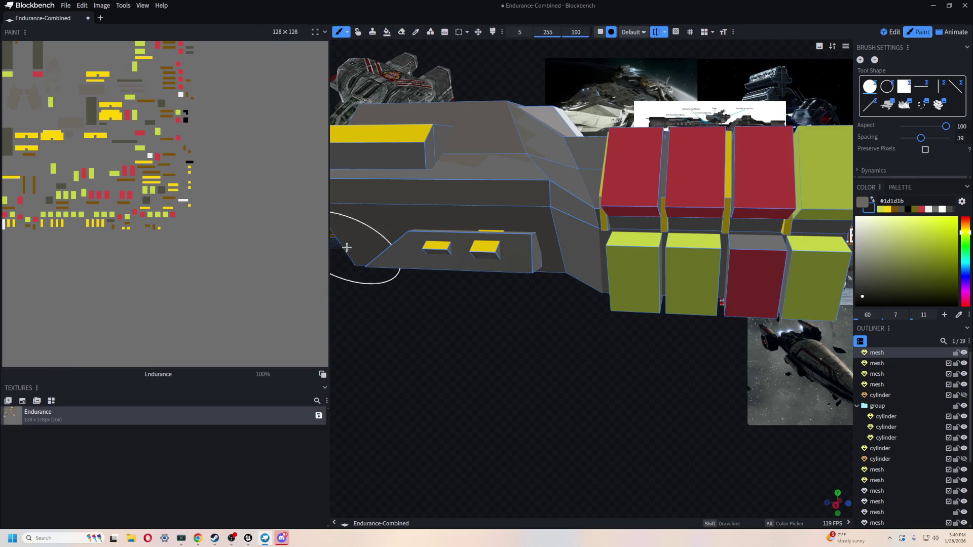
mouse_move(395, 304)
mouse_down()
mouse_move(436, 393)
mouse_move(532, 393)
mouse_move(646, 330)
mouse_move(578, 306)
mouse_up()
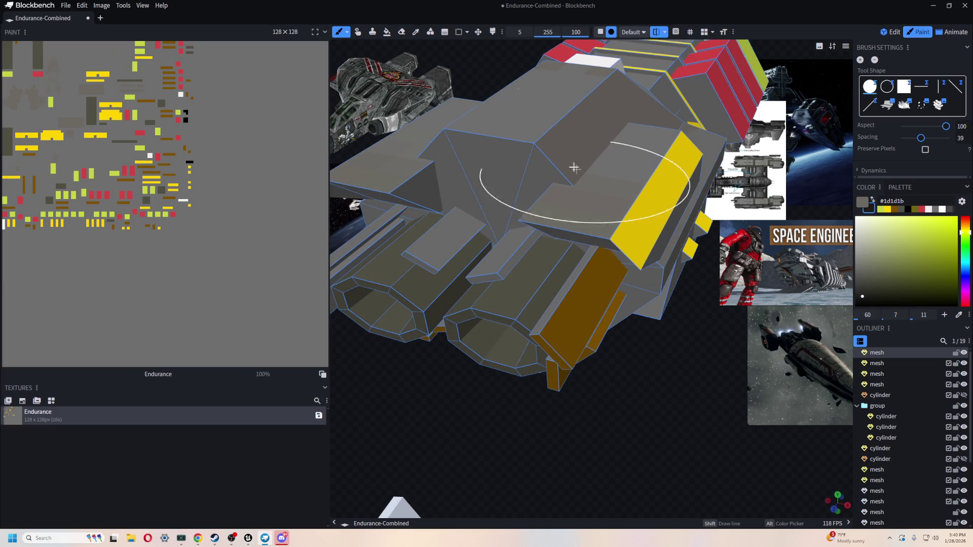
mouse_move(414, 151)
mouse_down()
mouse_move(475, 263)
mouse_move(575, 230)
mouse_move(537, 304)
mouse_move(610, 348)
mouse_move(516, 370)
mouse_move(582, 341)
mouse_move(556, 339)
mouse_move(476, 196)
mouse_up()
scroll(569, 215, up, 2)
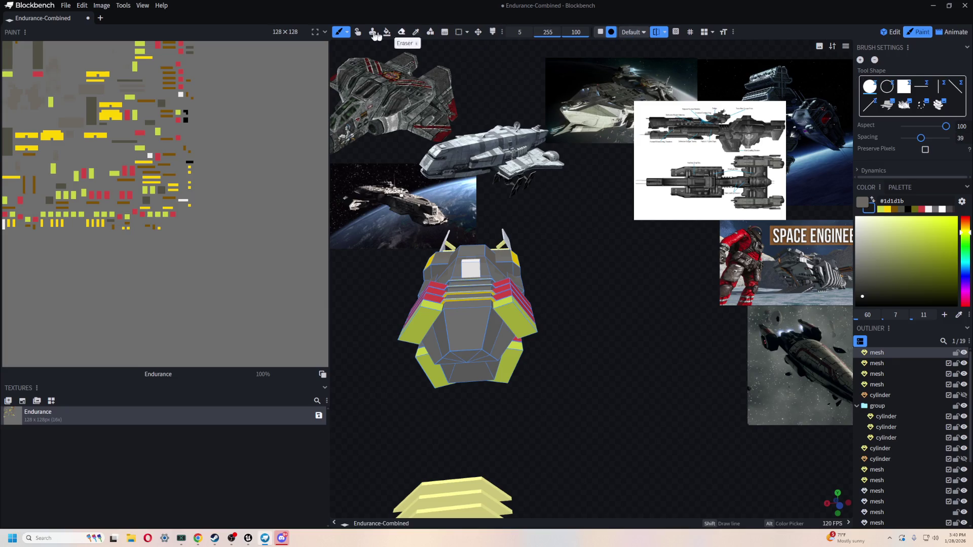
- Return to Edit mode and turn the ship toward the camera with its transform values visible
click(894, 34)
mouse_move(466, 326)
mouse_down()
mouse_move(423, 339)
mouse_move(468, 341)
mouse_move(445, 355)
mouse_move(398, 362)
mouse_move(435, 365)
mouse_up()
mouse_move(460, 396)
mouse_down()
mouse_move(333, 387)
mouse_move(378, 366)
mouse_up()
mouse_move(406, 271)
mouse_down()
mouse_move(334, 335)
mouse_move(315, 306)
mouse_move(345, 325)
mouse_move(380, 279)
mouse_up()
scroll(380, 279, up, 3)
- Resize the hull to width 11.4681 and height 10.5707
drag(414, 248, 416, 227)
scroll(406, 304, down, 2)
mouse_move(406, 304)
mouse_down()
mouse_move(446, 309)
mouse_move(366, 313)
mouse_up()
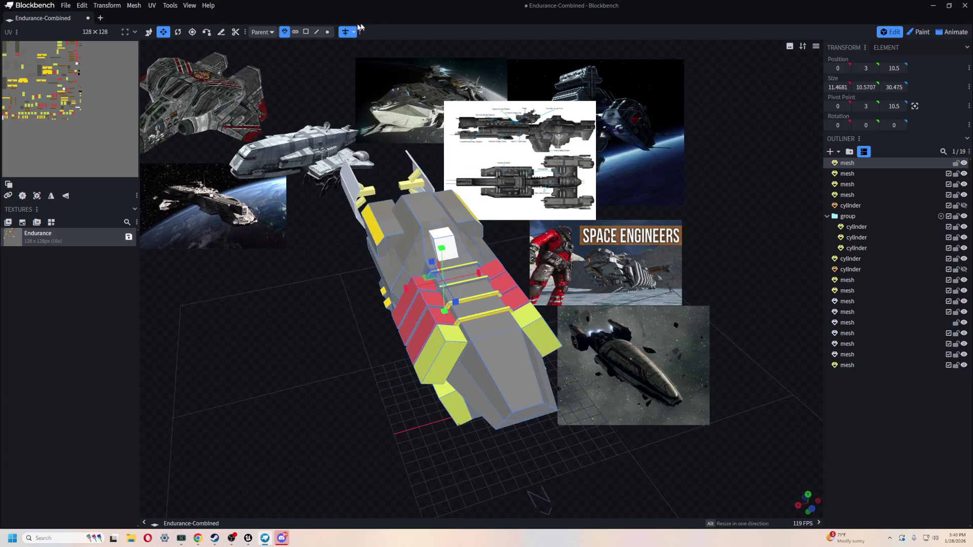
- In face selection mode, select a face on the ship's top and inspect it from low side angles
click(305, 32)
click(455, 255)
mouse_move(341, 324)
mouse_down()
mouse_move(372, 336)
mouse_move(467, 221)
mouse_up()
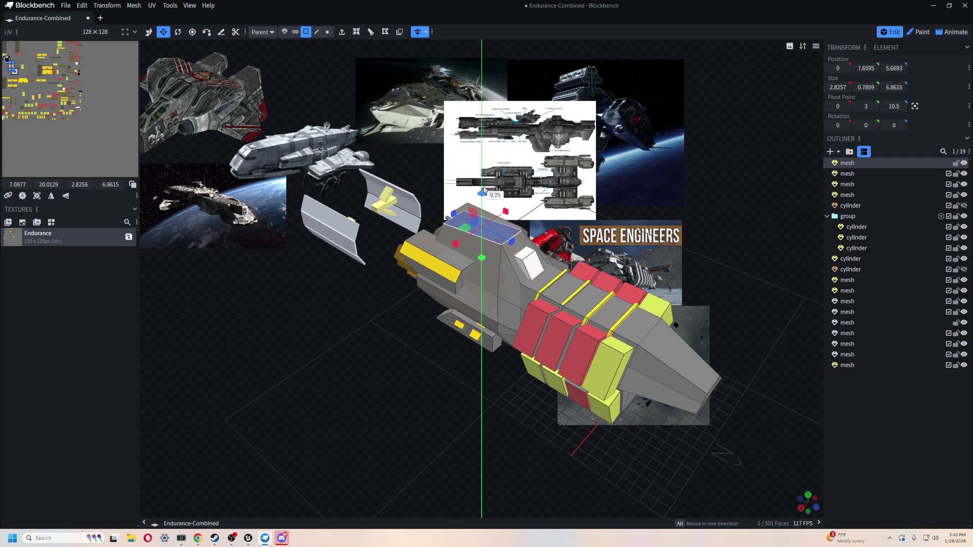
mouse_move(416, 345)
mouse_down()
mouse_move(388, 314)
mouse_move(421, 311)
mouse_move(478, 272)
mouse_up()
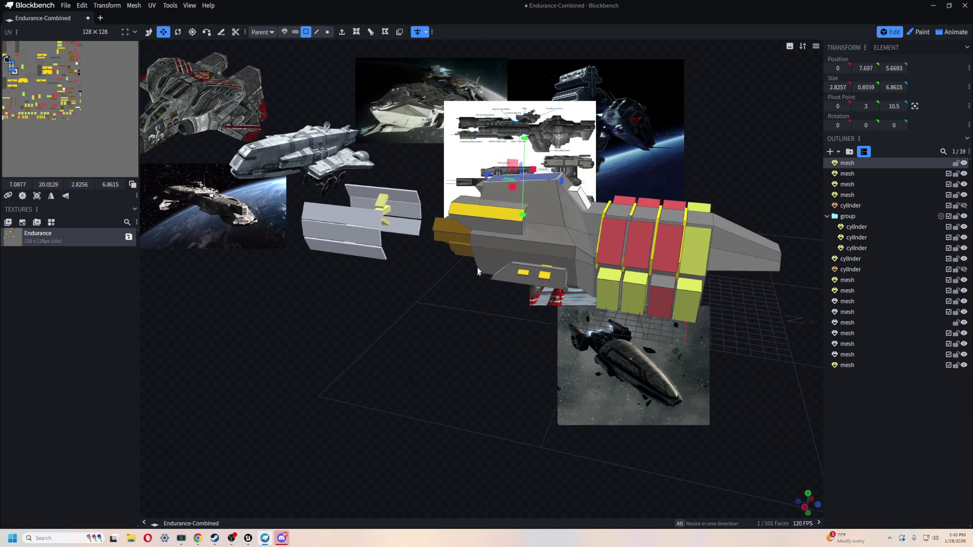
mouse_move(433, 345)
mouse_down()
mouse_move(402, 332)
mouse_move(377, 337)
mouse_move(406, 339)
mouse_move(406, 376)
mouse_move(423, 360)
mouse_move(341, 373)
mouse_move(334, 336)
mouse_move(409, 394)
mouse_move(472, 345)
mouse_move(447, 356)
mouse_up()
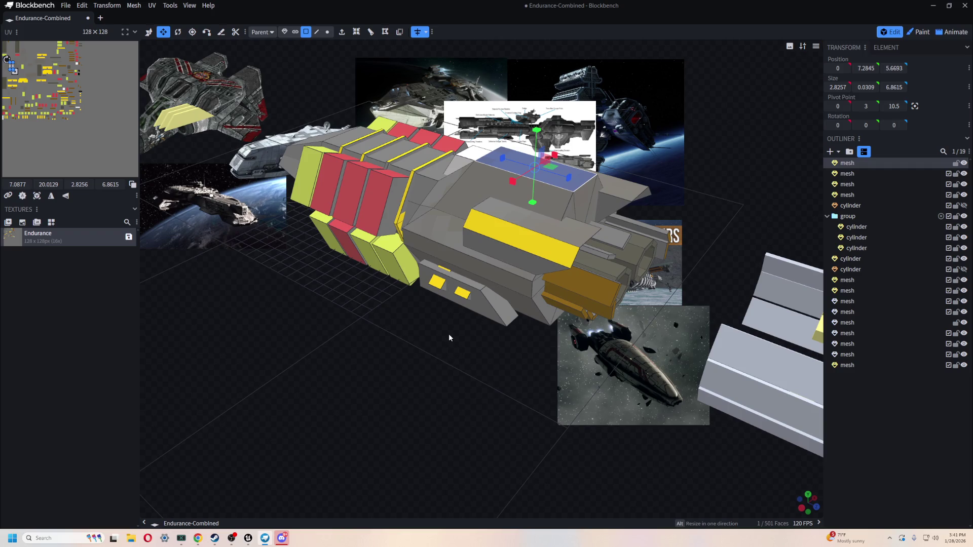
mouse_move(439, 328)
mouse_down()
mouse_move(410, 329)
mouse_move(356, 358)
mouse_move(421, 300)
mouse_move(495, 304)
mouse_move(619, 340)
mouse_move(658, 391)
mouse_move(739, 408)
mouse_move(525, 381)
mouse_move(503, 356)
mouse_up()
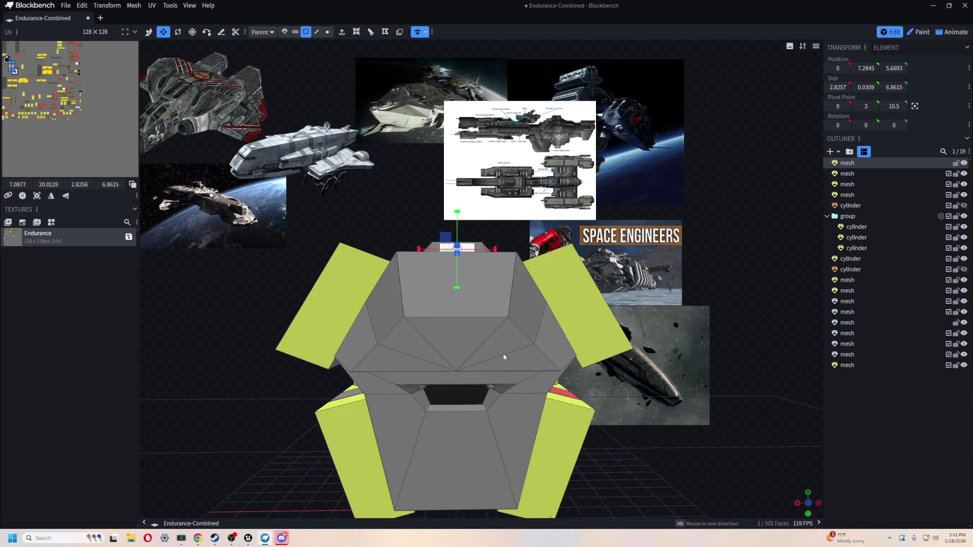
- Select the nose face and push it 1.65 units further forward along Z
click(467, 302)
mouse_move(467, 303)
mouse_down()
mouse_move(387, 330)
mouse_move(464, 358)
mouse_move(481, 378)
mouse_move(473, 307)
mouse_move(476, 356)
mouse_move(440, 365)
mouse_move(464, 386)
mouse_move(499, 325)
mouse_up()
scroll(481, 378, up, 3)
click(473, 307)
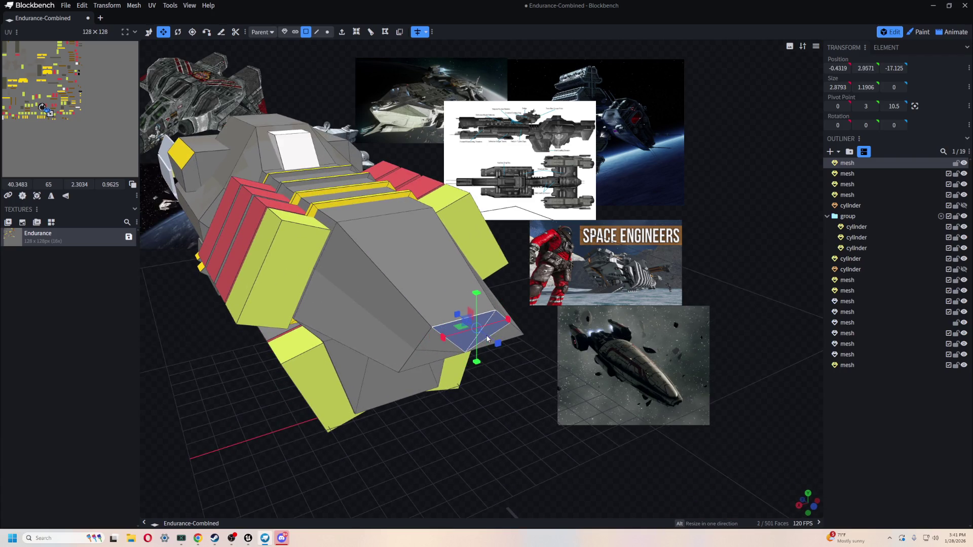
drag(437, 340, 472, 390)
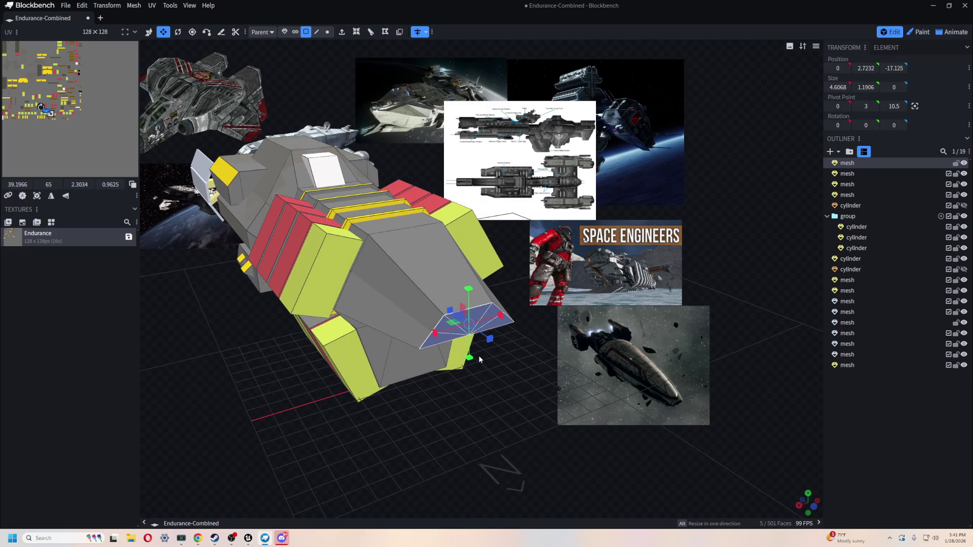
mouse_move(449, 315)
mouse_down()
mouse_move(654, 477)
mouse_move(470, 415)
mouse_move(494, 356)
mouse_move(527, 419)
mouse_move(549, 376)
mouse_move(539, 322)
mouse_move(527, 316)
mouse_move(463, 340)
mouse_move(440, 380)
mouse_move(439, 358)
mouse_up()
- Select the plank piece and a body face, then orbit to a higher angle showing the grid
click(401, 365)
click(441, 243)
mouse_move(390, 304)
mouse_down()
mouse_move(390, 322)
mouse_move(349, 347)
mouse_move(418, 384)
mouse_move(532, 385)
mouse_move(484, 378)
mouse_move(484, 368)
mouse_up()
scroll(437, 347, up, 5)
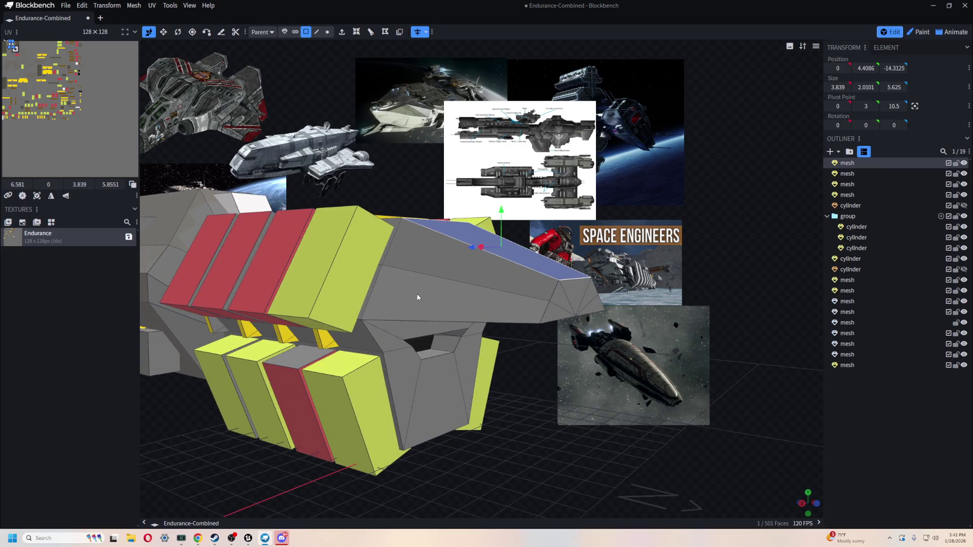
scroll(418, 297, down, 8)
mouse_move(445, 390)
mouse_down()
mouse_move(481, 410)
mouse_move(475, 399)
mouse_up()
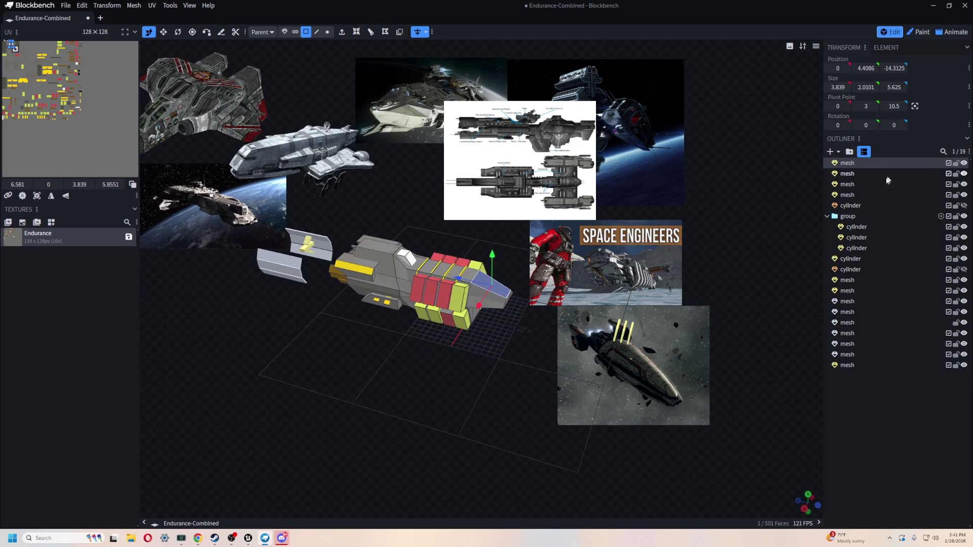
- Lengthen the ship element to size 40.95 with the move gizmo
mouse_move(477, 345)
mouse_down()
mouse_move(431, 380)
mouse_move(467, 403)
mouse_up()
key(v)
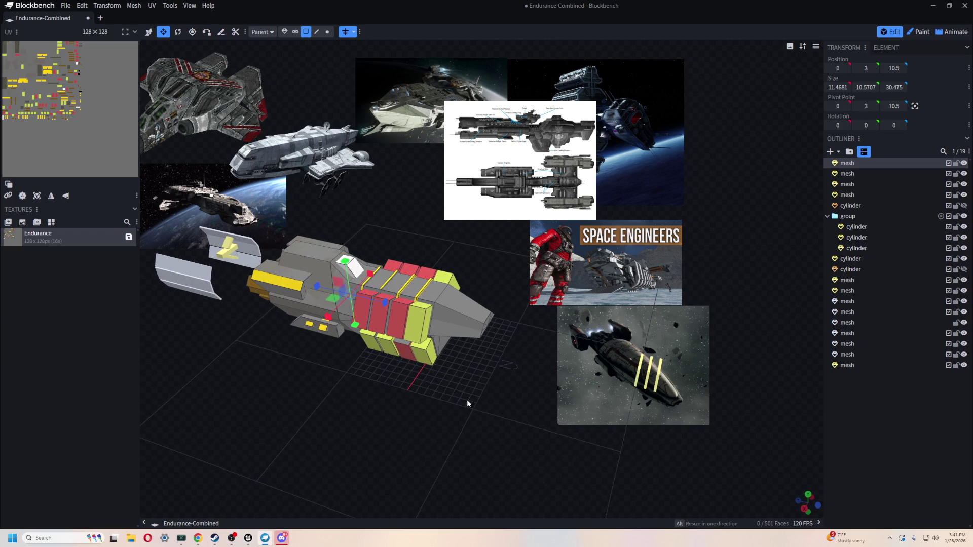
mouse_move(385, 306)
mouse_down()
mouse_move(458, 397)
mouse_move(498, 380)
mouse_move(250, 393)
mouse_move(319, 378)
mouse_move(330, 365)
mouse_move(426, 354)
mouse_up()
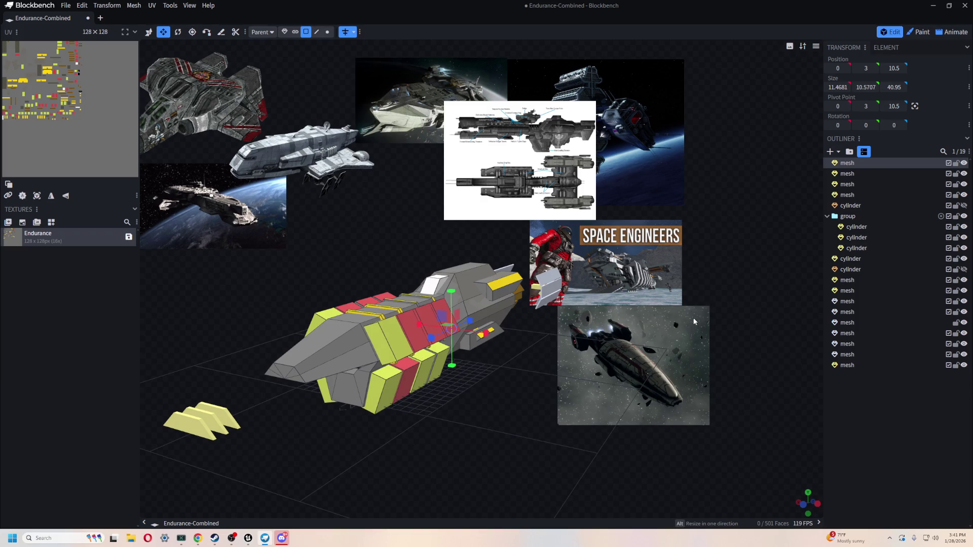
- Enter reference image editing and delete the bottom-right reference image
right_click(694, 321)
click(719, 353)
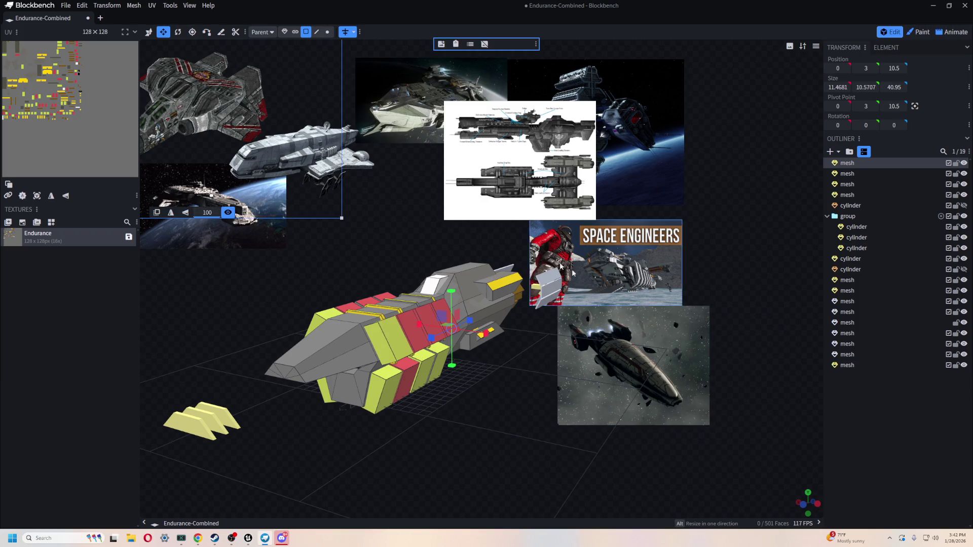
drag(230, 100, 236, 117)
click(634, 316)
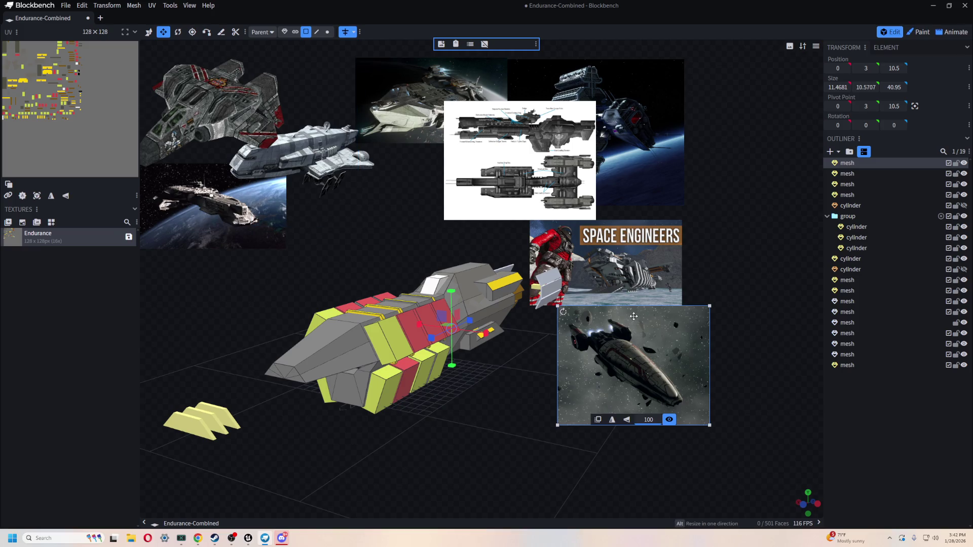
key(Delete)
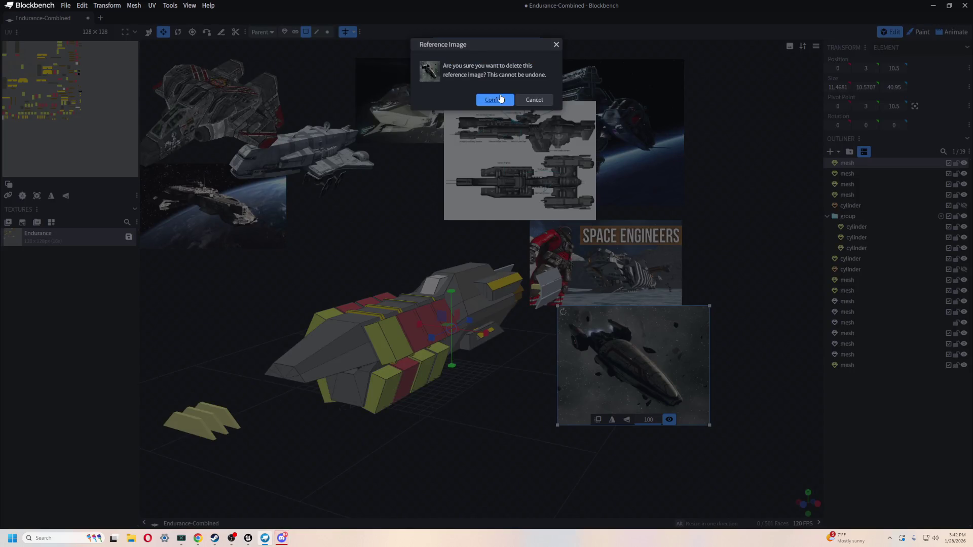
click(500, 99)
- Delete the Space Engineers reference image
click(563, 239)
key(Delete)
key(Escape)
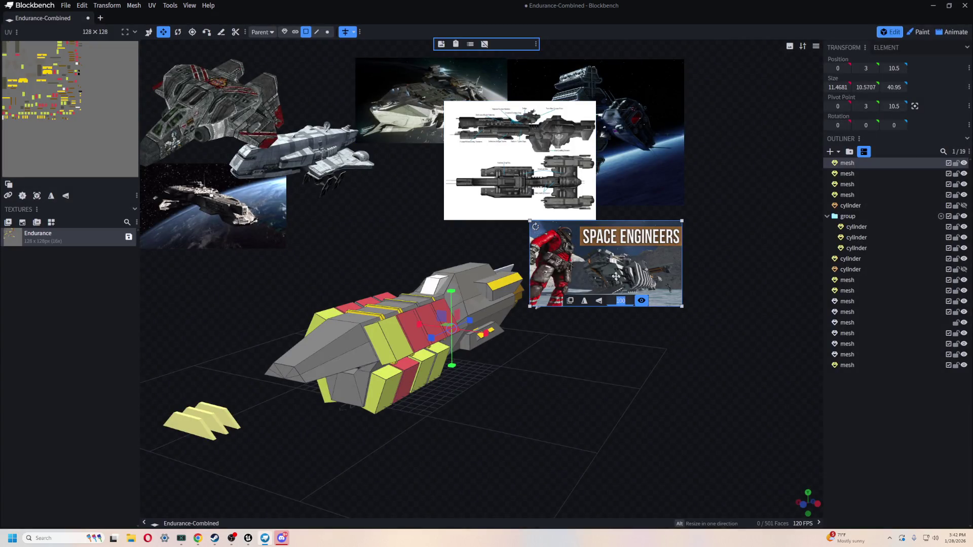
key(Delete)
click(487, 100)
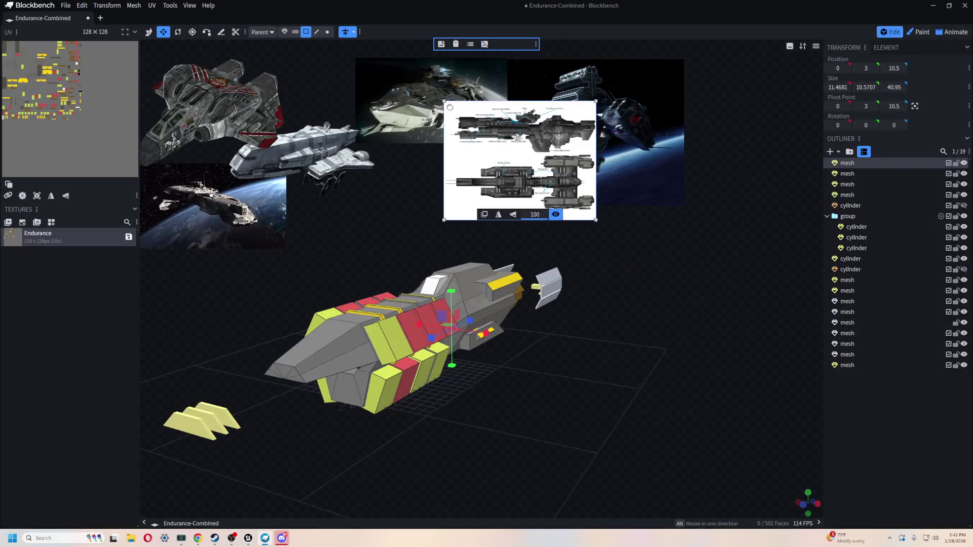
- Hide the blueprint, space-station, top and left ship reference images, moving one ship reference upper-right
click(562, 217)
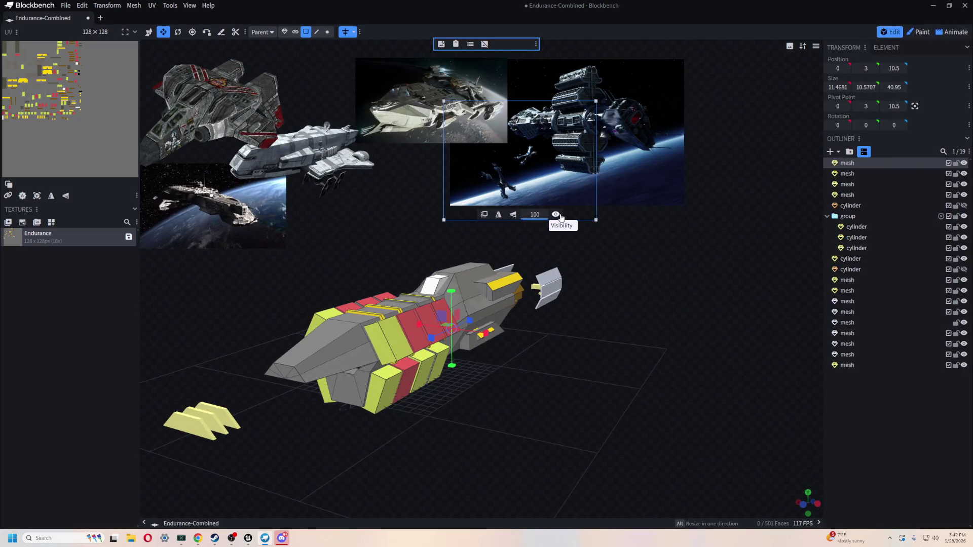
click(615, 198)
click(415, 104)
click(468, 140)
click(322, 148)
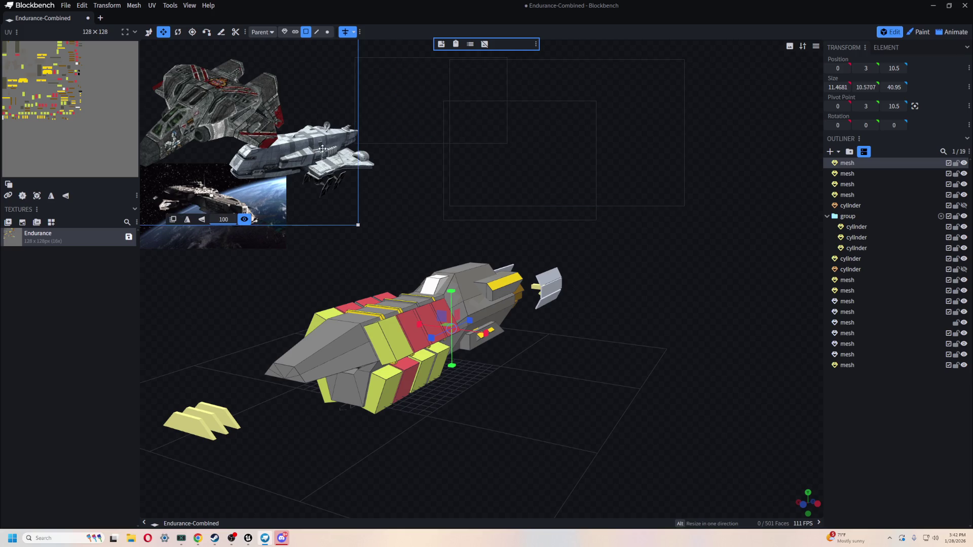
mouse_move(300, 162)
mouse_down()
mouse_move(674, 304)
mouse_move(744, 100)
mouse_move(815, 157)
mouse_move(752, 97)
mouse_up()
click(290, 164)
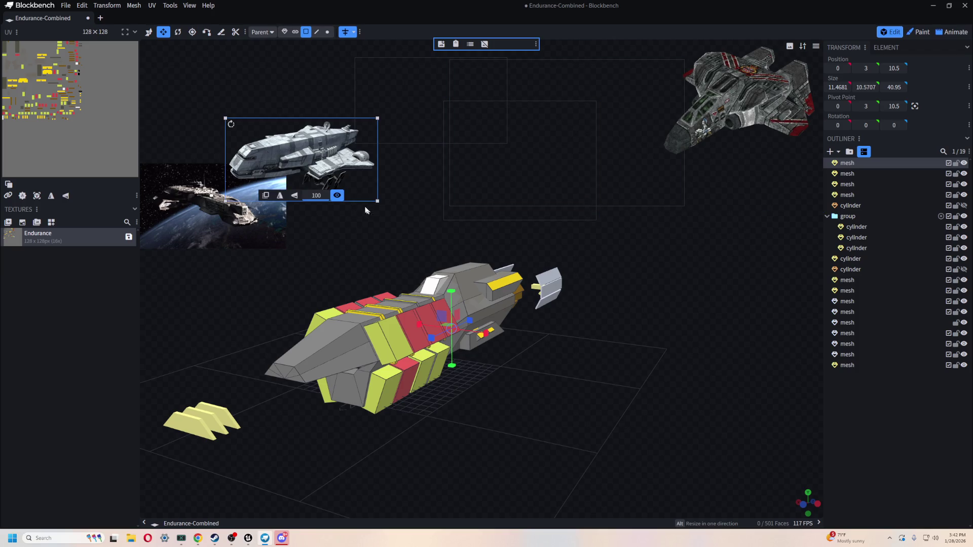
click(340, 195)
- Hide the Earth reference image and the reference outlines, then orbit closer to the ship
click(165, 203)
click(246, 243)
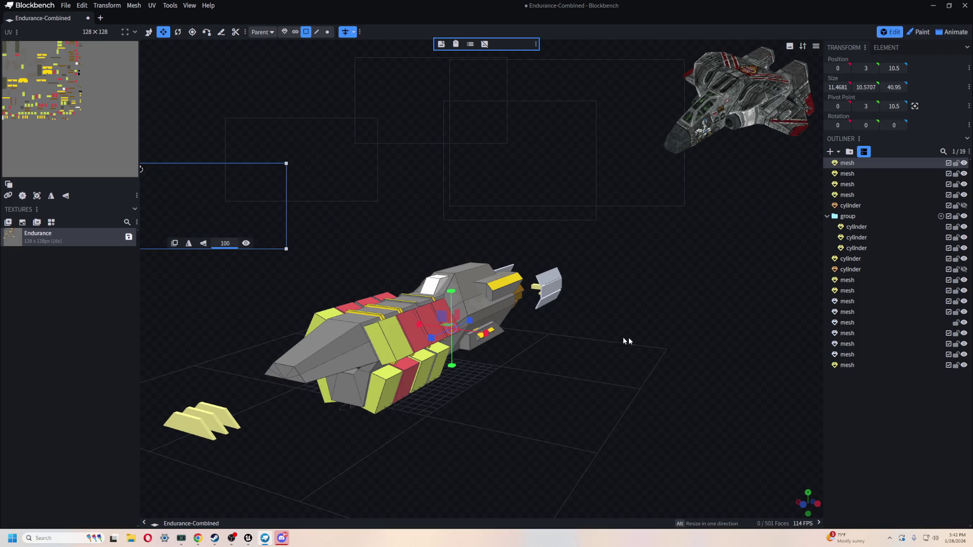
click(618, 413)
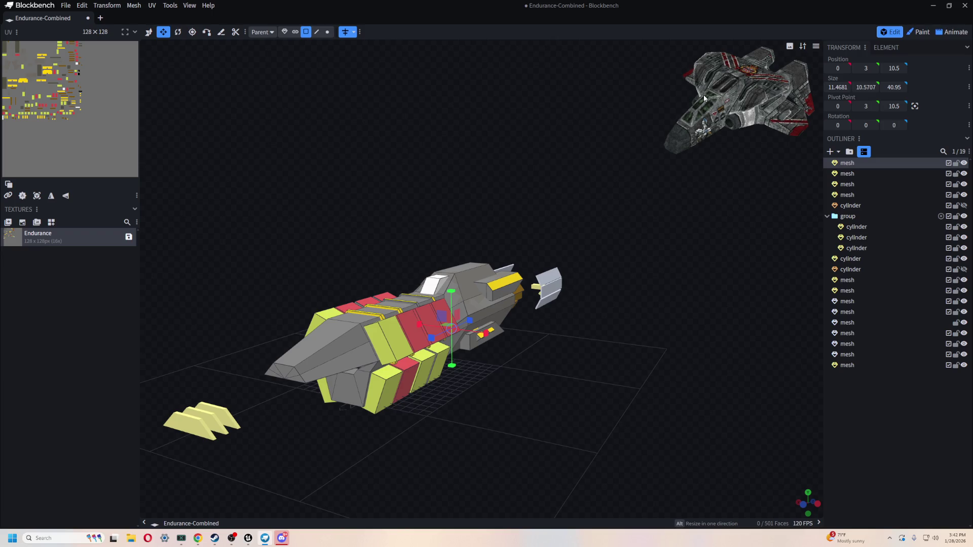
mouse_move(653, 463)
mouse_down()
mouse_move(580, 371)
mouse_move(551, 403)
mouse_move(451, 387)
mouse_move(460, 400)
mouse_move(276, 277)
mouse_up()
- Box-select the wing pieces with the hull and slide them along Z against the ship body
drag(184, 204, 306, 379)
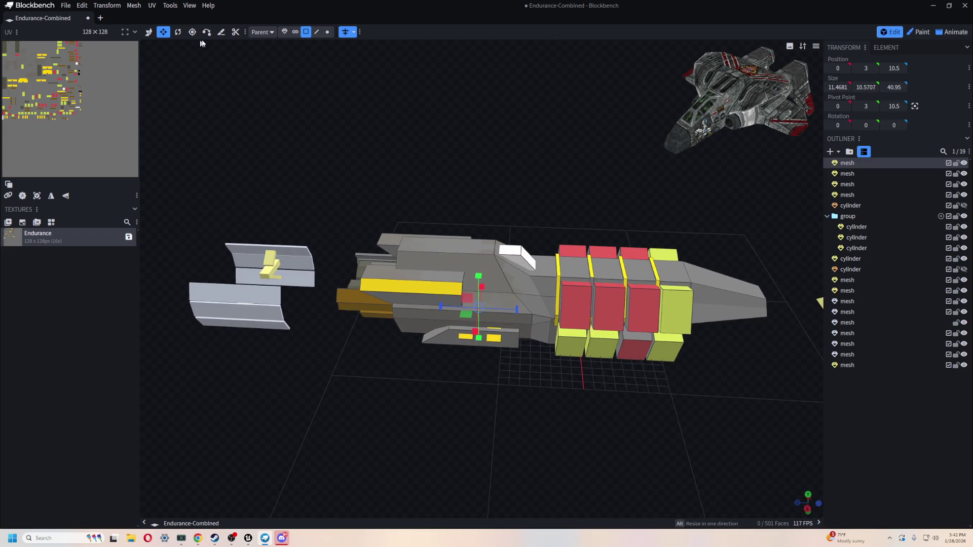
click(283, 32)
mouse_move(191, 210)
mouse_down()
mouse_move(305, 385)
mouse_move(478, 401)
mouse_move(329, 252)
mouse_up()
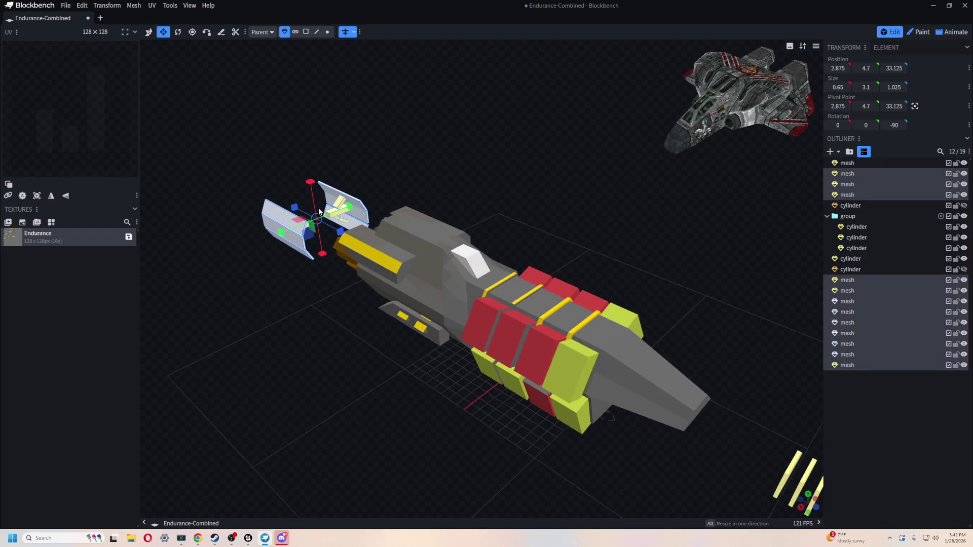
mouse_move(297, 213)
mouse_down()
mouse_move(445, 324)
mouse_move(414, 294)
mouse_up()
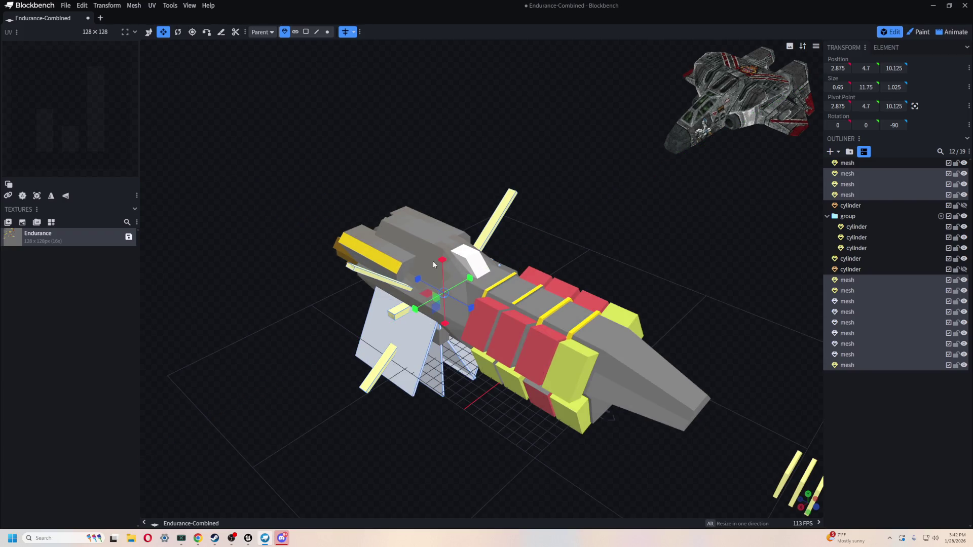
ctrl+click(431, 244)
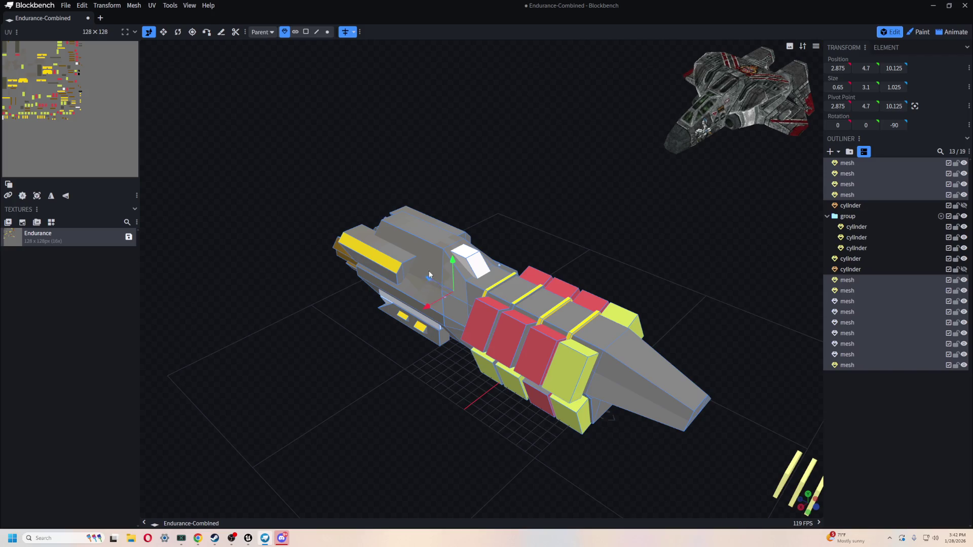
mouse_move(428, 286)
mouse_down()
mouse_move(322, 260)
mouse_move(496, 343)
mouse_move(418, 340)
mouse_up()
mouse_move(564, 271)
mouse_down()
mouse_move(702, 274)
mouse_move(396, 278)
mouse_up()
mouse_move(576, 396)
mouse_down()
mouse_move(524, 406)
mouse_move(522, 367)
mouse_move(446, 339)
mouse_up()
- Delete the three fin cylinders and reselect the main hull mesh
mouse_move(550, 218)
ctrl+mouse_down()
mouse_move(631, 294)
mouse_move(619, 289)
mouse_move(603, 365)
mouse_move(593, 365)
ctrl+mouse_up()
key(Delete)
click(405, 309)
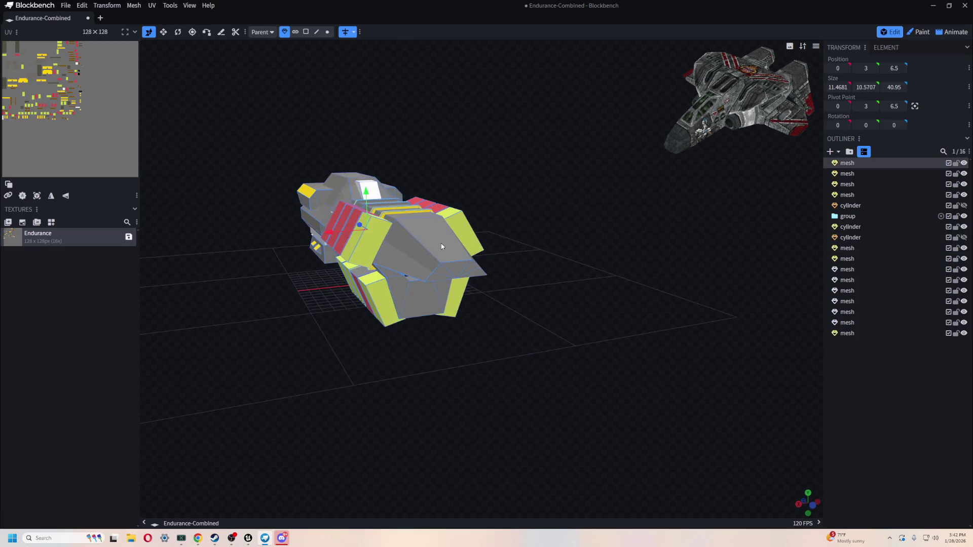
- Select the hull mesh with the resize tool, try widening it, then undo the change
drag(376, 379, 388, 330)
scroll(404, 341, up, 10)
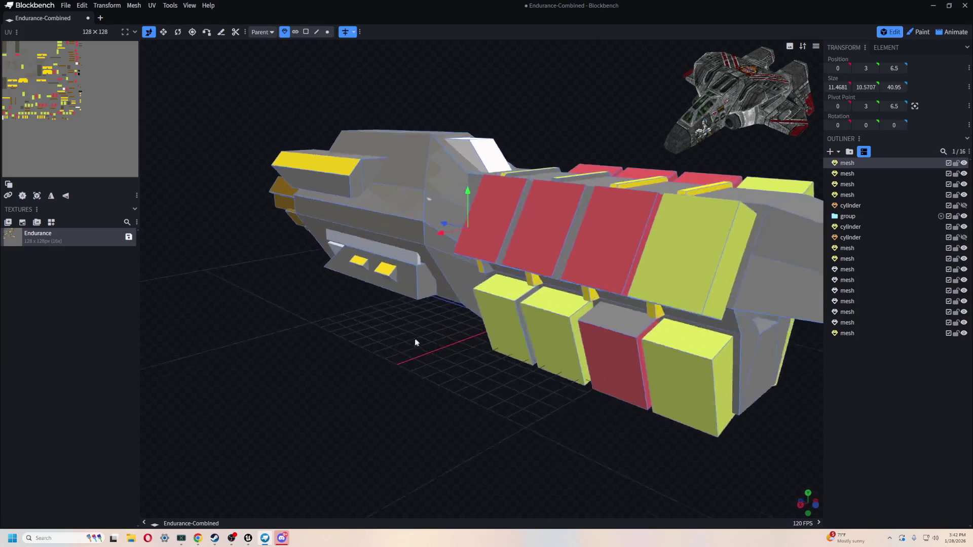
drag(478, 335, 461, 271)
key(s)
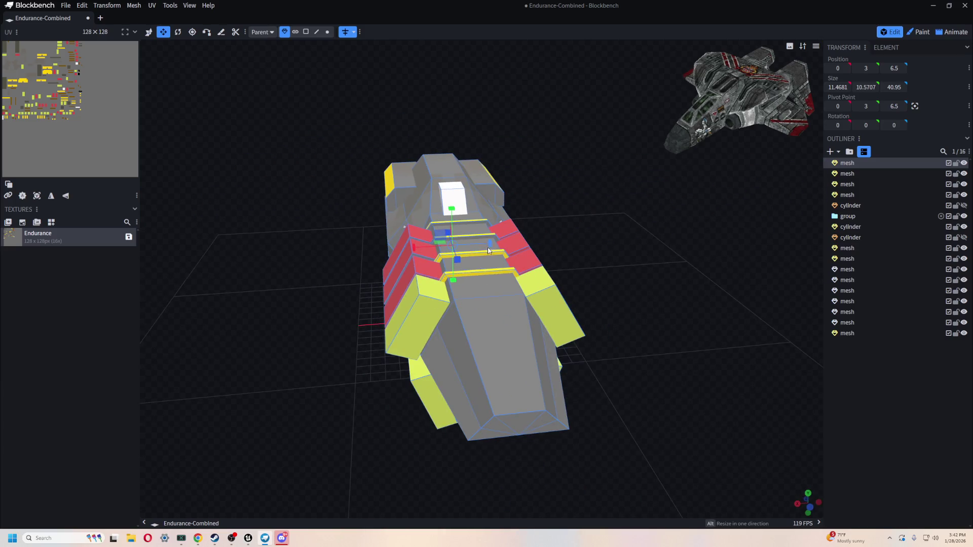
key(Escape)
drag(314, 158, 405, 230)
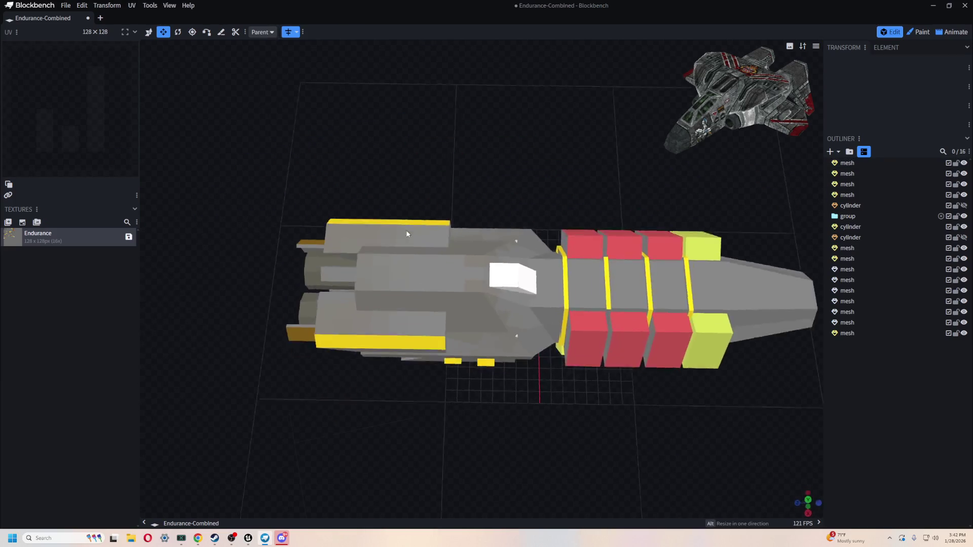
click(406, 230)
drag(581, 404, 505, 300)
drag(494, 245, 491, 364)
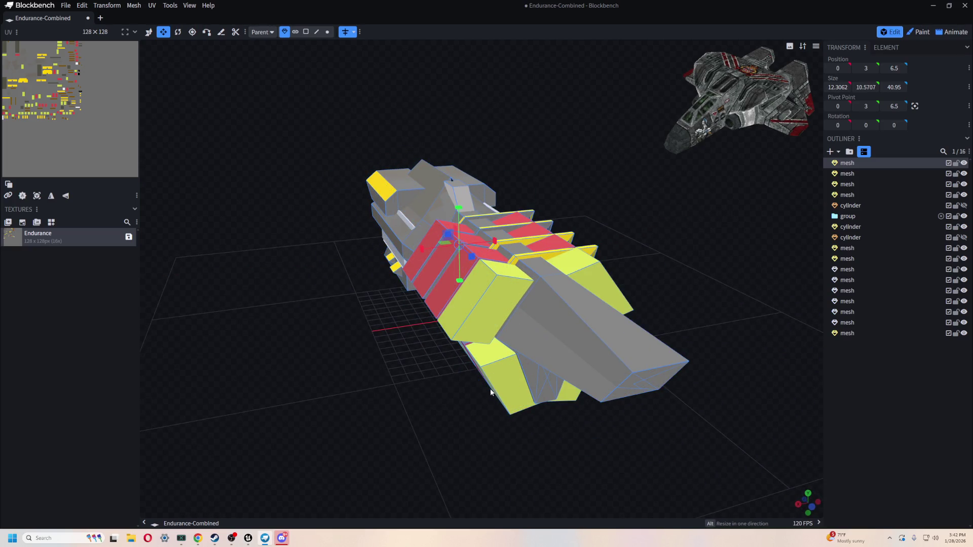
key(ctrl+z)
- Orbit and zoom around the hull to examine the nose from several sides
drag(456, 391, 468, 296)
drag(414, 245, 352, 310)
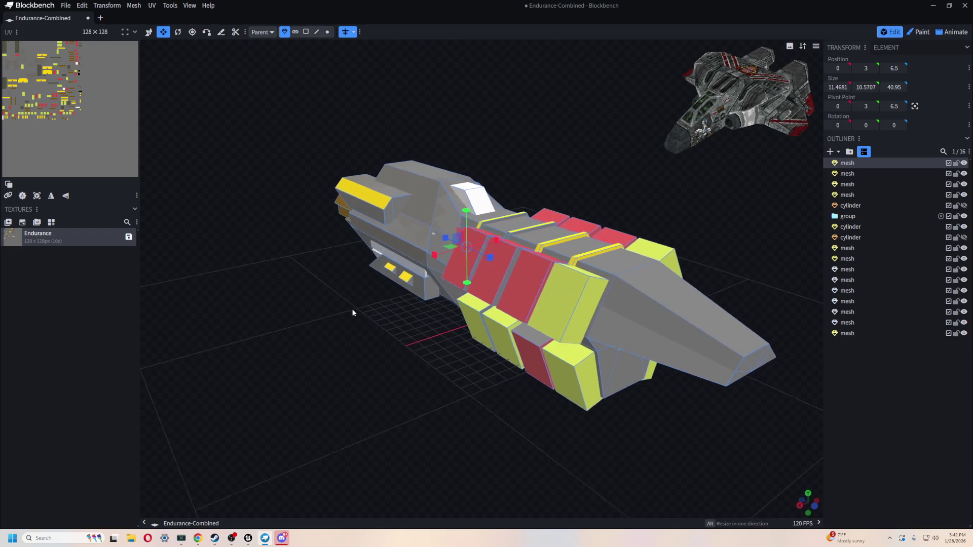
scroll(337, 324, up, 4)
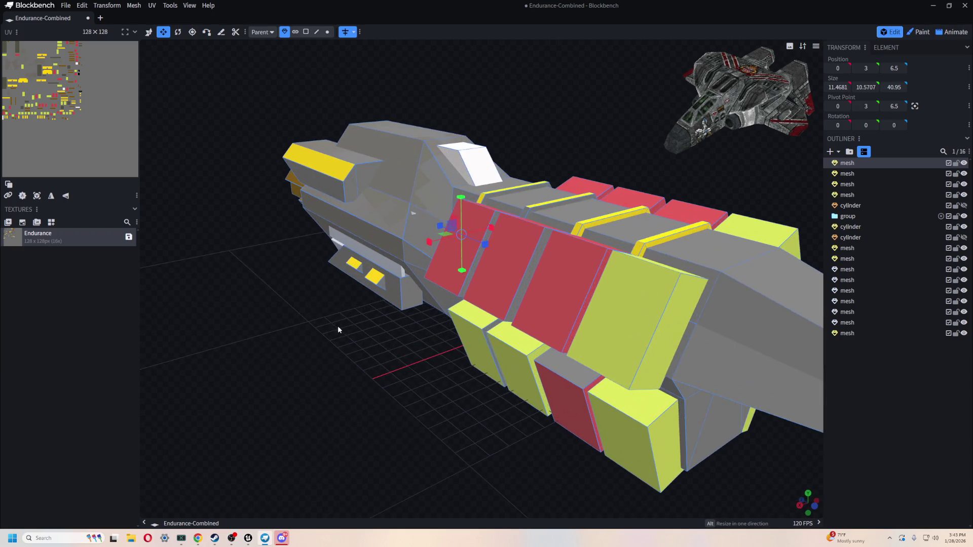
scroll(413, 405, up, 2)
mouse_move(367, 341)
mouse_down()
mouse_move(376, 357)
mouse_move(347, 332)
mouse_move(295, 328)
mouse_move(367, 365)
mouse_up()
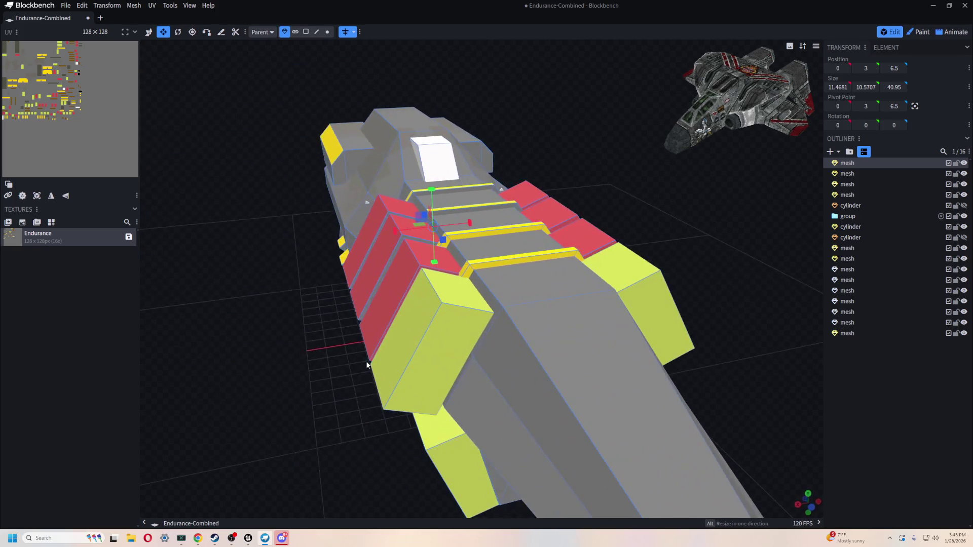
scroll(349, 351, down, 3)
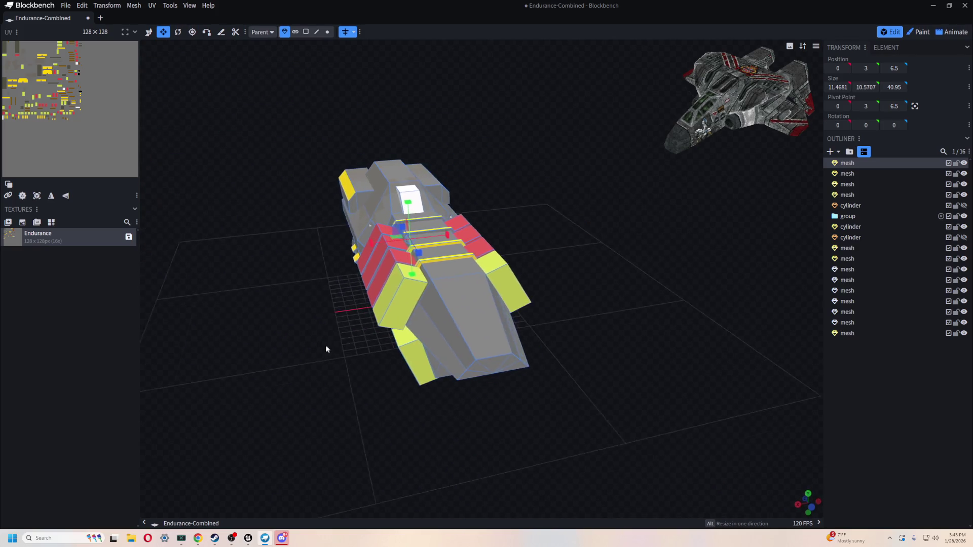
scroll(320, 346, up, 2)
mouse_move(369, 354)
mouse_down()
mouse_move(393, 400)
mouse_move(336, 348)
mouse_move(476, 358)
mouse_move(310, 363)
mouse_move(386, 371)
mouse_move(330, 387)
mouse_move(530, 366)
mouse_move(506, 376)
mouse_move(307, 366)
mouse_up()
mouse_move(465, 395)
mouse_down()
mouse_move(462, 367)
mouse_move(527, 377)
mouse_move(504, 376)
mouse_up()
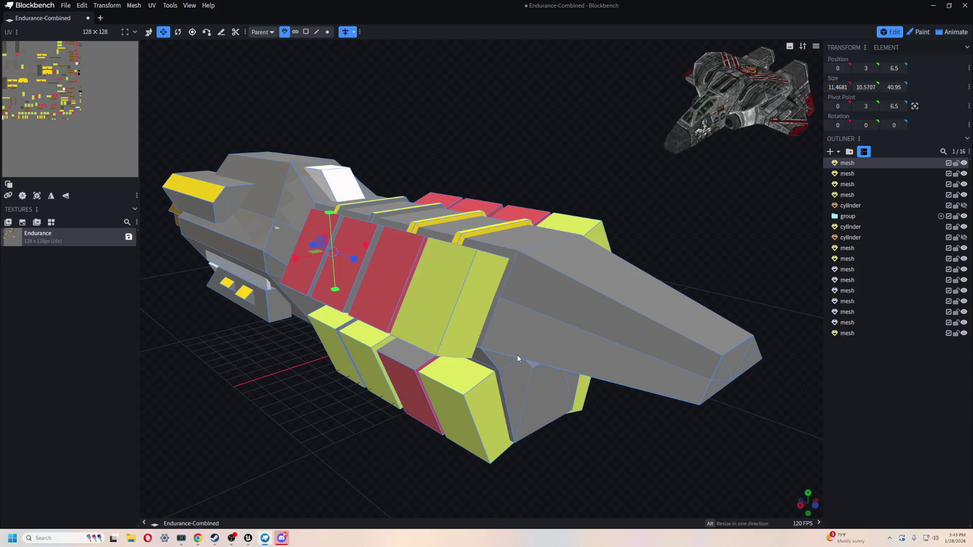
drag(490, 423, 424, 380)
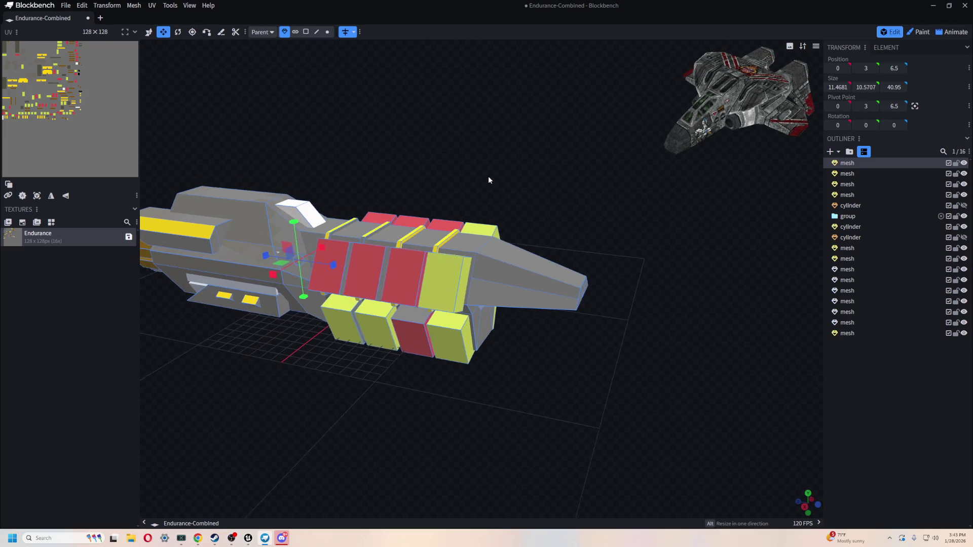
scroll(515, 191, up, 3)
right_click(513, 191)
click(573, 310)
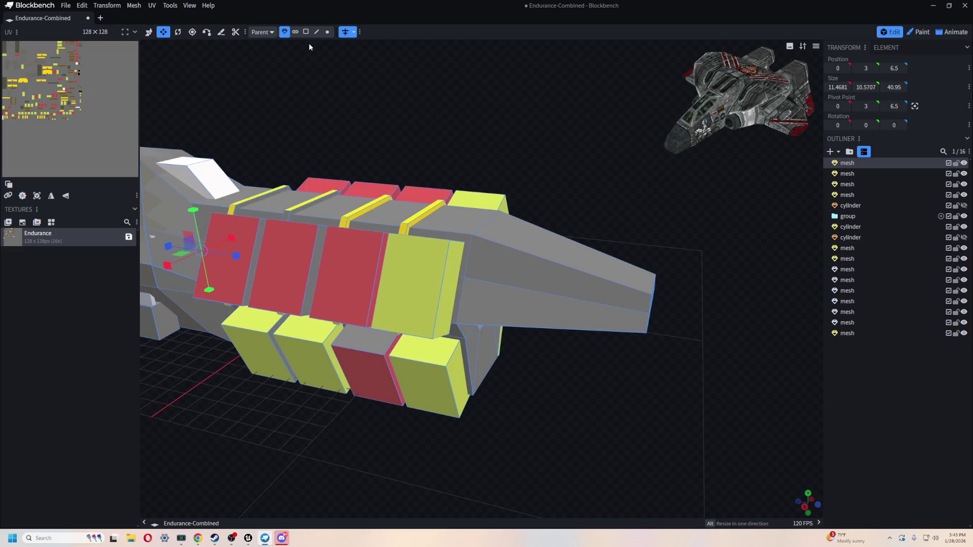
- Pull the nose vertices back, blunting the nose and shortening the hull to 34.525
click(328, 32)
mouse_move(600, 229)
mouse_down()
mouse_move(750, 458)
mouse_move(702, 399)
mouse_move(500, 436)
mouse_move(515, 397)
mouse_move(411, 361)
mouse_up()
scroll(504, 437, up, 2)
mouse_move(522, 365)
mouse_down()
mouse_move(484, 319)
mouse_move(463, 340)
mouse_move(623, 354)
mouse_move(640, 318)
mouse_up()
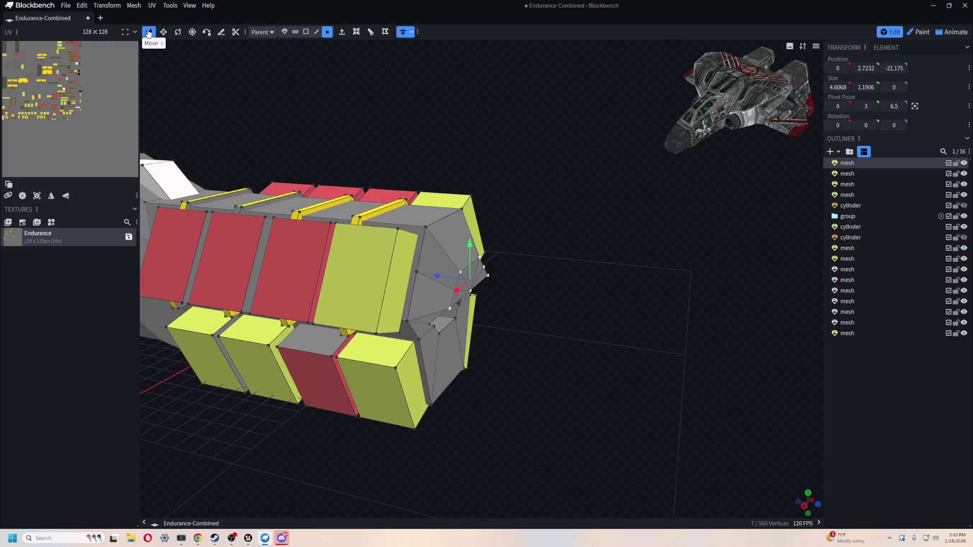
click(286, 37)
mouse_move(549, 201)
mouse_down()
mouse_move(633, 272)
mouse_move(583, 283)
mouse_move(928, 147)
mouse_up()
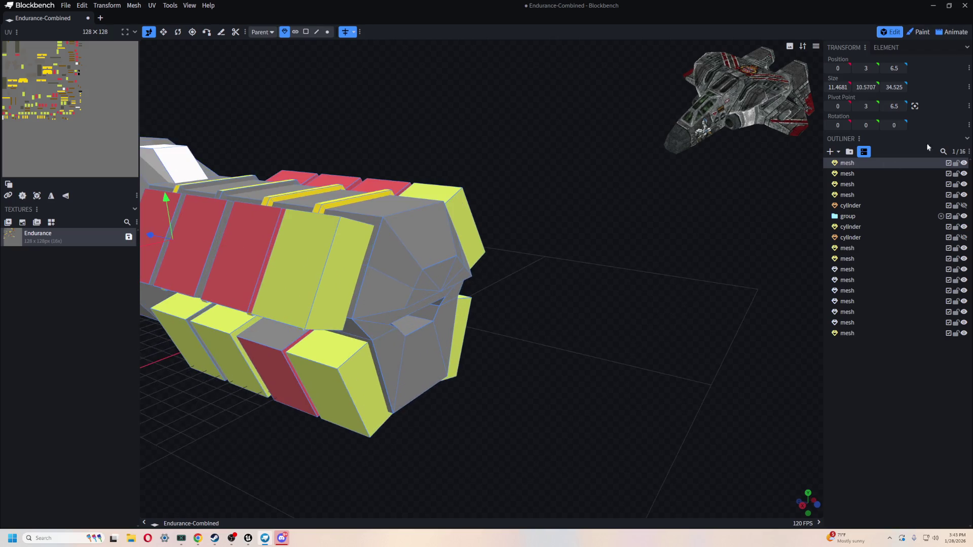
click(830, 152)
- Create a 3-sided Tube mesh at the origin, diameter 1 and height 4
click(474, 64)
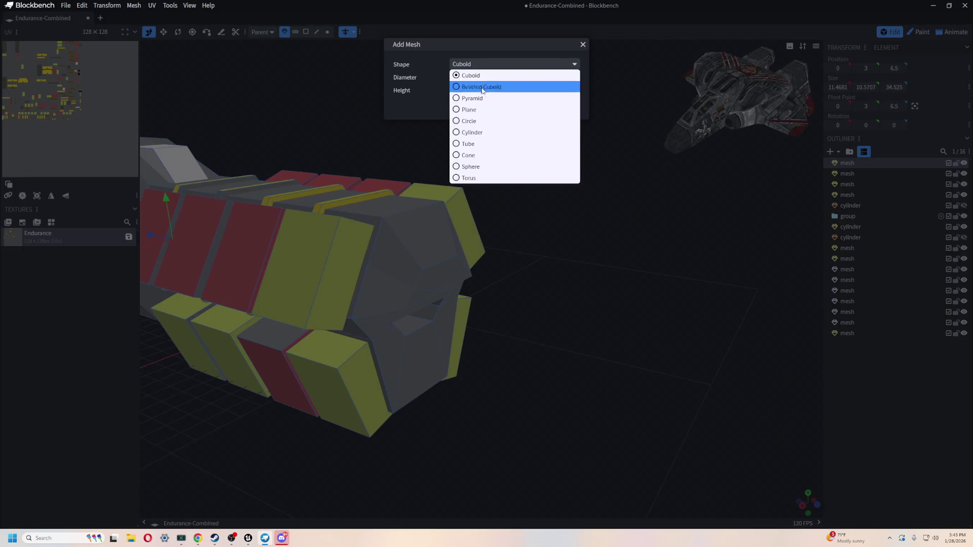
click(495, 132)
click(478, 64)
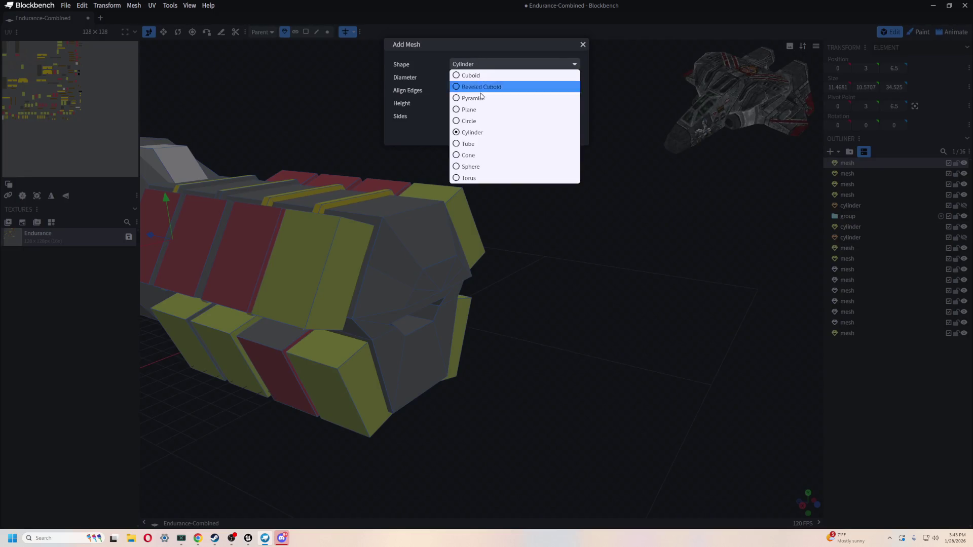
click(502, 167)
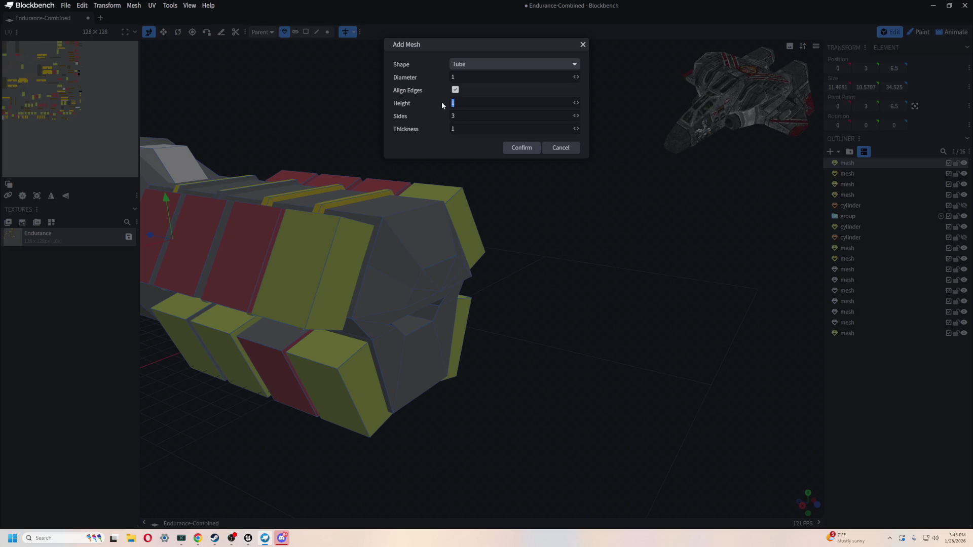
click(518, 148)
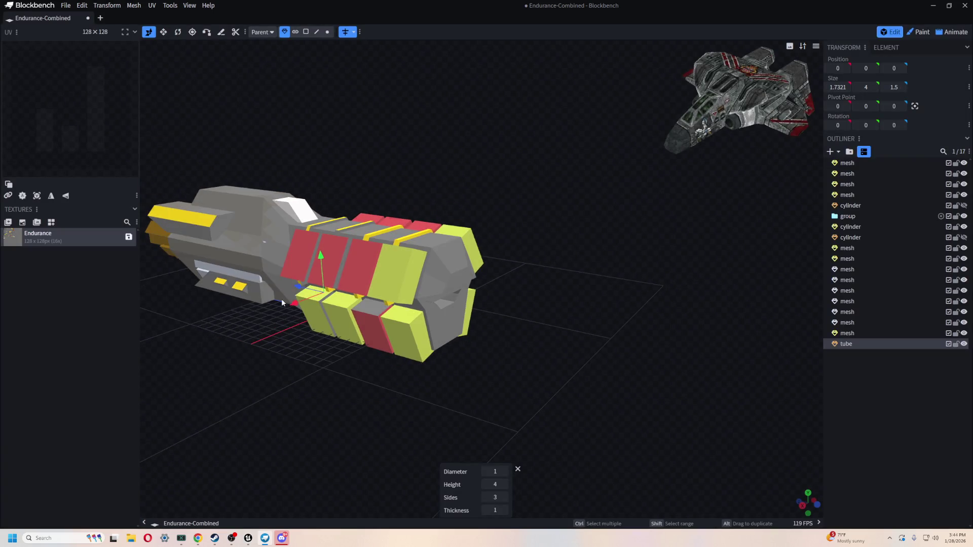
mouse_move(296, 287)
mouse_down()
mouse_move(536, 319)
mouse_move(508, 302)
mouse_up()
scroll(614, 441, up, 5)
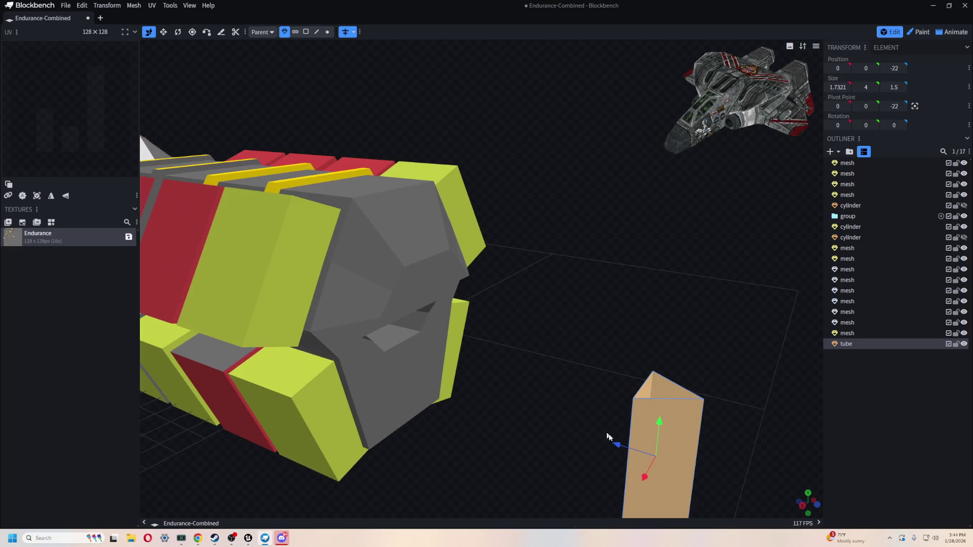
key(ctrl+z)
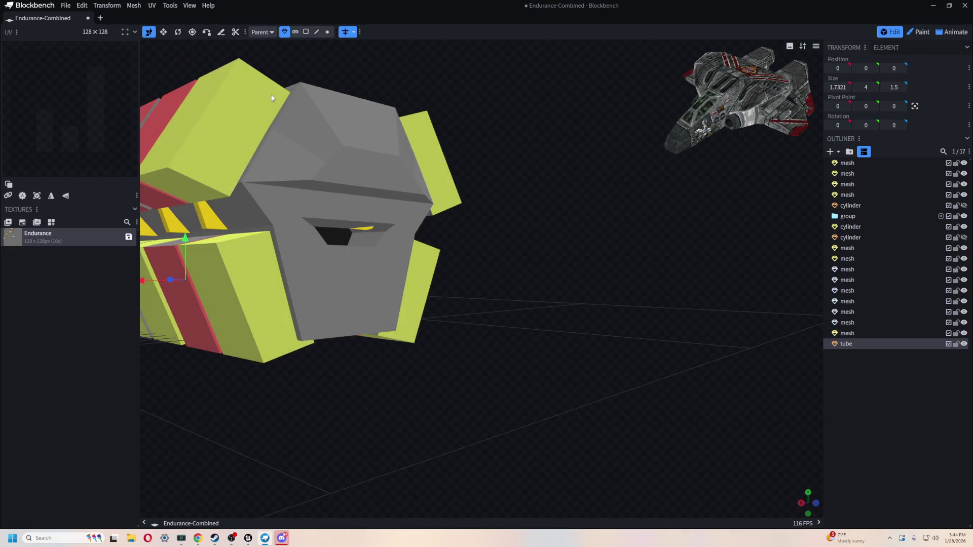
- Add a second tube mesh with 12 sides
click(830, 151)
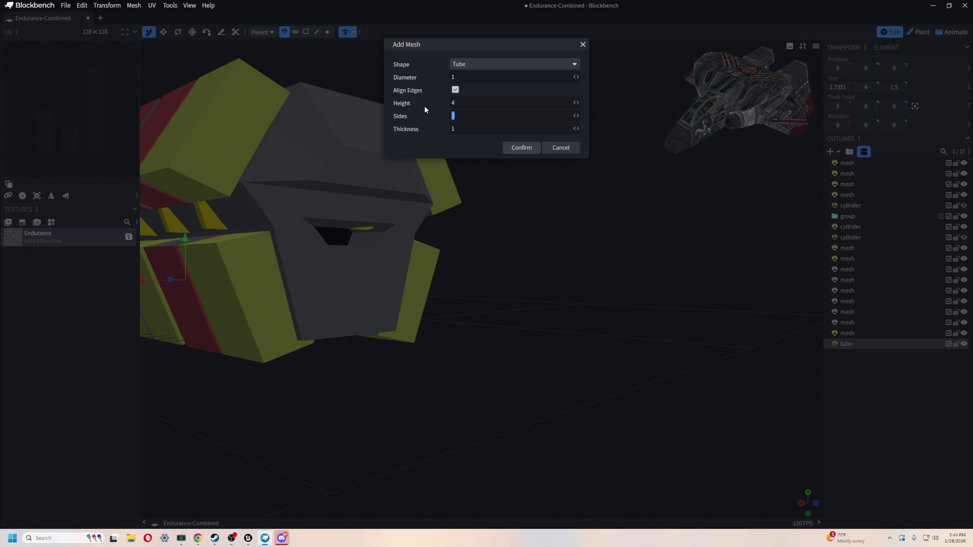
text(6)
key(BackSpace)
text(12)
click(529, 148)
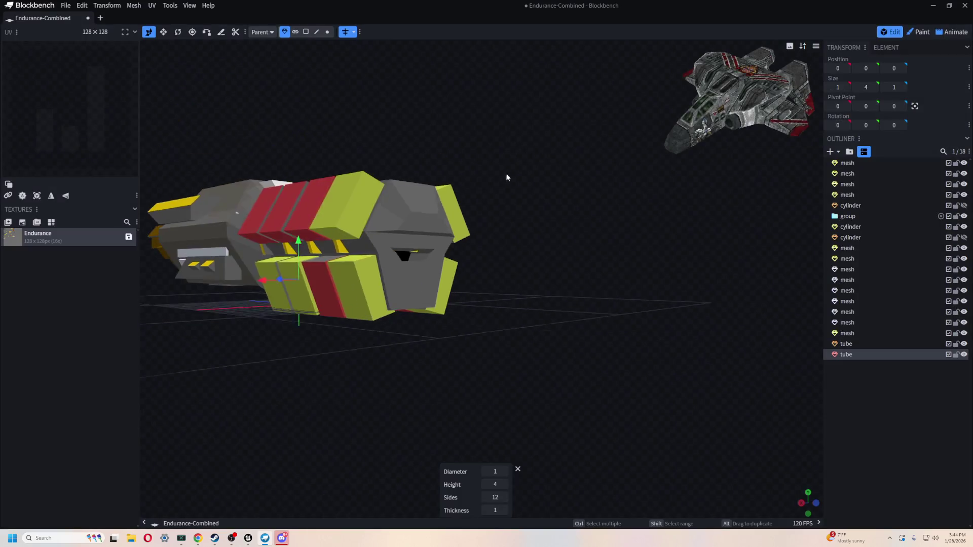
mouse_move(331, 262)
mouse_down()
mouse_move(308, 330)
mouse_move(560, 330)
mouse_move(578, 317)
mouse_move(615, 318)
mouse_up()
- Raise the tube 5 units, bring it toward the ship and lay it horizontal at -90°
scroll(311, 312, up, 2)
scroll(542, 321, up, 3)
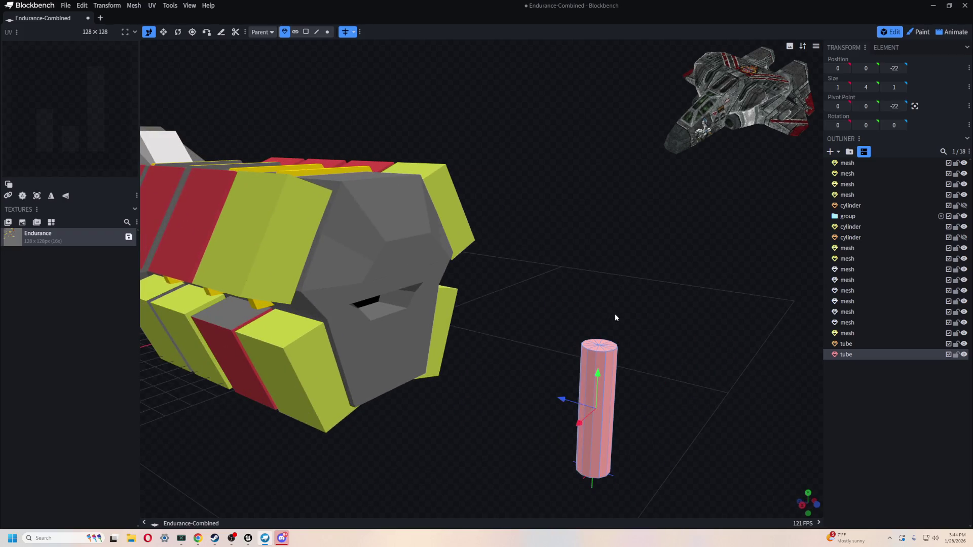
key(r)
key(v)
drag(601, 377, 599, 213)
drag(572, 244, 456, 238)
key(r)
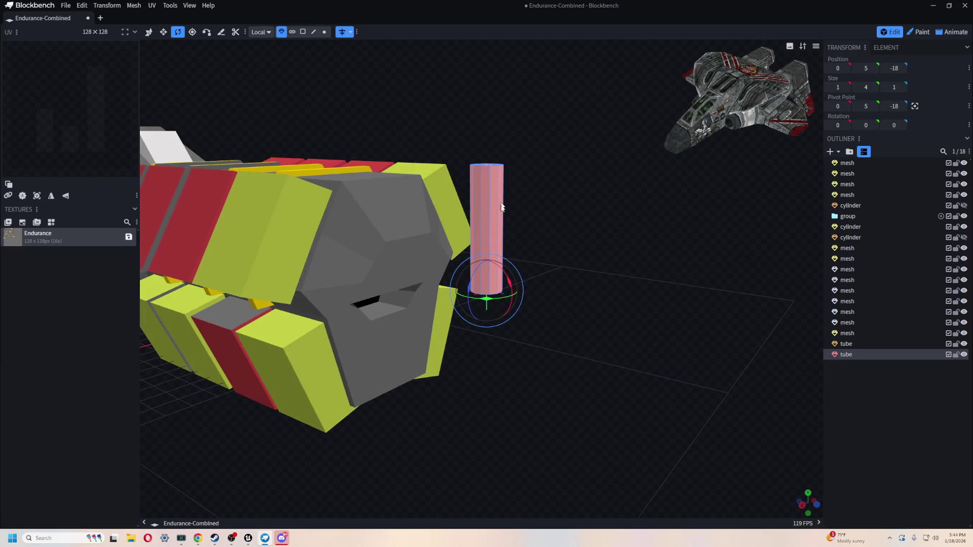
drag(496, 266, 554, 332)
- Slide the tube onto the centre of the ship's grey nose face
key(v)
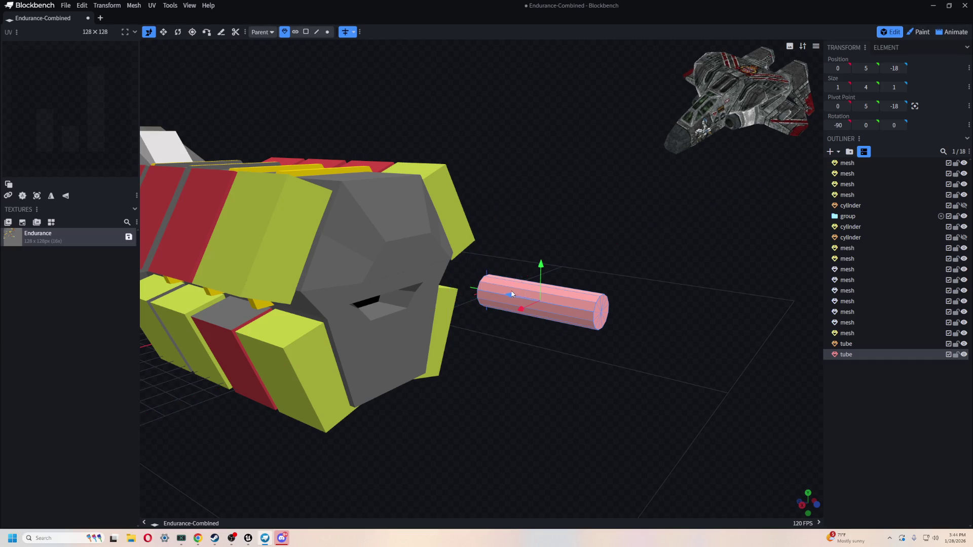
drag(512, 294, 459, 297)
mouse_move(482, 266)
mouse_down()
mouse_move(479, 233)
mouse_move(474, 313)
mouse_up()
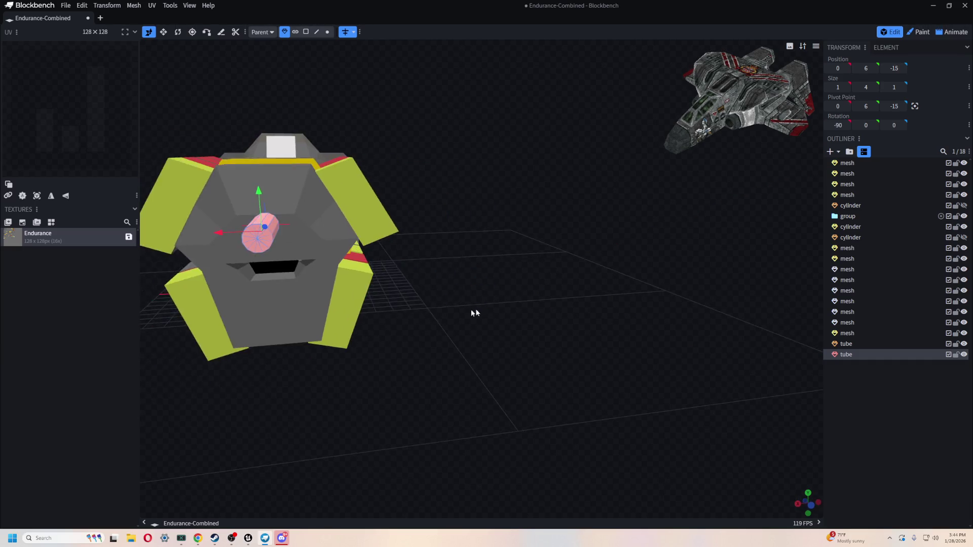
scroll(506, 333, up, 10)
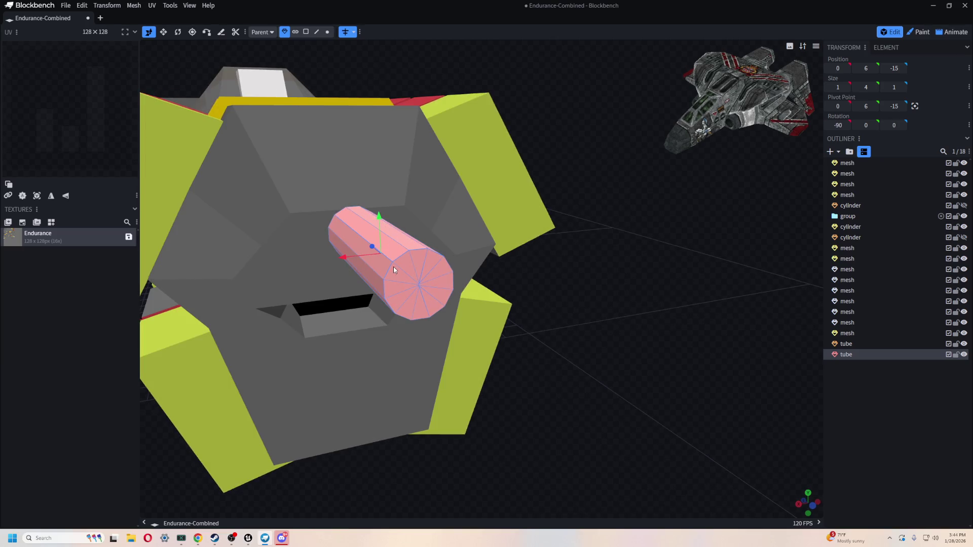
drag(597, 405, 539, 341)
mouse_move(476, 261)
mouse_down()
mouse_move(449, 245)
mouse_move(455, 223)
mouse_move(441, 271)
mouse_move(454, 264)
mouse_move(536, 305)
mouse_up()
- Thin the tube along X to 0.5 wide, undoing an accidental resize
key(s)
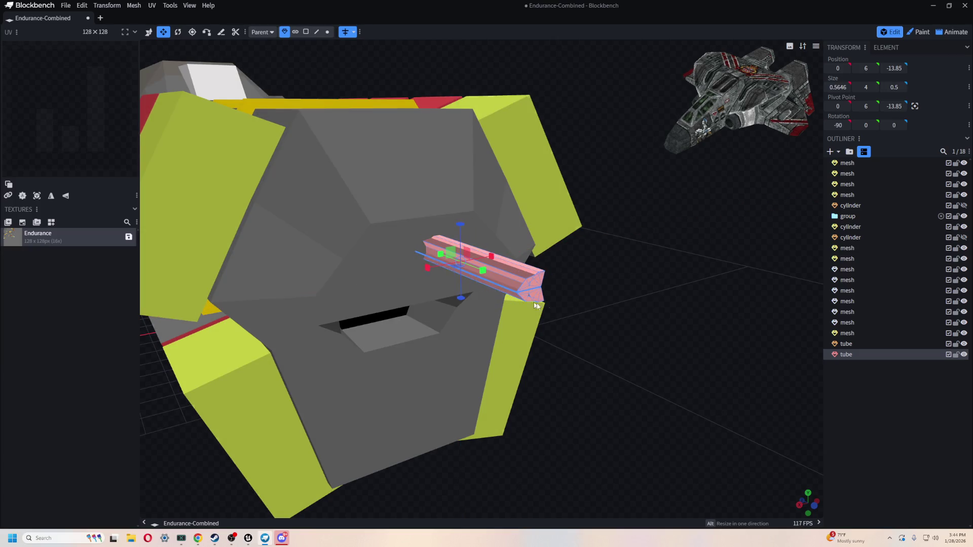
drag(617, 292, 594, 287)
scroll(521, 314, up, 5)
drag(522, 314, 298, 44)
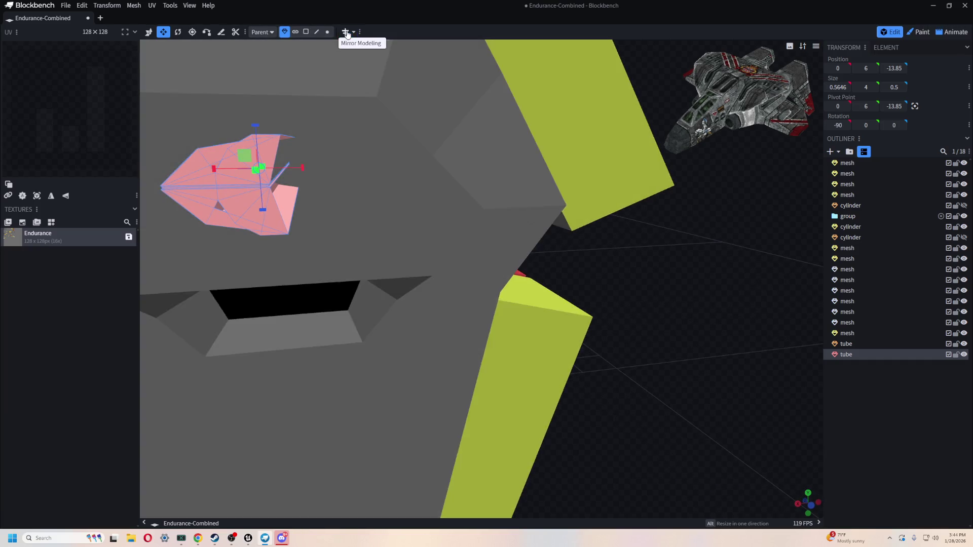
scroll(544, 272, down, 5)
key(ctrl+z)
scroll(591, 272, up, 5)
drag(591, 271, 518, 271)
drag(388, 227, 422, 228)
drag(563, 269, 593, 273)
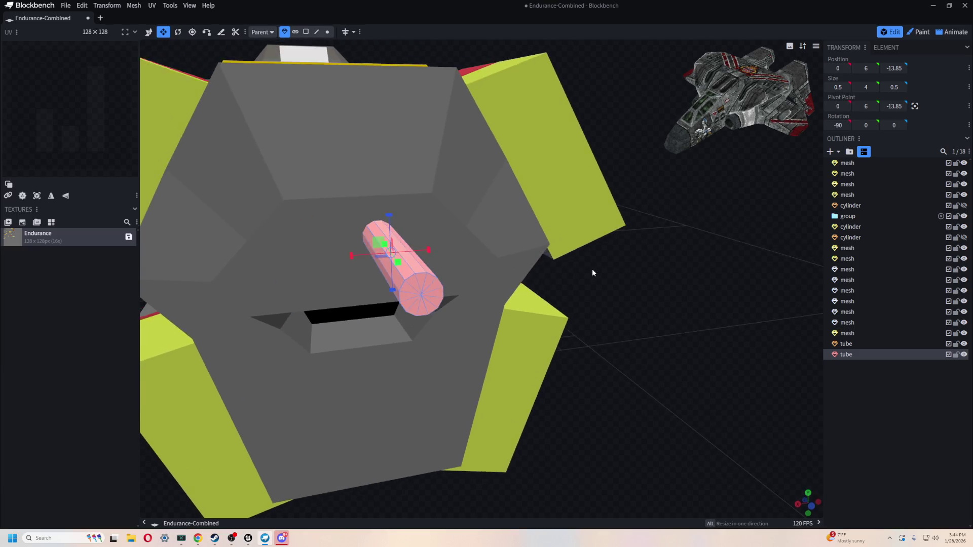
scroll(501, 273, up, 5)
- Slide the tube forward along Z and thin its width and depth to 0.2
key(v)
drag(500, 272, 612, 282)
scroll(569, 284, up, 5)
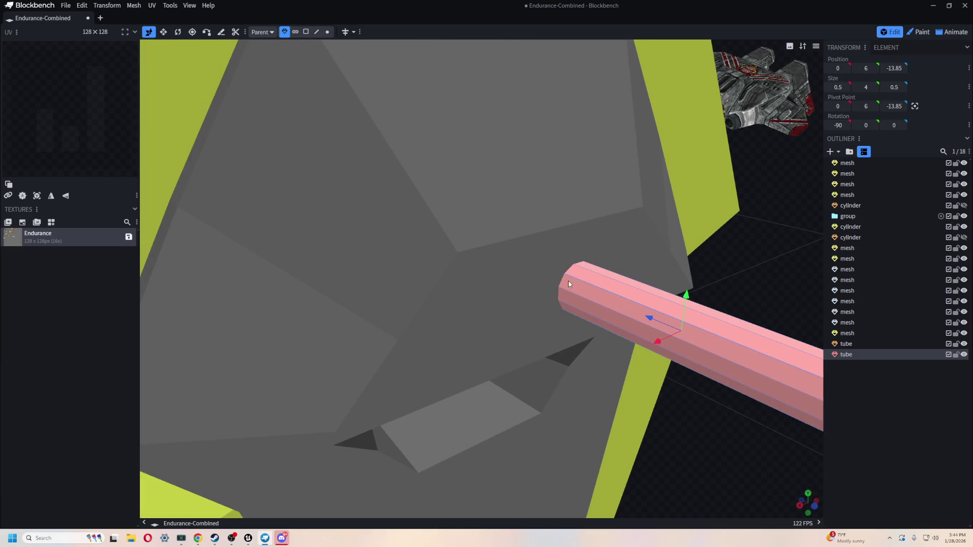
drag(648, 321, 529, 277)
drag(712, 278, 716, 275)
scroll(716, 274, down, 3)
key(s)
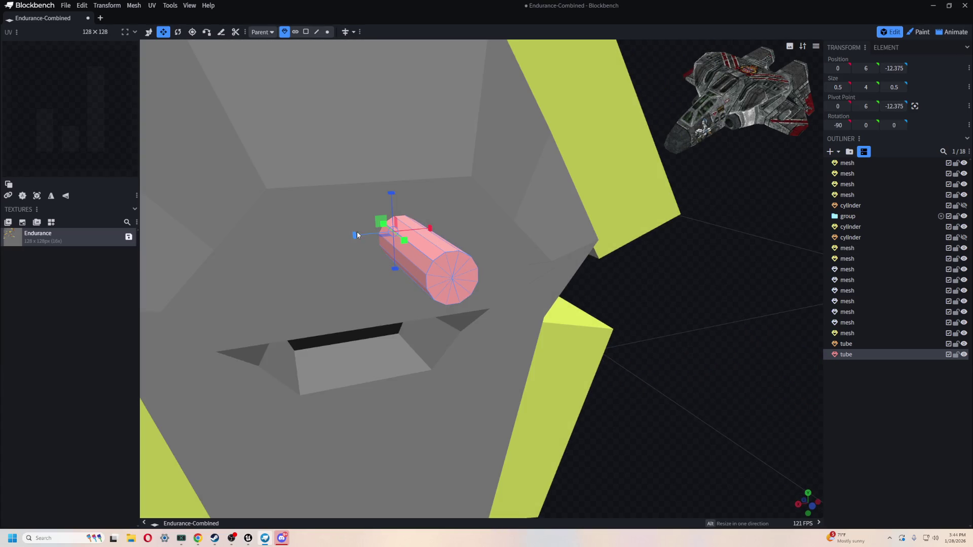
drag(355, 235, 381, 231)
drag(402, 189, 405, 219)
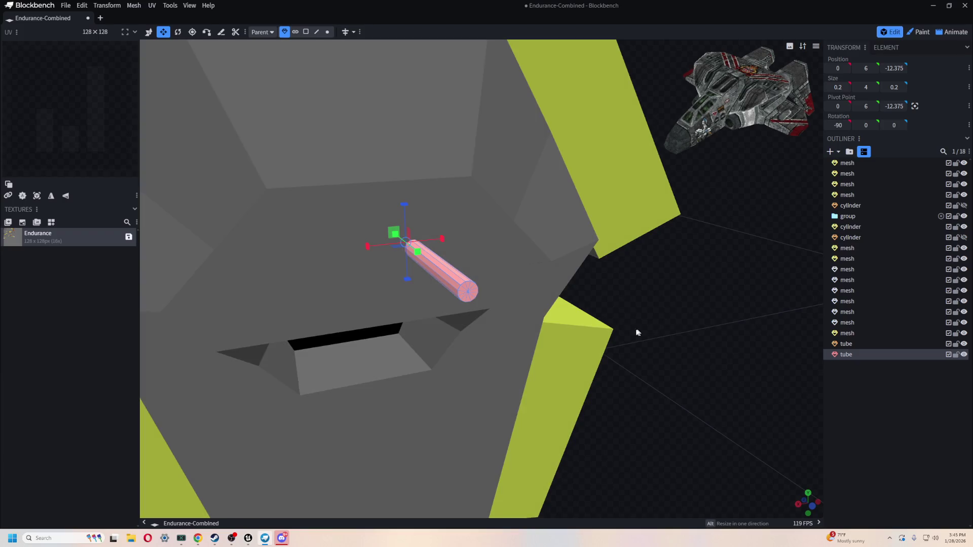
- Shift the tube sideways on X and paste offset copies of it beside
key(v)
mouse_move(372, 251)
mouse_down()
mouse_move(412, 243)
mouse_move(448, 208)
mouse_move(457, 183)
mouse_up()
key(ctrl+c)
key(ctrl+v)
mouse_move(415, 223)
mouse_down()
mouse_move(388, 213)
mouse_move(407, 207)
mouse_move(395, 202)
mouse_move(442, 184)
mouse_move(441, 209)
mouse_up()
key(ctrl+c)
key(ctrl+v)
- Lower one tube sideways and push the three selected tubes back along Z
click(440, 193)
click(495, 235)
drag(405, 248, 419, 250)
scroll(588, 338, down, 5)
mouse_move(572, 336)
mouse_down()
mouse_move(586, 308)
mouse_move(527, 284)
mouse_move(608, 314)
mouse_move(492, 228)
mouse_up()
scroll(526, 284, up, 3)
scroll(527, 288, up, 3)
click(522, 304)
scroll(608, 314, down, 4)
scroll(631, 323, up, 3)
scroll(631, 322, up, 5)
mouse_move(420, 254)
mouse_down()
mouse_move(484, 261)
mouse_move(469, 264)
mouse_move(581, 321)
mouse_move(506, 241)
mouse_move(527, 308)
mouse_up()
- Duplicate a tube, lower it beside the others and thin it to 0.1 × 0.1
click(492, 291)
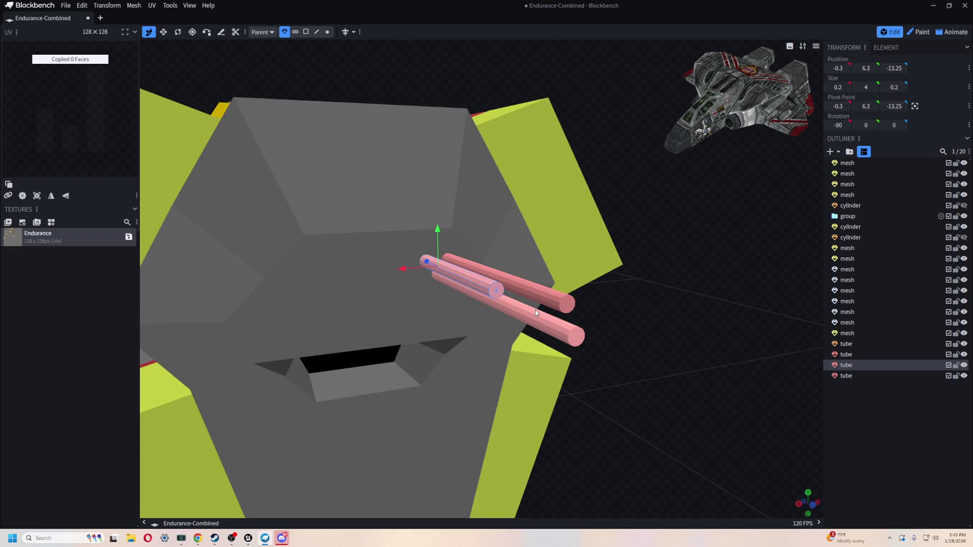
key(ctrl+d)
mouse_move(411, 267)
mouse_down()
mouse_move(425, 247)
mouse_move(421, 255)
mouse_up()
mouse_move(388, 296)
mouse_down()
mouse_move(410, 302)
mouse_move(400, 293)
mouse_up()
key(s)
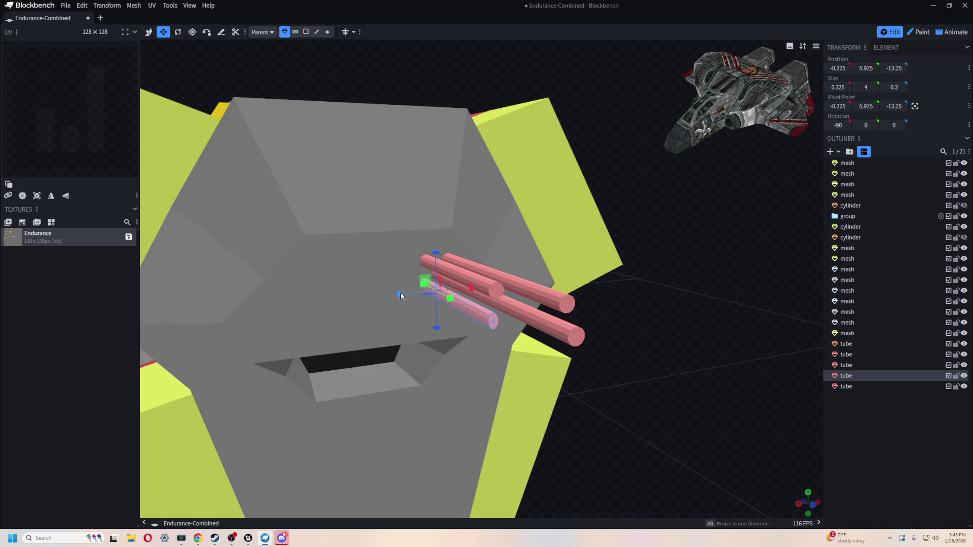
drag(436, 255, 436, 262)
mouse_move(633, 329)
mouse_down()
mouse_move(736, 391)
mouse_move(538, 280)
mouse_up()
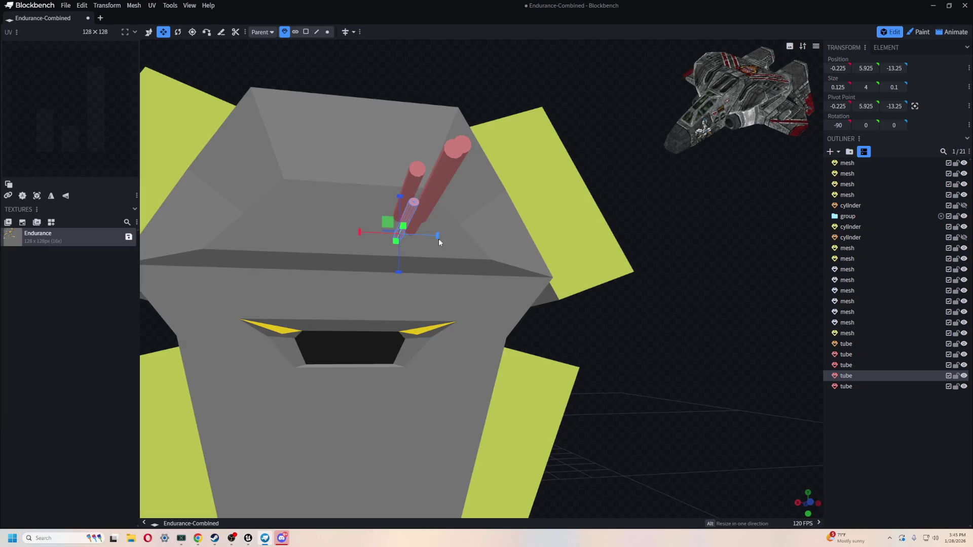
drag(438, 238, 449, 249)
scroll(573, 330, down, 3)
mouse_move(573, 330)
mouse_down()
mouse_move(627, 365)
mouse_move(603, 292)
mouse_up()
click(149, 32)
click(408, 211)
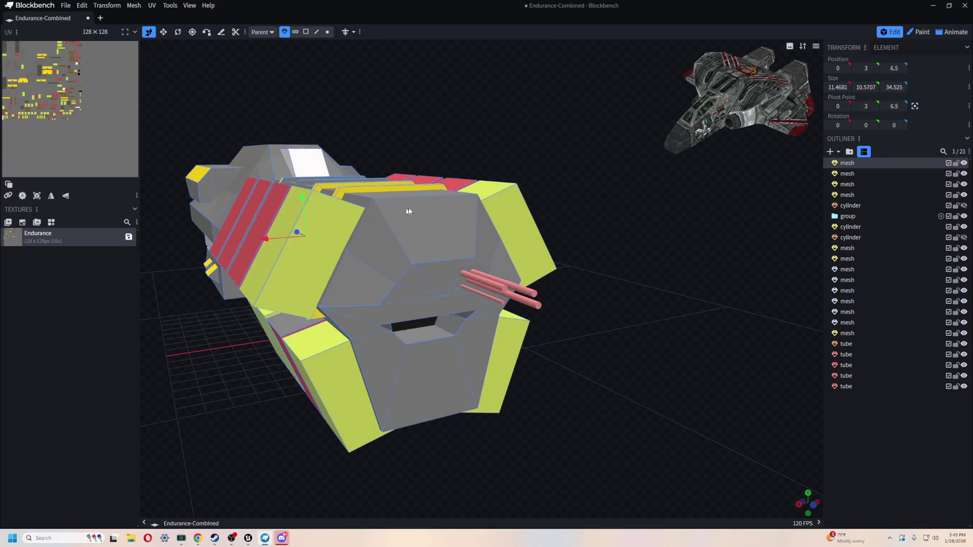
- Nudge the thin pink tube up slightly
drag(408, 210, 667, 286)
scroll(594, 338, up, 10)
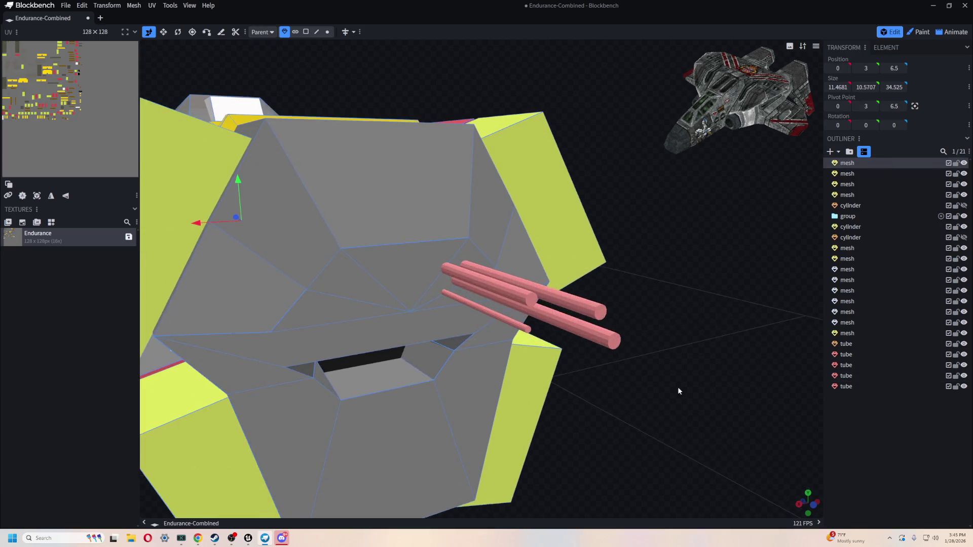
click(532, 307)
drag(424, 235, 424, 232)
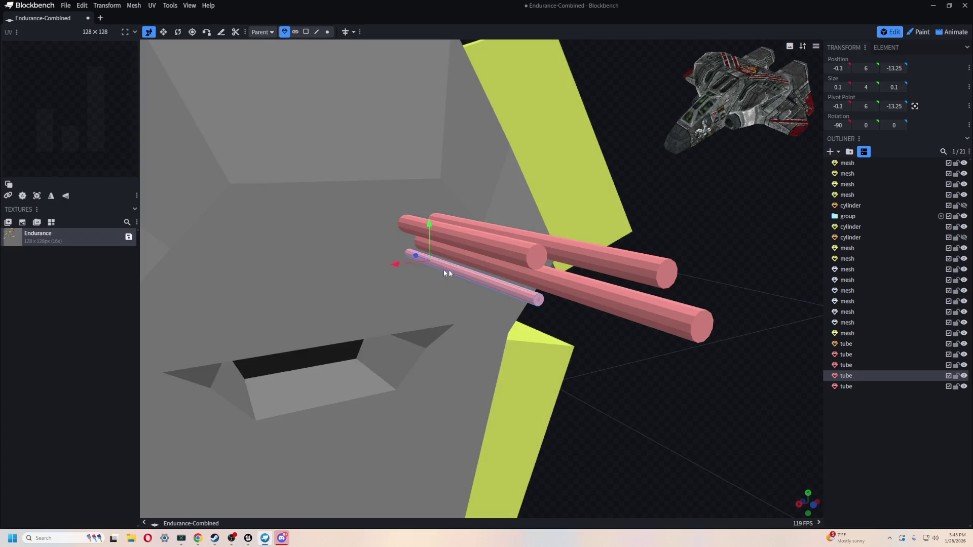
- Copy the upper long tube and push the pasted copy forward along Z
click(667, 271)
scroll(710, 230, down, 2)
key(ctrl+c)
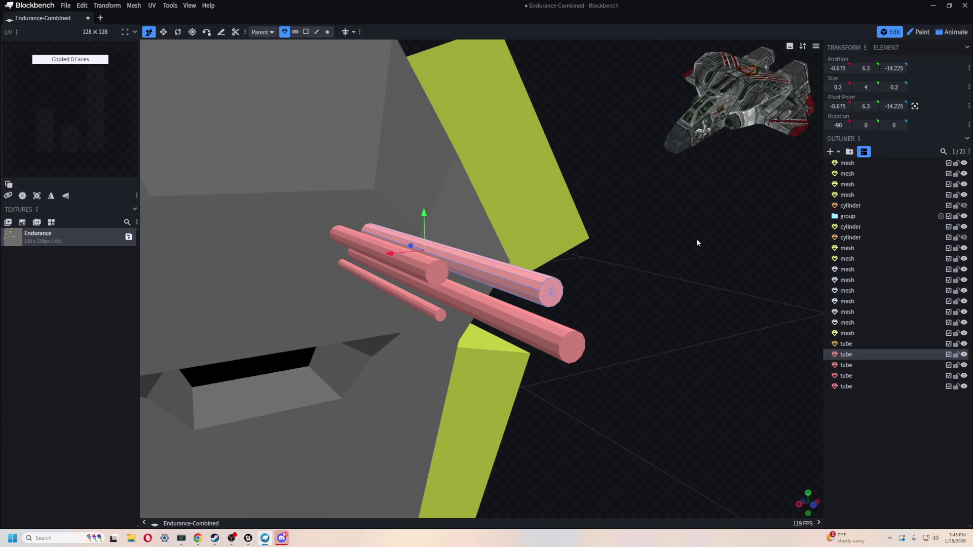
key(ctrl+v)
mouse_move(411, 248)
mouse_down()
mouse_move(580, 310)
mouse_move(532, 304)
mouse_move(515, 319)
mouse_up()
scroll(561, 310, down, 5)
- Turn the copy into a short sleeve near the barrel tip, widened to about 0.25
key(s)
scroll(564, 332, up, 5)
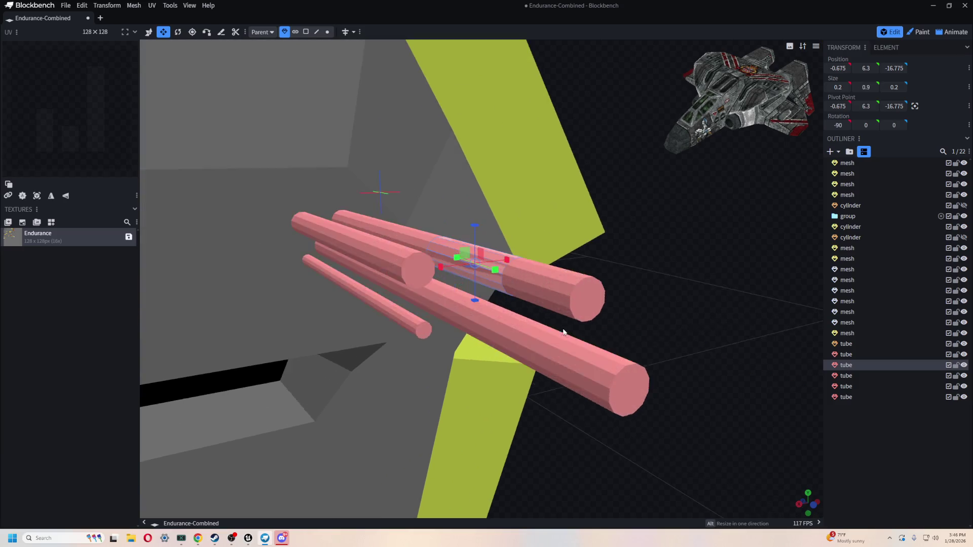
scroll(563, 332, up, 3)
scroll(506, 299, down, 4)
key(v)
drag(459, 263, 552, 291)
key(s)
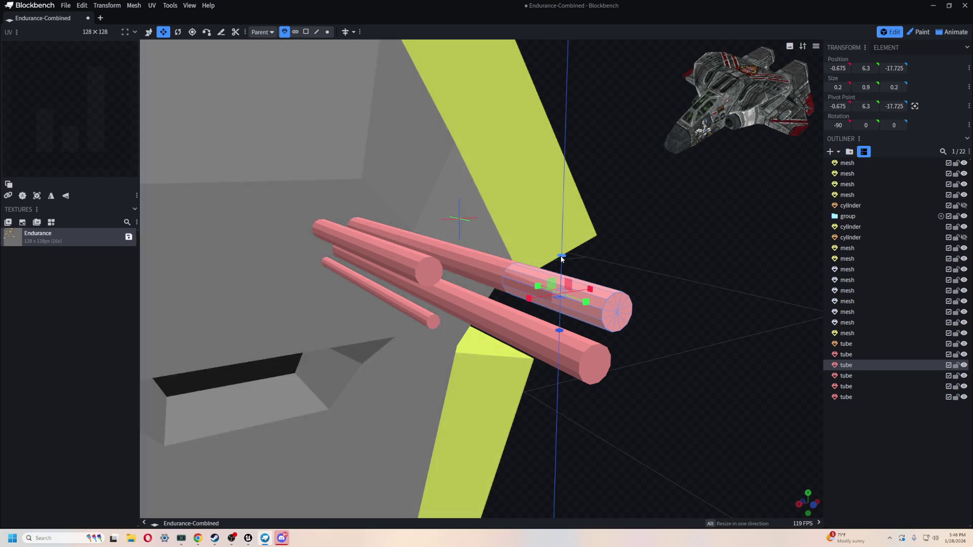
drag(562, 258, 562, 257)
mouse_move(528, 295)
mouse_down()
mouse_move(545, 315)
mouse_move(566, 316)
mouse_move(594, 286)
mouse_up()
mouse_move(684, 296)
mouse_down()
mouse_move(640, 304)
mouse_move(685, 303)
mouse_move(522, 163)
mouse_move(467, 130)
mouse_up()
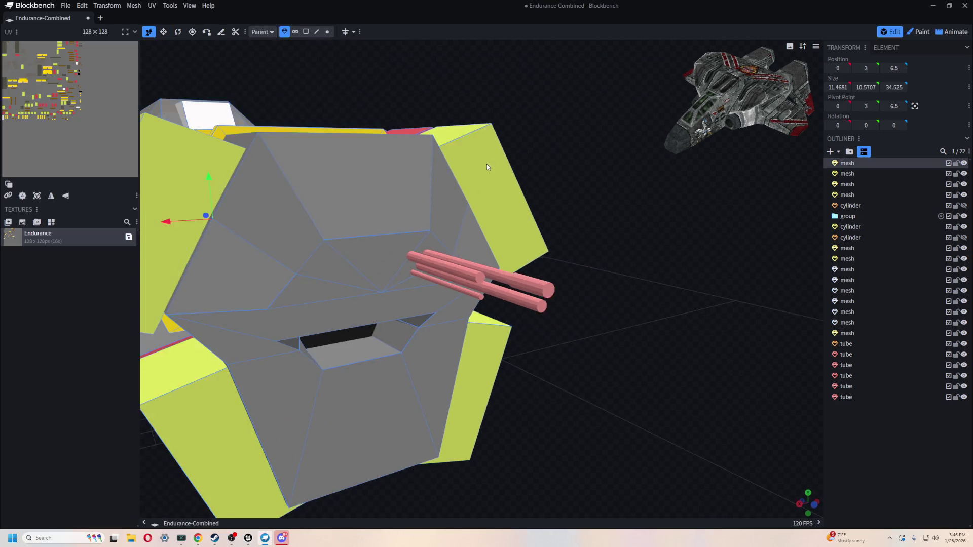
scroll(476, 147, down, 10)
scroll(555, 177, up, 5)
- Shorten the last barrel tube to 3.225 long and review the whole ship
mouse_move(599, 186)
mouse_down()
mouse_move(602, 156)
mouse_move(541, 167)
mouse_move(560, 187)
mouse_move(586, 170)
mouse_move(573, 152)
mouse_up()
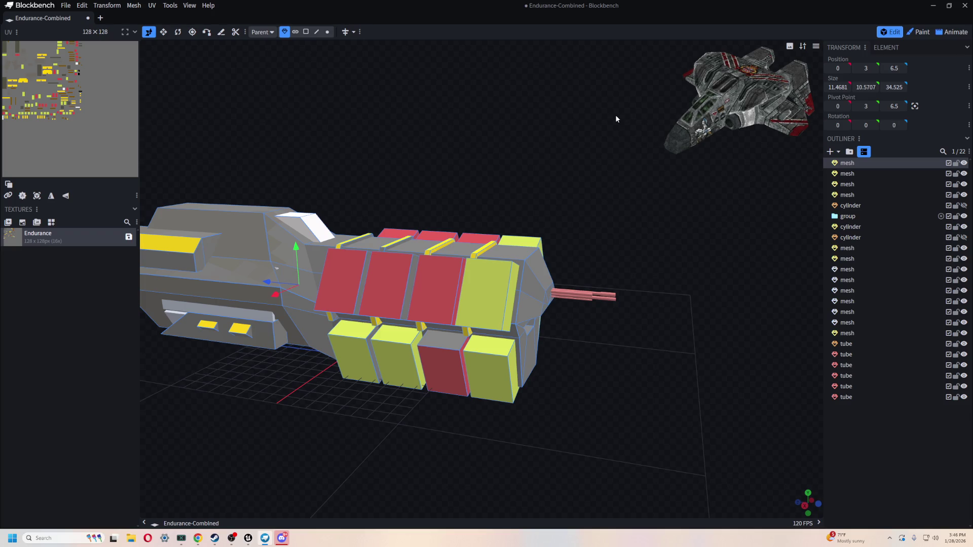
mouse_move(616, 119)
mouse_down()
mouse_move(691, 254)
mouse_move(706, 260)
mouse_move(616, 266)
mouse_move(654, 263)
mouse_up()
click(706, 261)
key(s)
scroll(653, 264, down, 3)
mouse_move(633, 203)
mouse_down()
mouse_move(655, 213)
mouse_move(568, 304)
mouse_up()
key(v)
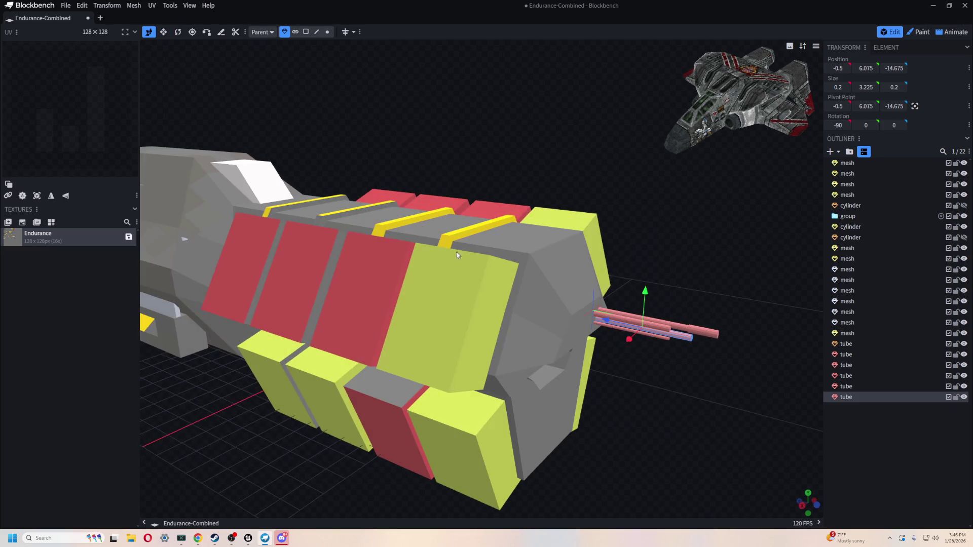
click(544, 325)
scroll(676, 368, up, 1)
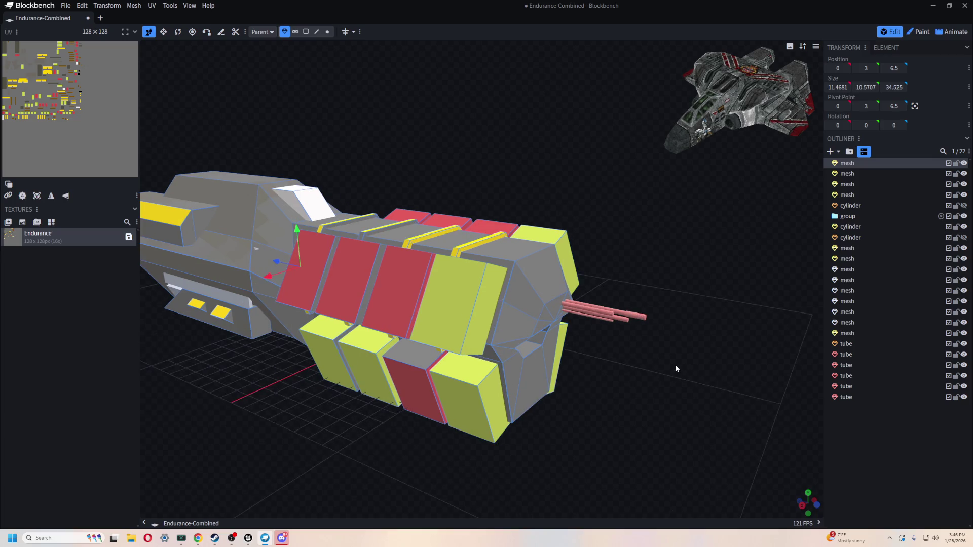
mouse_move(461, 133)
mouse_down()
mouse_move(366, 135)
mouse_move(471, 128)
mouse_move(404, 132)
mouse_move(508, 175)
mouse_up()
scroll(425, 134, up, 3)
scroll(384, 173, up, 3)
- Inset the cockpit's slanted front face and enlarge the inset wider and taller
click(305, 32)
click(504, 264)
drag(506, 152, 502, 111)
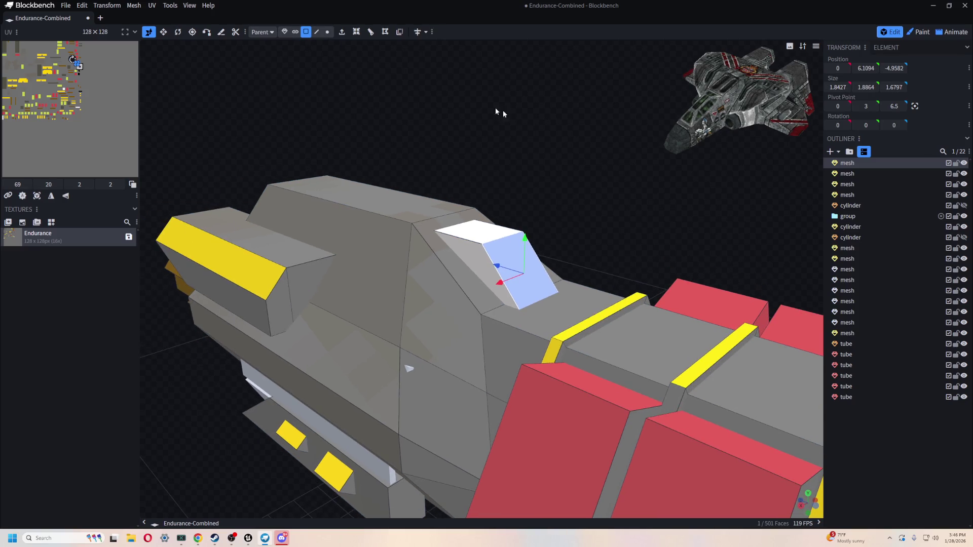
click(357, 32)
drag(527, 240, 523, 226)
key(ctrl+z)
scroll(569, 203, up, 5)
mouse_move(569, 203)
mouse_down()
mouse_move(582, 184)
mouse_move(499, 172)
mouse_move(542, 239)
mouse_move(514, 204)
mouse_move(514, 225)
mouse_move(466, 241)
mouse_move(482, 220)
mouse_move(558, 202)
mouse_move(597, 248)
mouse_move(623, 157)
mouse_up()
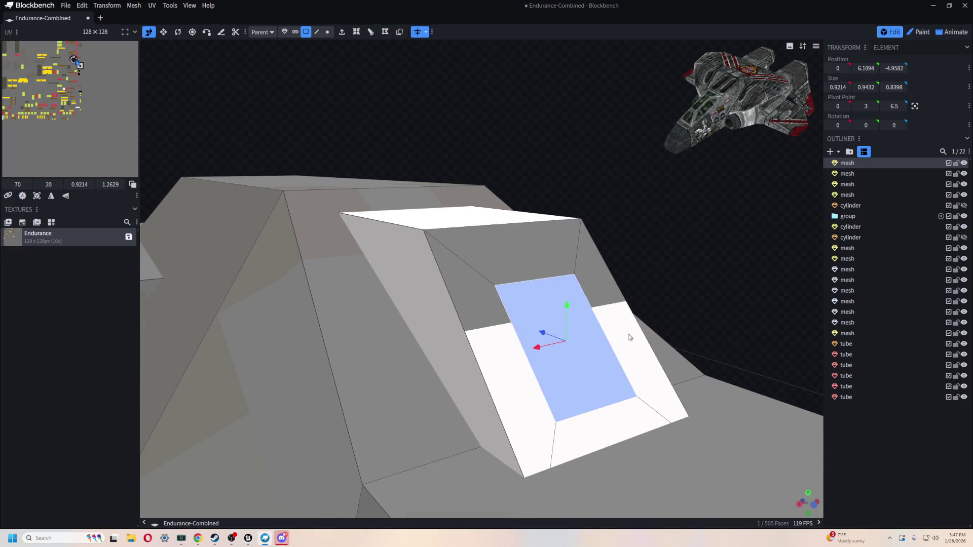
drag(594, 337, 611, 333)
mouse_move(566, 309)
mouse_down()
mouse_move(553, 282)
mouse_move(706, 261)
mouse_move(536, 336)
mouse_up()
- Tilt the inset cockpit face about X to fit the opening
mouse_move(521, 223)
mouse_down()
mouse_move(548, 235)
mouse_move(506, 243)
mouse_up()
key(r)
drag(436, 302, 458, 308)
mouse_move(557, 241)
mouse_down()
mouse_move(506, 230)
mouse_move(560, 240)
mouse_move(493, 248)
mouse_up()
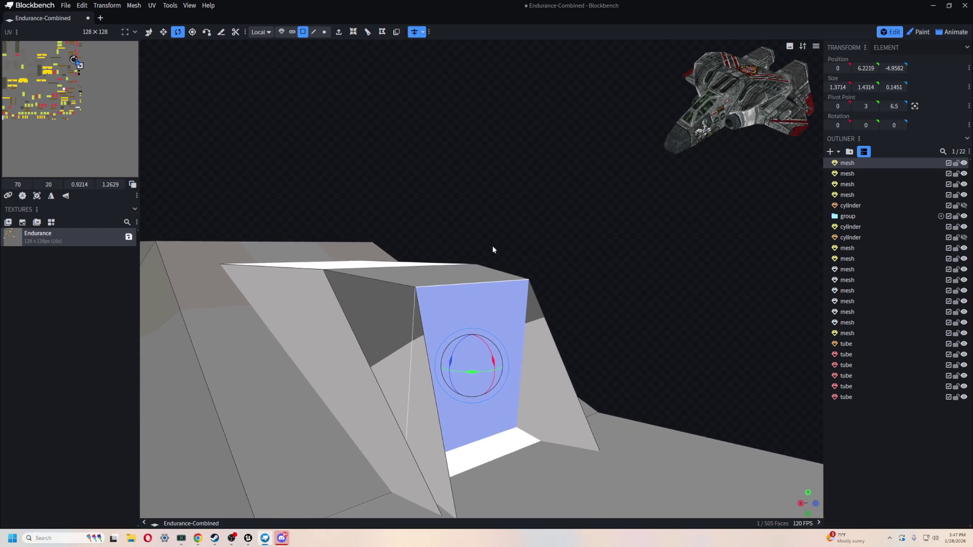
mouse_move(497, 354)
mouse_down()
mouse_move(500, 362)
mouse_move(491, 354)
mouse_up()
mouse_move(527, 238)
mouse_down()
mouse_move(578, 245)
mouse_move(570, 253)
mouse_up()
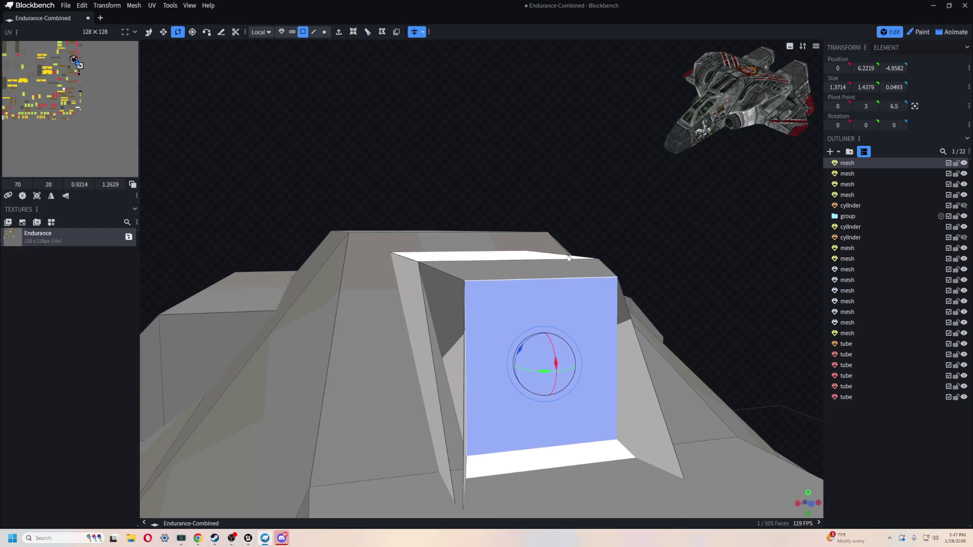
drag(623, 215, 471, 293)
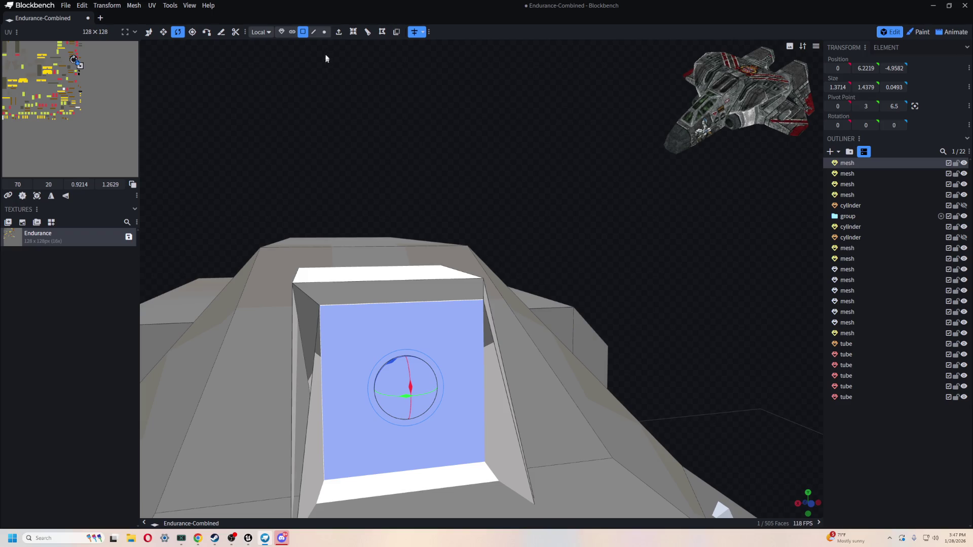
- Inset the face again and stretch the back face wider and taller
click(353, 32)
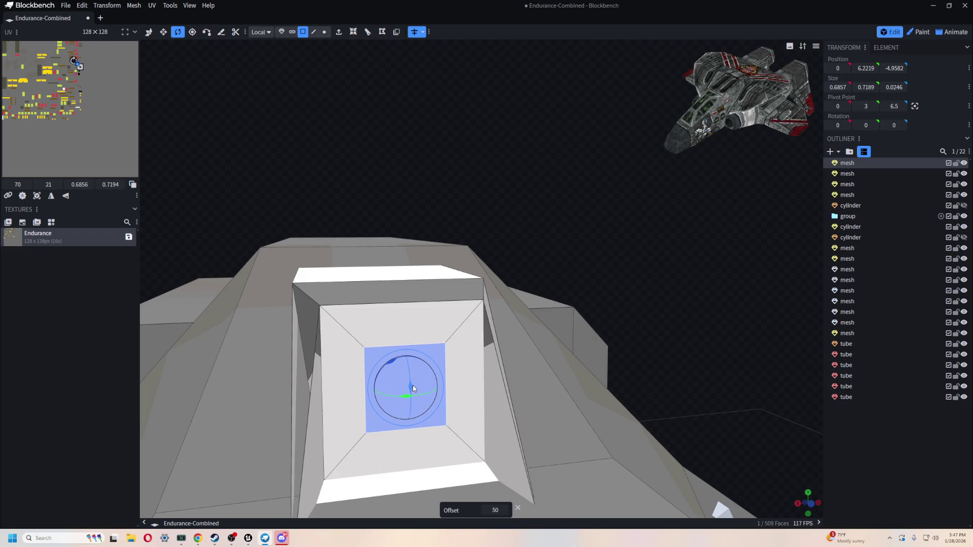
key(2)
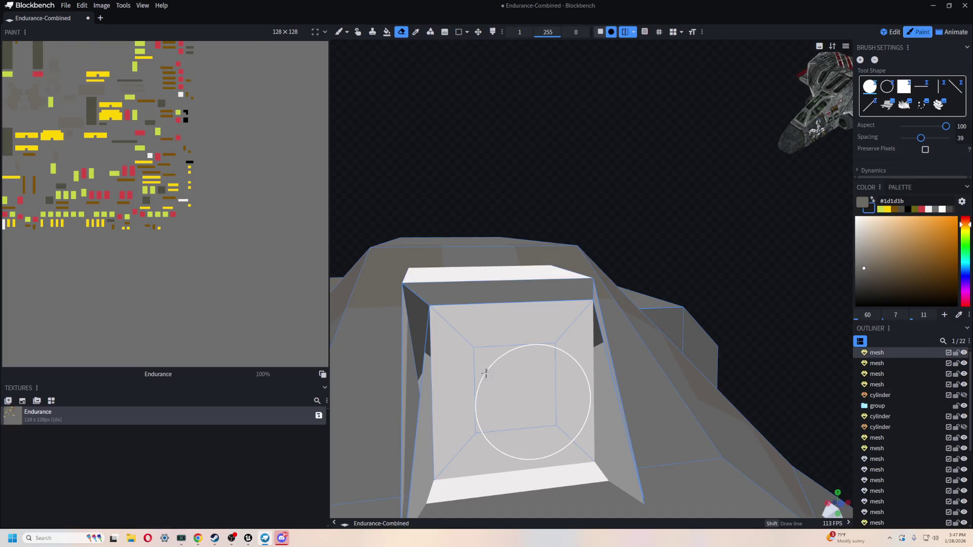
key(1)
key(v)
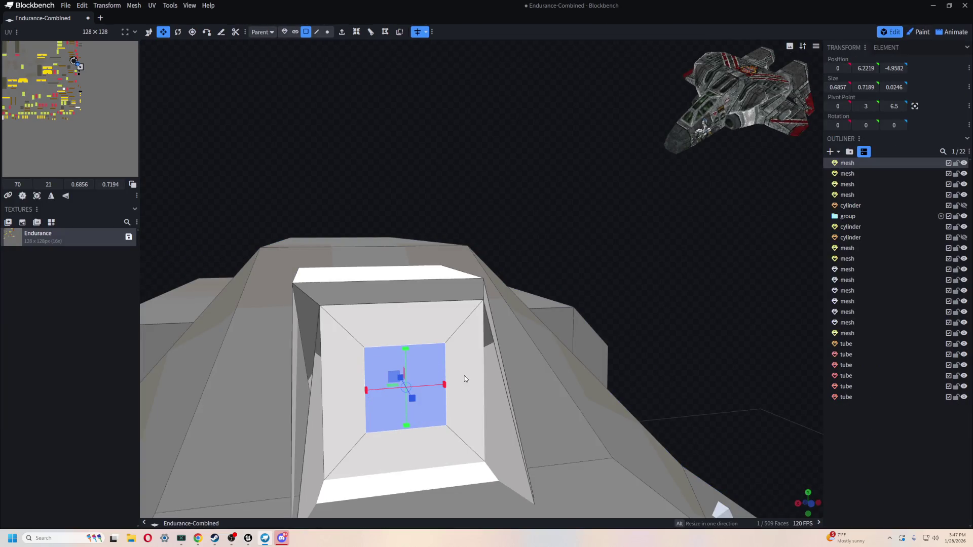
mouse_move(443, 389)
mouse_down()
mouse_move(472, 387)
mouse_move(461, 387)
mouse_up()
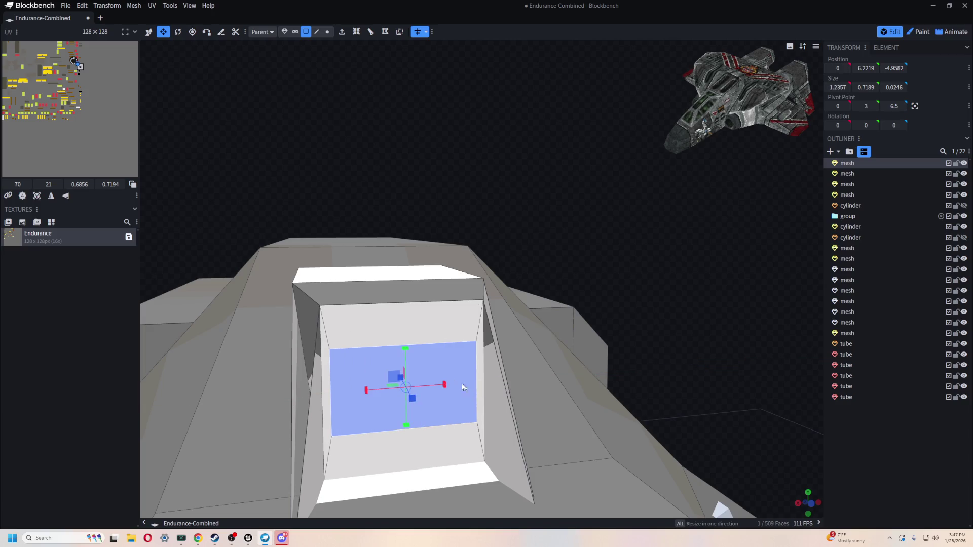
drag(406, 349, 397, 315)
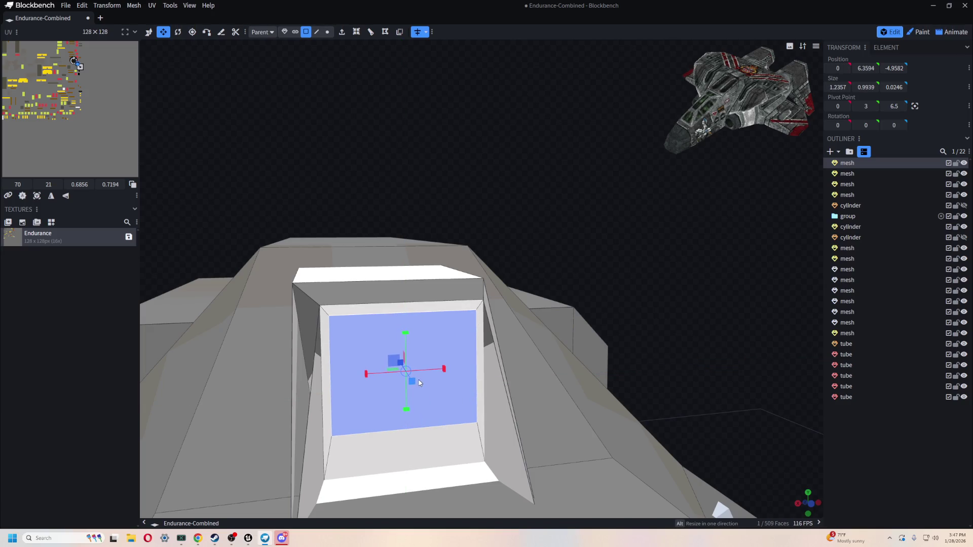
- Push the back face slightly deeper into the opening and pick the slanted side face
key(v)
mouse_move(431, 255)
middle_down()
mouse_move(507, 188)
mouse_move(460, 232)
mouse_move(588, 215)
mouse_move(501, 264)
middle_up()
drag(413, 347, 391, 347)
mouse_move(390, 348)
middle_down()
mouse_move(582, 258)
mouse_move(436, 238)
middle_up()
click(486, 318)
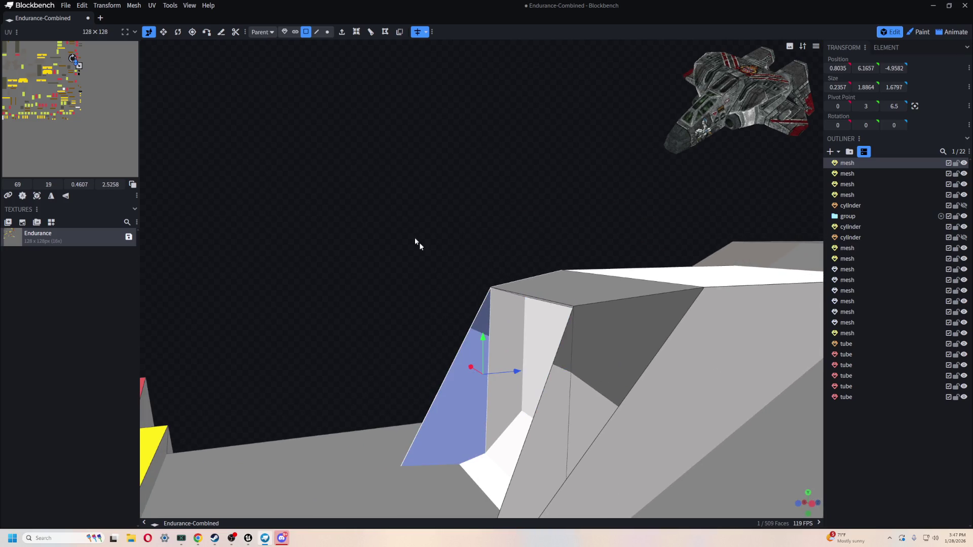
- Lower an edge inside the cockpit opening slightly along Y in edge select mode
mouse_move(337, 180)
mouse_down()
mouse_move(573, 195)
mouse_move(480, 183)
mouse_up()
scroll(569, 241, down, 10)
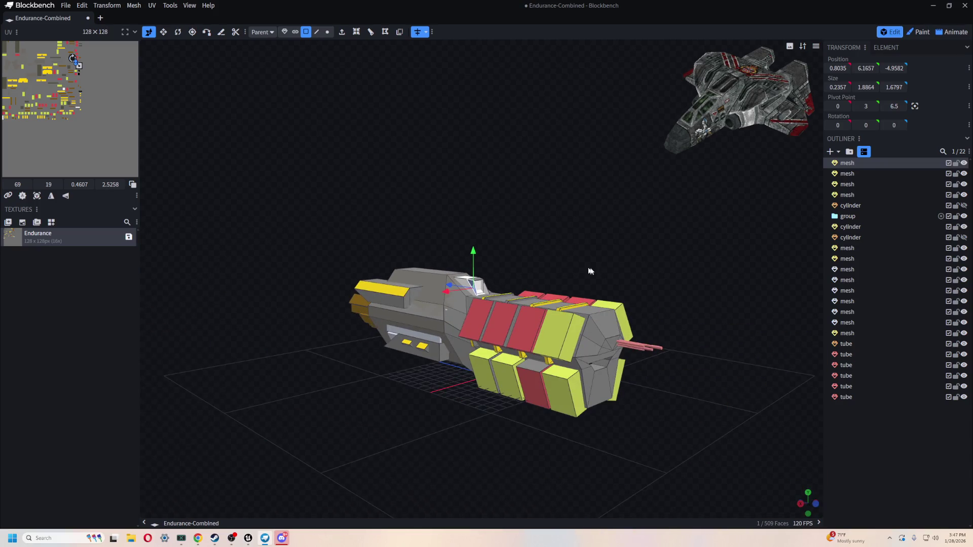
drag(540, 244, 510, 243)
scroll(509, 247, up, 4)
scroll(282, 87, up, 2)
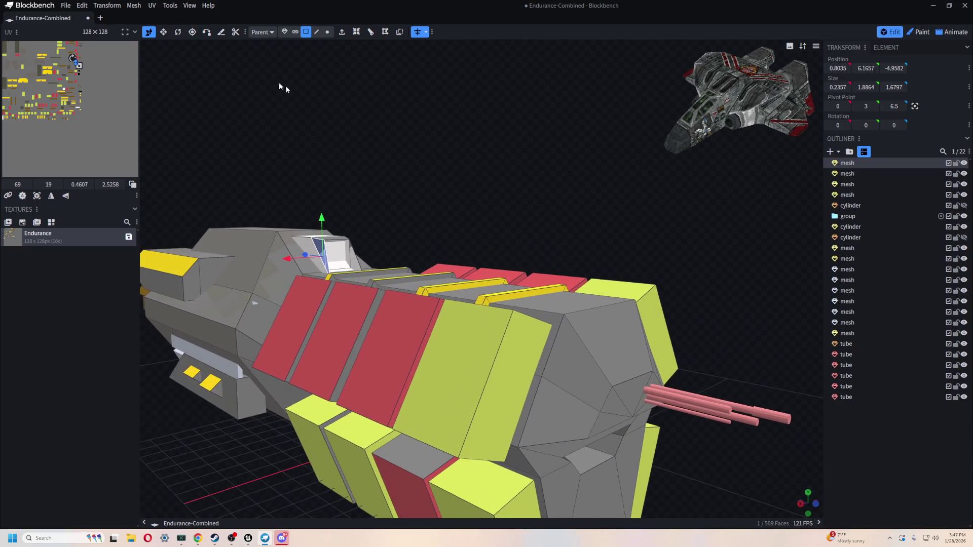
scroll(543, 145, up, 5)
drag(511, 163, 296, 51)
scroll(479, 151, up, 3)
click(317, 32)
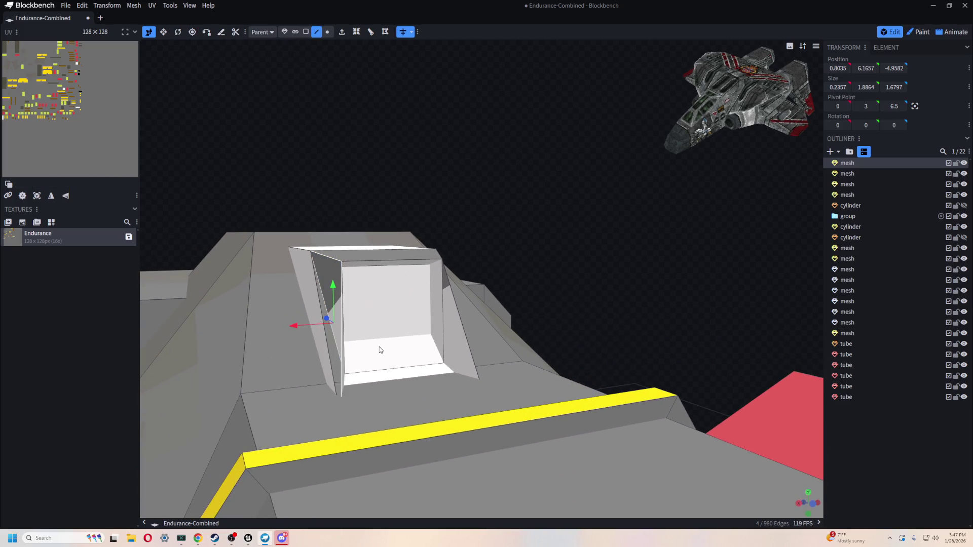
click(384, 338)
mouse_move(389, 307)
mouse_down()
mouse_move(389, 256)
mouse_move(389, 344)
mouse_move(389, 302)
mouse_up()
mouse_move(476, 279)
mouse_down()
mouse_move(519, 240)
mouse_move(440, 237)
mouse_move(406, 258)
mouse_move(512, 266)
mouse_move(577, 257)
mouse_up()
- Clear the selection and open Add Mesh, preset to a 12-sided Tube of diameter 1, height 4
scroll(577, 257, down, 10)
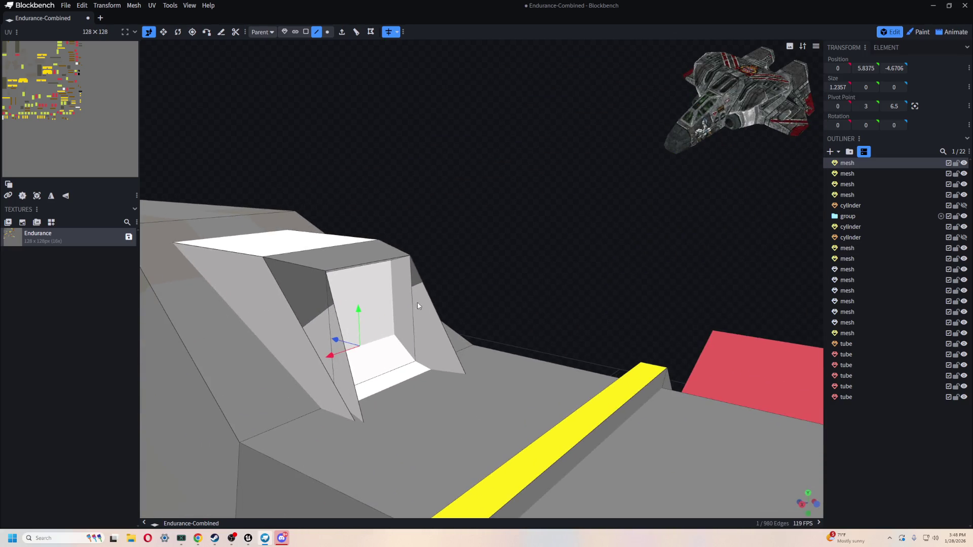
mouse_move(714, 357)
mouse_down()
mouse_move(679, 411)
mouse_move(557, 432)
mouse_move(655, 436)
mouse_up()
click(673, 412)
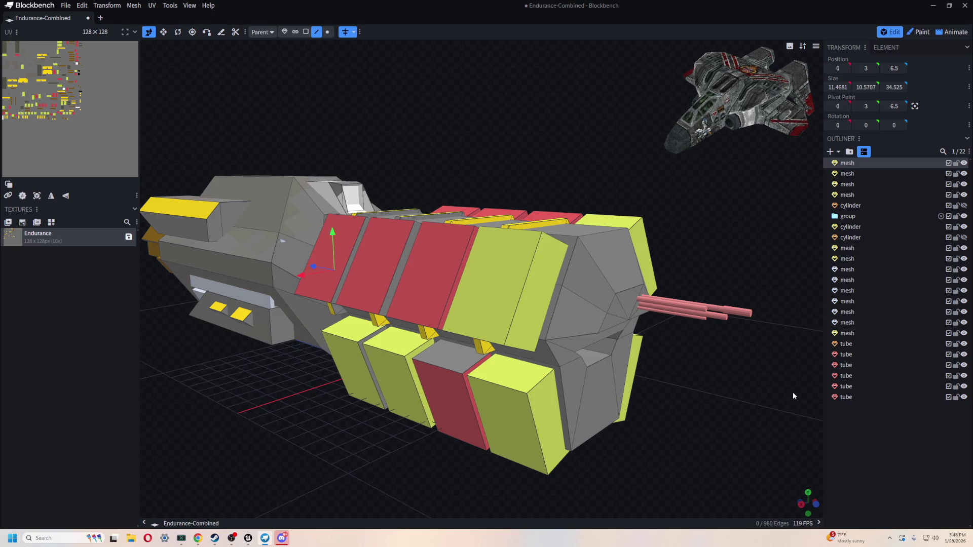
scroll(790, 393, up, 6)
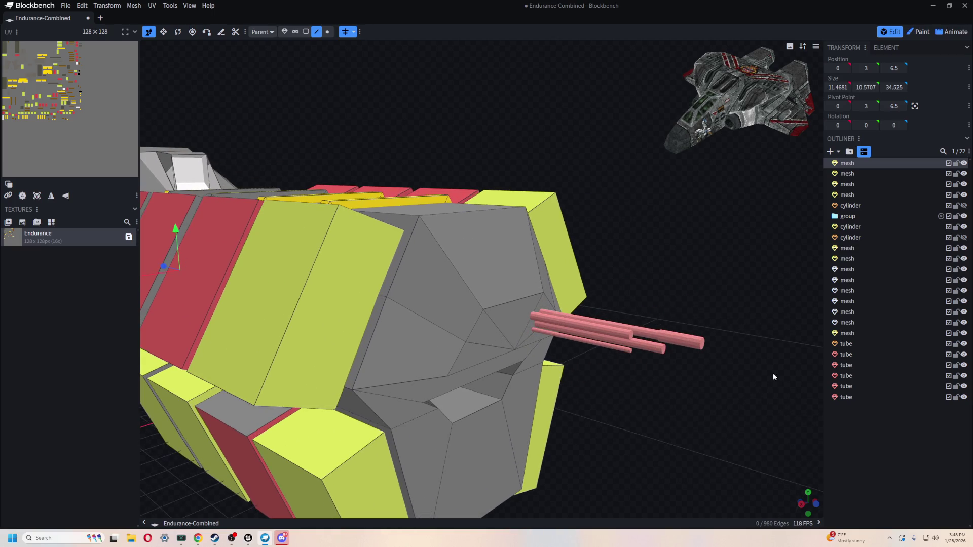
scroll(773, 376, down, 3)
click(832, 152)
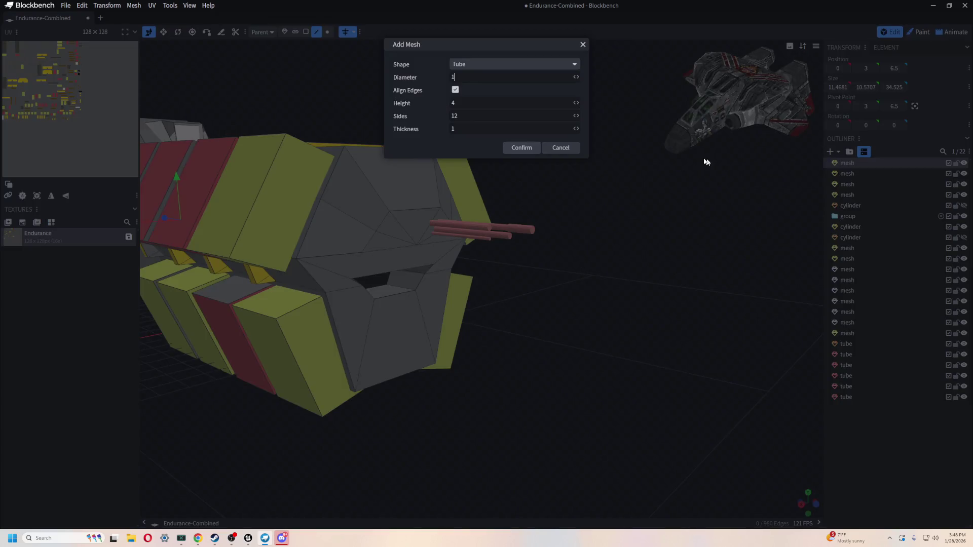
- Add a new Cuboid mesh and pull it up toward the ship's nose
click(467, 65)
click(492, 74)
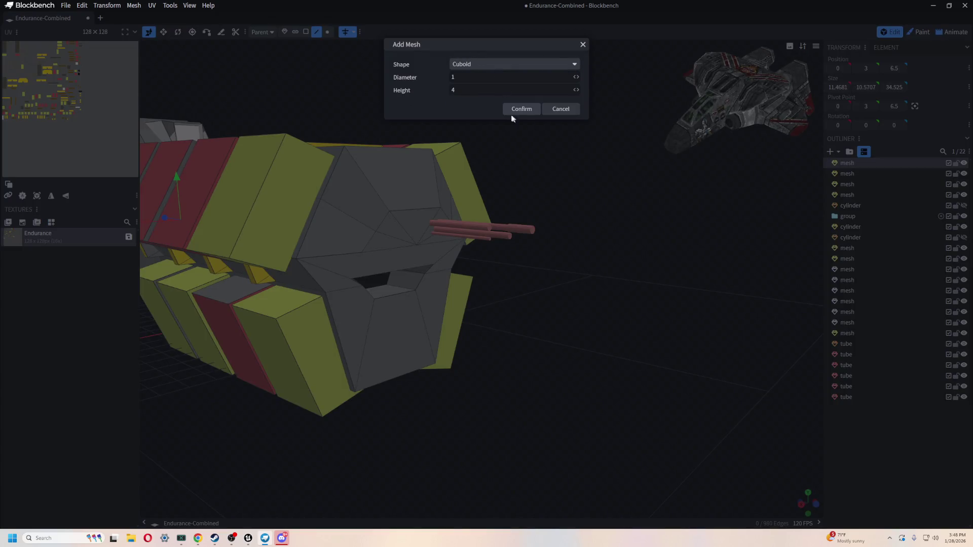
text(1)
click(531, 110)
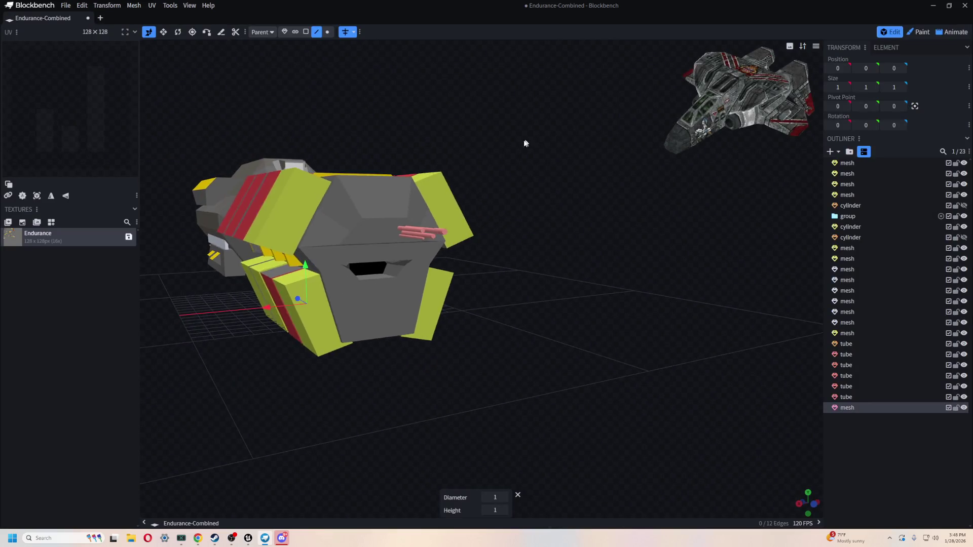
mouse_move(297, 300)
mouse_down()
mouse_move(447, 385)
mouse_move(406, 347)
mouse_up()
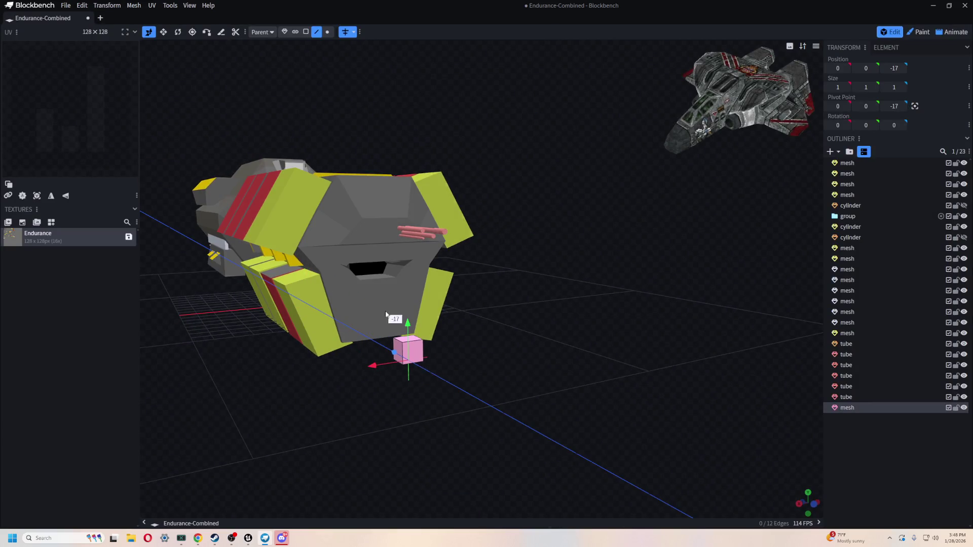
scroll(539, 297, up, 3)
drag(490, 308, 541, 308)
scroll(524, 348, up, 3)
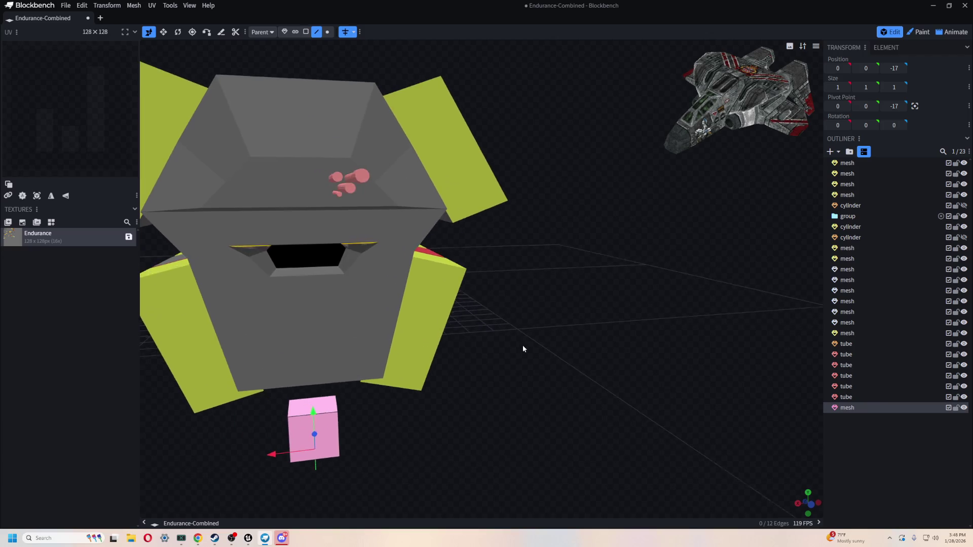
mouse_move(310, 411)
mouse_down()
mouse_move(350, 159)
mouse_move(495, 208)
mouse_move(628, 287)
mouse_up()
- Seat the pink cube against the nose under the barrels, deleting a stray duplicate copy
key(s)
drag(540, 343, 545, 313)
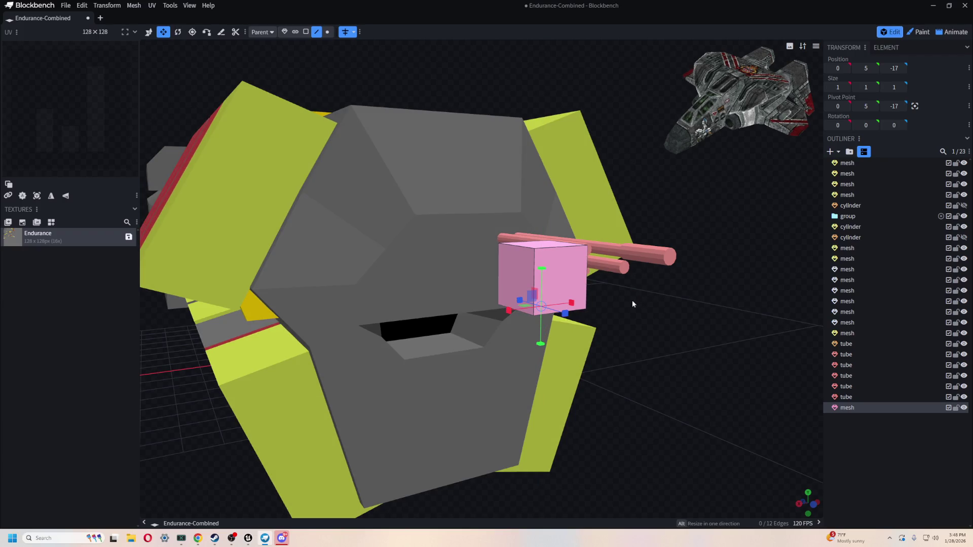
key(v)
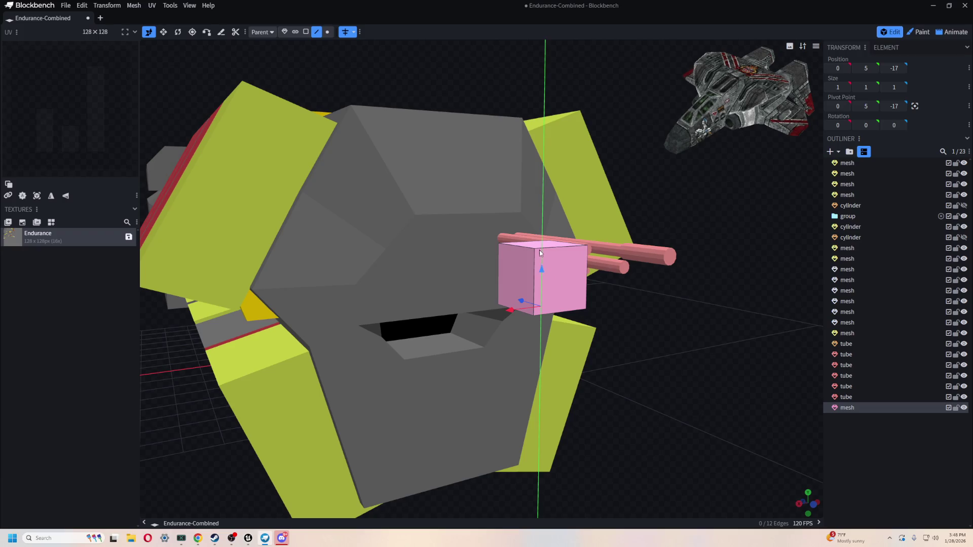
drag(539, 253, 547, 222)
mouse_move(628, 315)
mouse_down()
mouse_move(666, 265)
mouse_move(555, 253)
mouse_up()
drag(586, 223, 583, 256)
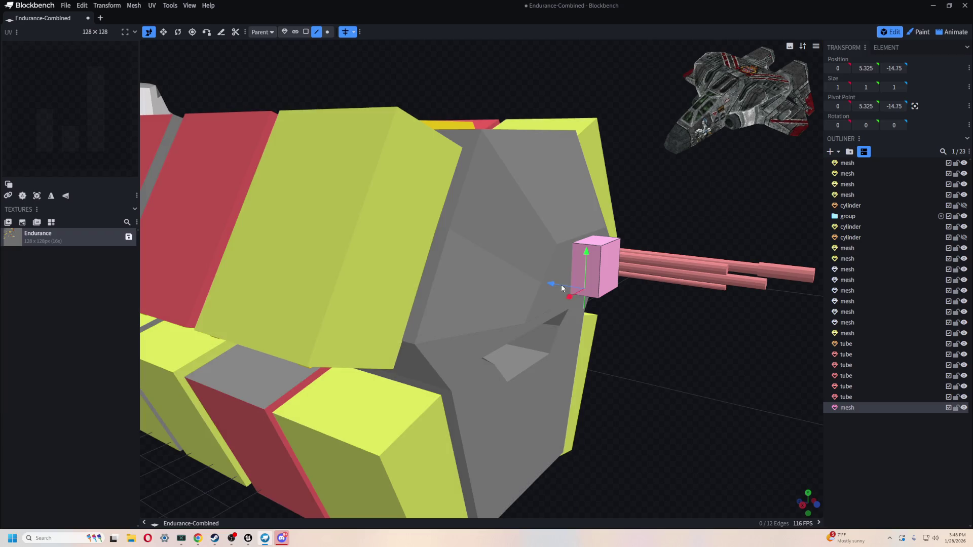
key(ctrl+d)
mouse_move(570, 299)
mouse_down()
mouse_move(634, 312)
mouse_move(582, 312)
mouse_up()
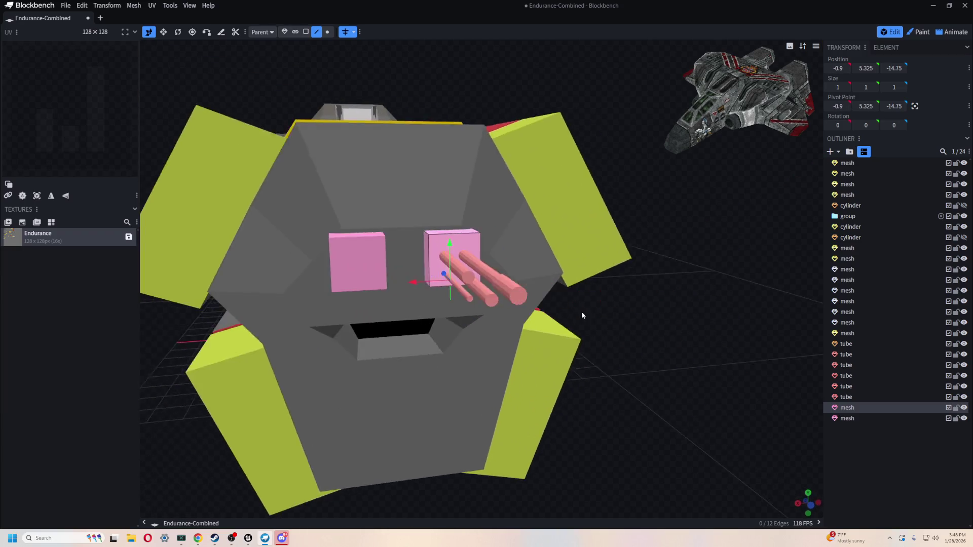
click(358, 263)
key(Delete)
- Flatten the pink cube to 0.75 high
click(459, 246)
key(s)
drag(699, 330, 595, 329)
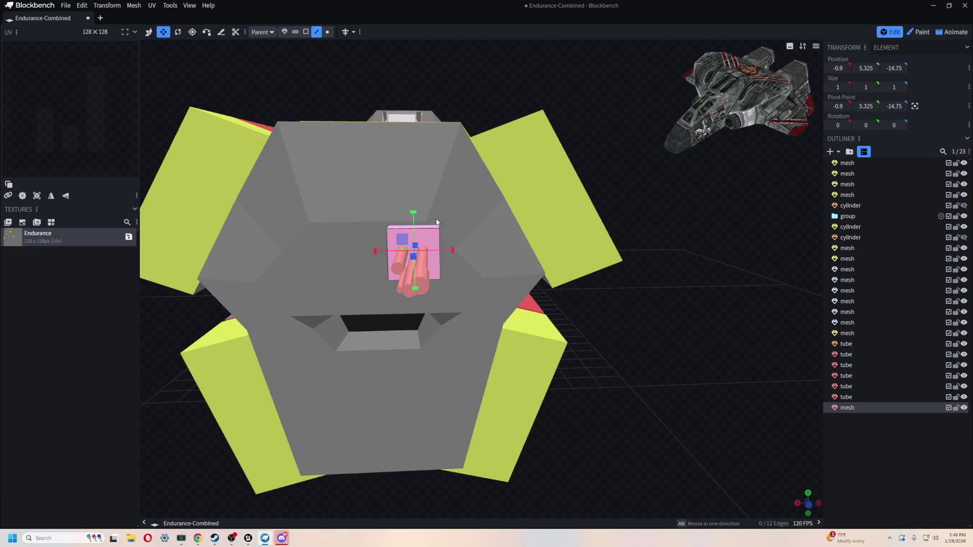
drag(410, 216, 415, 232)
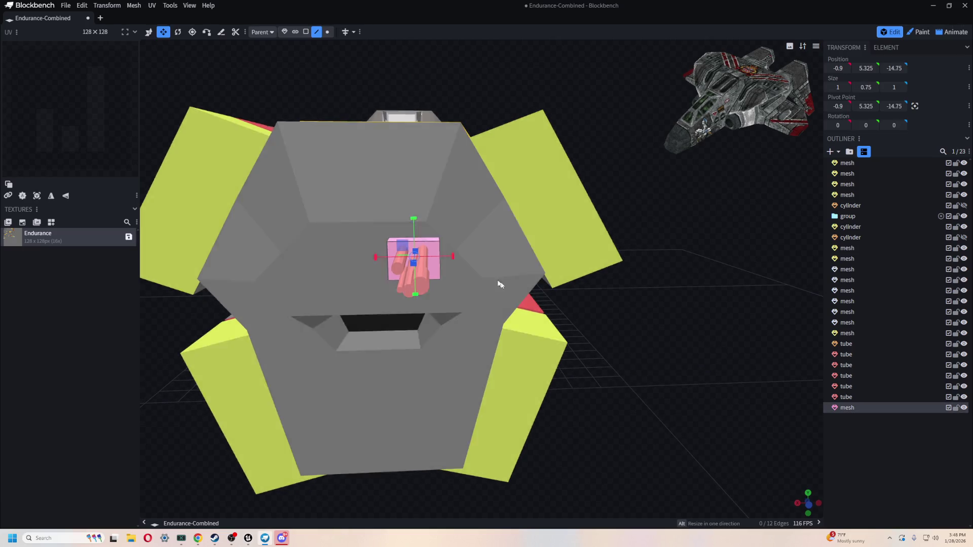
drag(500, 282, 716, 320)
scroll(714, 317, up, 5)
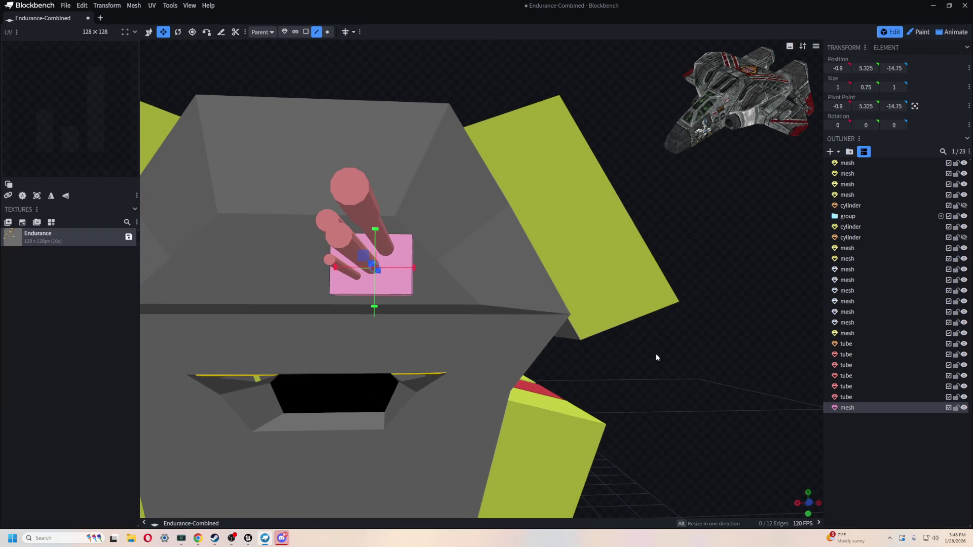
drag(263, 61, 375, 64)
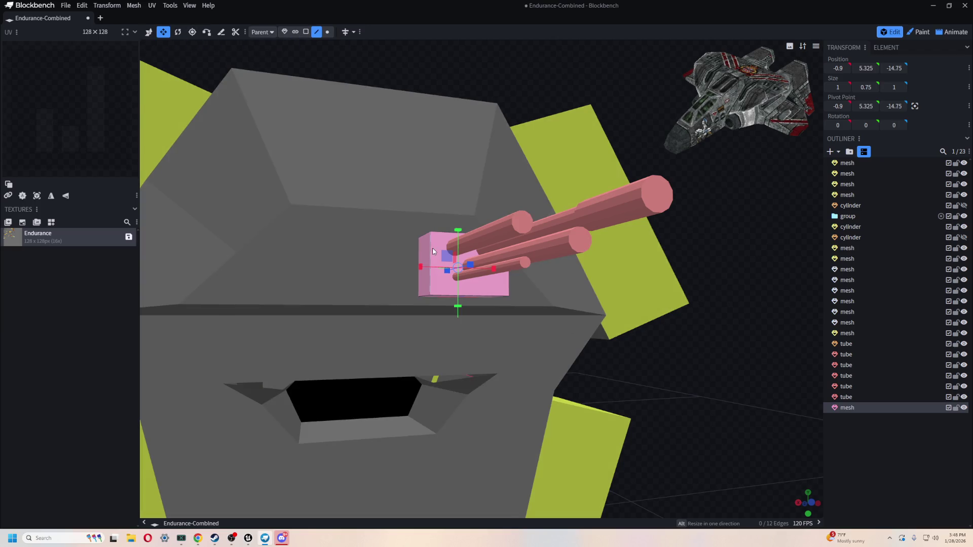
- Shift the cube's left vertical edge inward to taper the block
key(v)
click(430, 253)
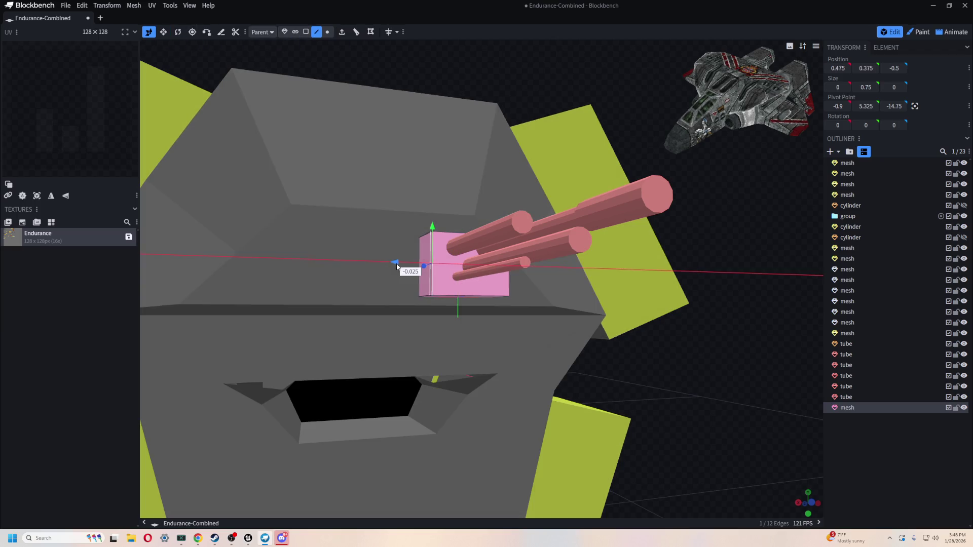
drag(394, 263, 409, 264)
mouse_move(648, 384)
mouse_down()
mouse_move(434, 337)
mouse_move(293, 282)
mouse_up()
mouse_move(652, 379)
mouse_down()
mouse_move(697, 367)
mouse_move(703, 348)
mouse_up()
drag(368, 219, 377, 220)
mouse_move(619, 393)
mouse_down()
mouse_move(608, 373)
mouse_move(628, 345)
mouse_move(630, 300)
mouse_move(636, 313)
mouse_move(595, 376)
mouse_move(634, 266)
mouse_move(406, 223)
mouse_move(399, 185)
mouse_up()
- Raise the tapered edge up the cube's side and select a gun barrel tube
scroll(404, 221, up, 5)
drag(531, 92, 549, 117)
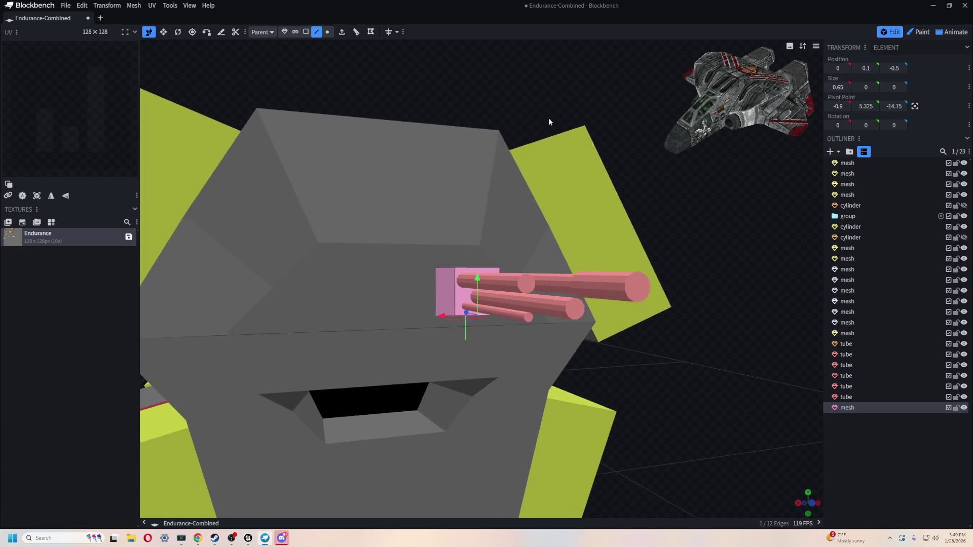
mouse_move(478, 267)
mouse_down()
mouse_move(482, 229)
mouse_move(478, 241)
mouse_up()
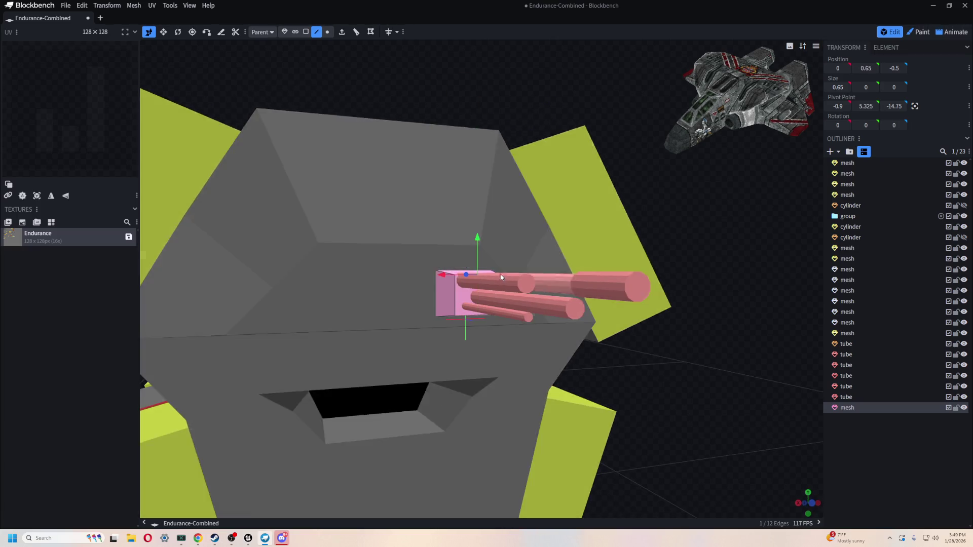
scroll(558, 354, down, 3)
drag(654, 401, 698, 408)
scroll(460, 288, up, 4)
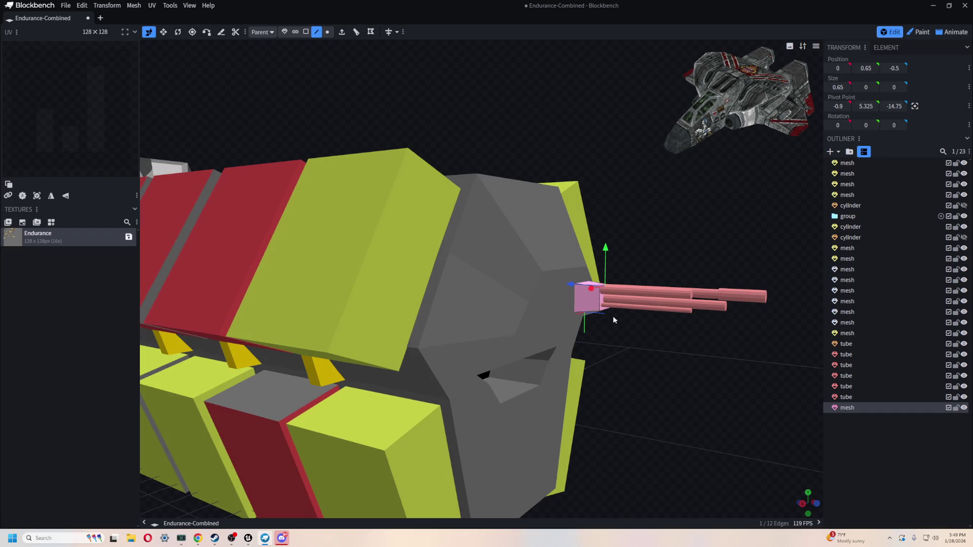
scroll(683, 407, down, 4)
drag(630, 321, 658, 243)
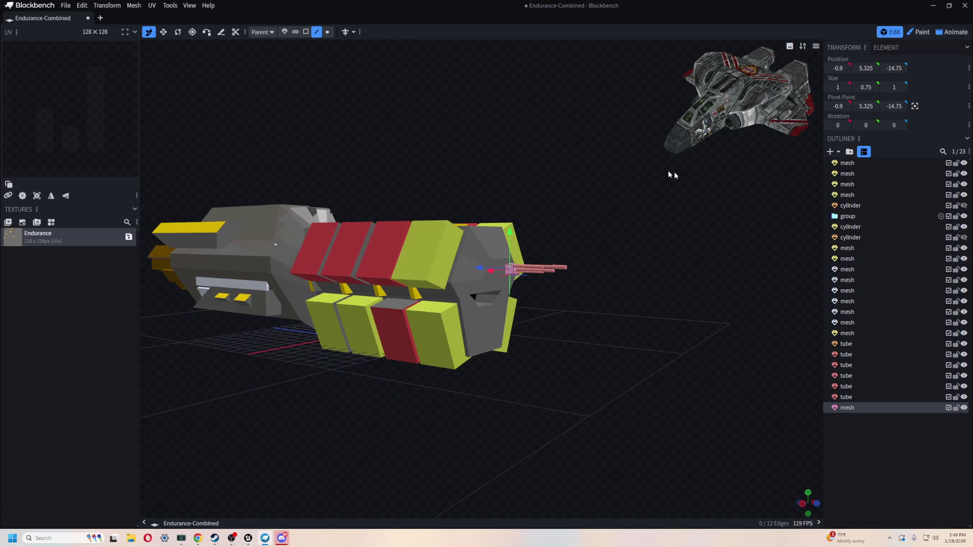
click(890, 355)
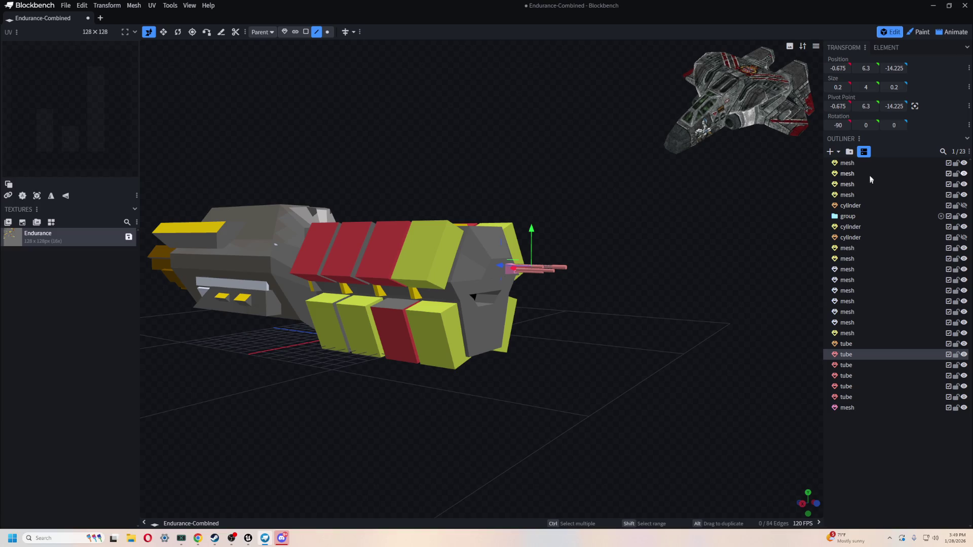
- Select the hull and zoom in close to the ship's front end and barrels
click(869, 163)
drag(585, 160, 648, 270)
right_click(648, 269)
click(697, 294)
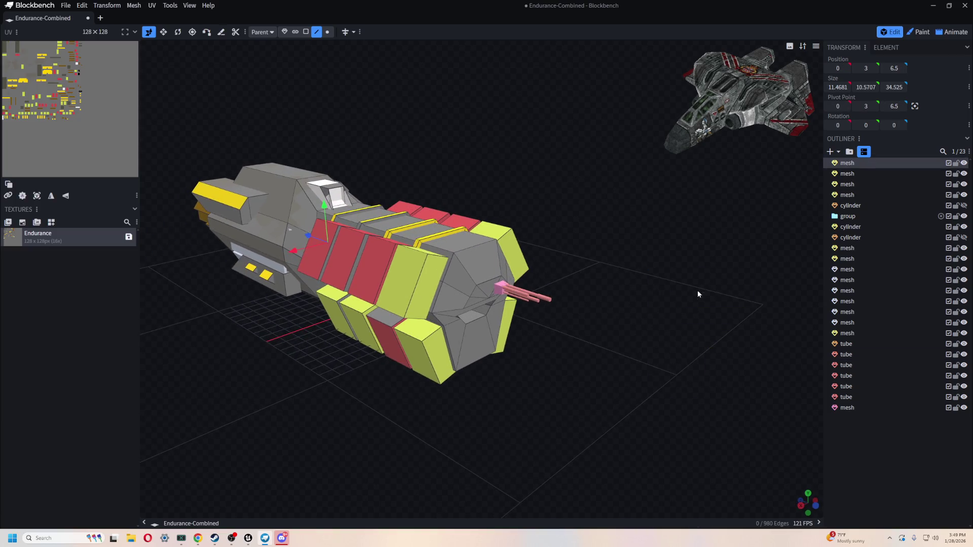
click(252, 282)
mouse_move(340, 370)
mouse_down()
mouse_move(591, 417)
mouse_move(416, 411)
mouse_move(466, 417)
mouse_move(513, 368)
mouse_move(665, 366)
mouse_move(624, 355)
mouse_up()
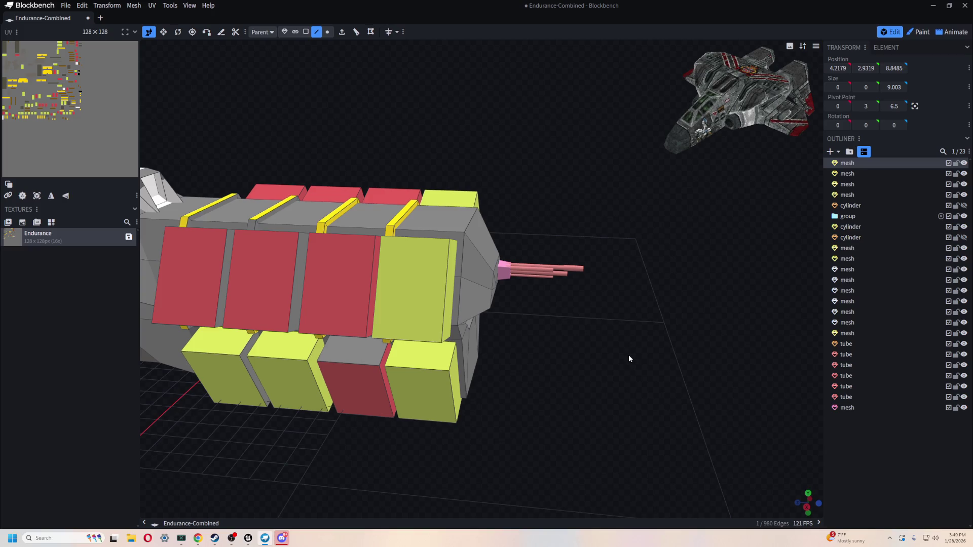
mouse_move(626, 359)
mouse_down()
mouse_move(602, 355)
mouse_move(627, 385)
mouse_up()
scroll(628, 380, up, 3)
scroll(626, 382, up, 5)
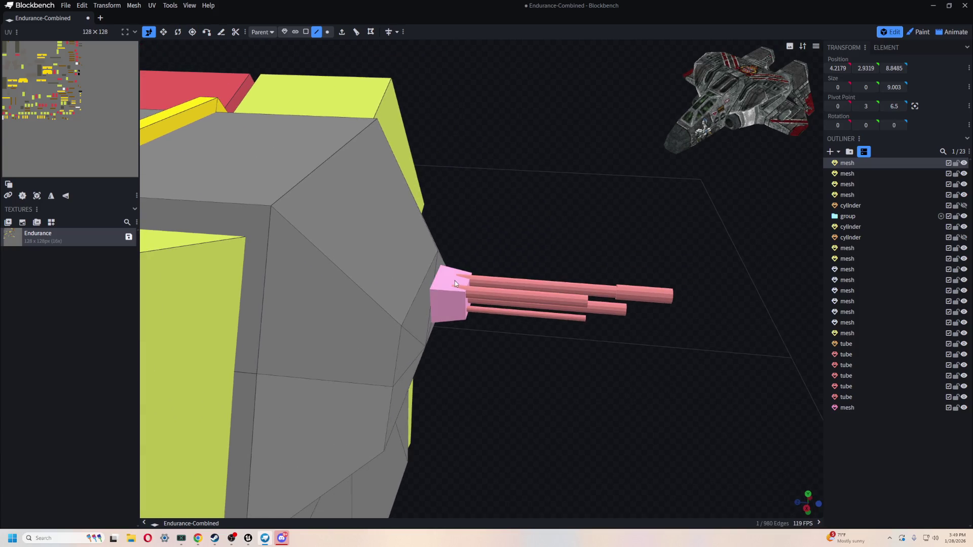
- Make the pink gun block taller, from 0.75 to 0.8 high
click(455, 281)
key(v)
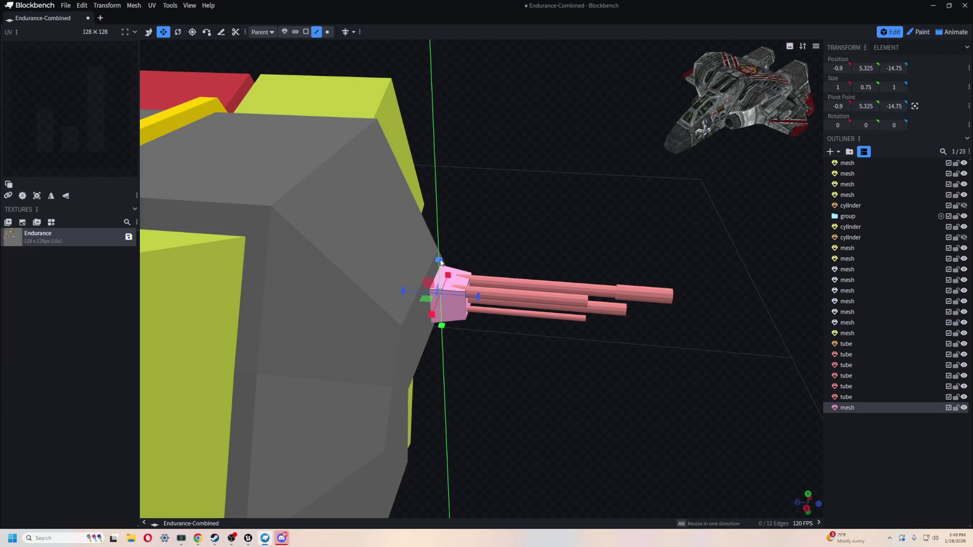
drag(440, 261, 442, 257)
scroll(555, 211, down, 2)
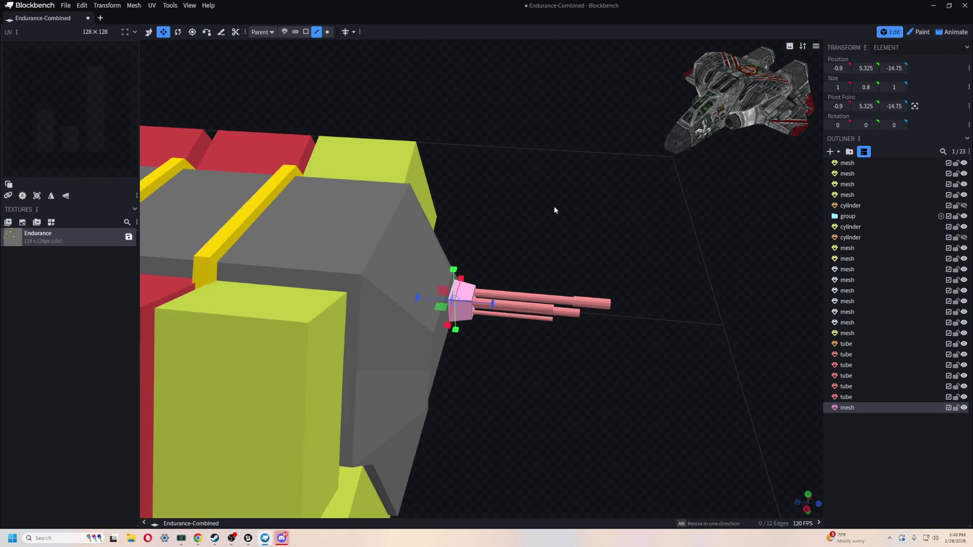
- Box-select the pink block and all gun tubes and push them forward along Z
click(149, 32)
click(284, 32)
drag(679, 417, 693, 374)
drag(520, 282, 517, 263)
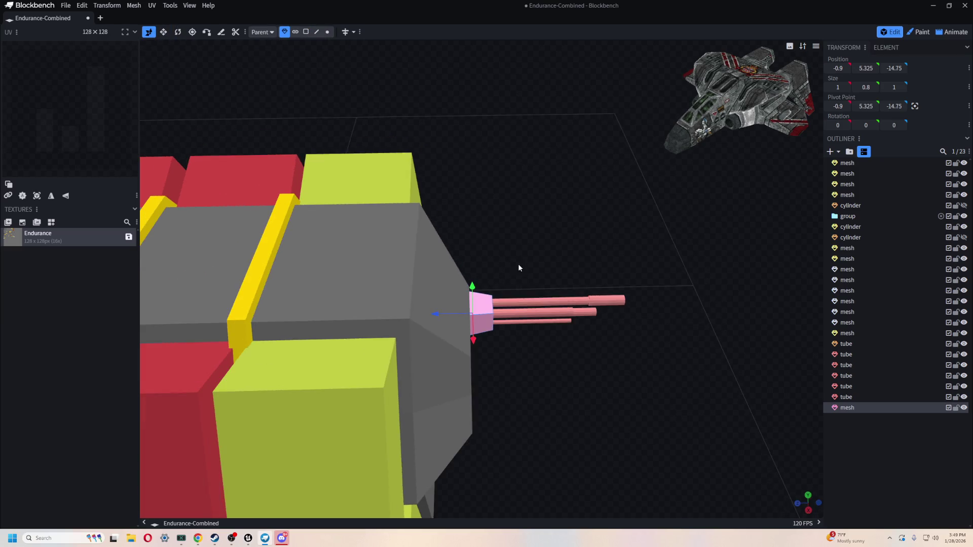
mouse_move(648, 244)
mouse_down()
mouse_move(529, 357)
mouse_move(486, 365)
mouse_up()
drag(502, 314, 638, 315)
drag(558, 376, 545, 372)
click(544, 372)
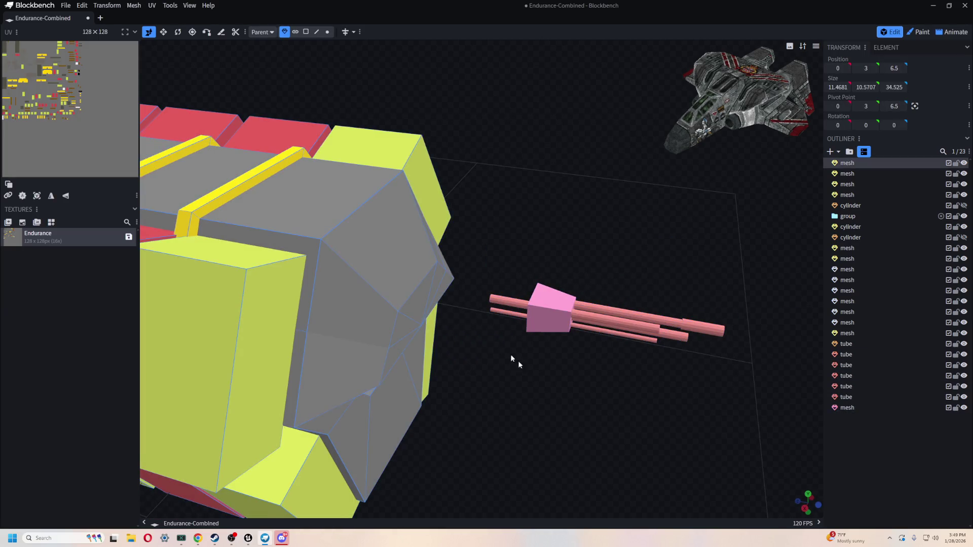
- Push the hull's nose faces forward along Z to extend the nose
drag(376, 138, 350, 117)
click(305, 32)
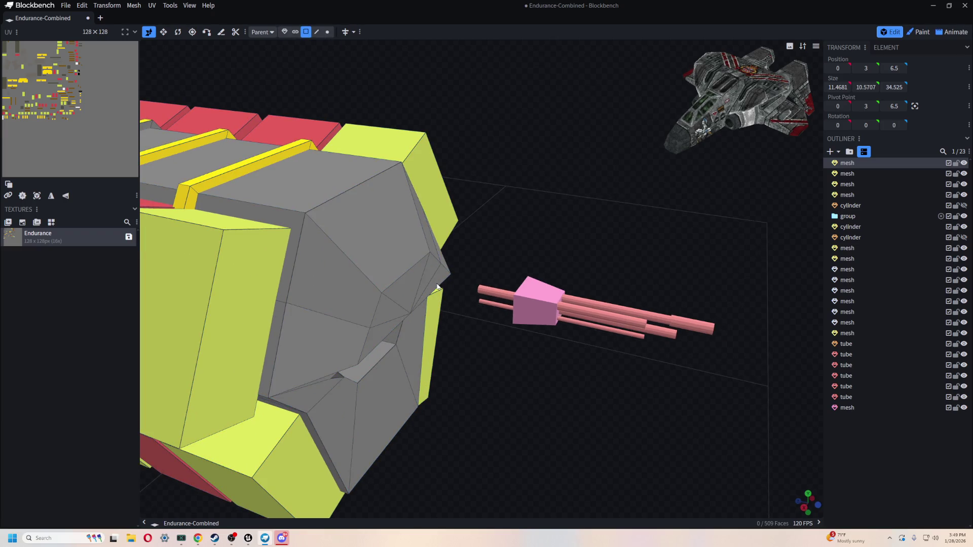
click(430, 269)
shift+click(400, 299)
shift+click(398, 311)
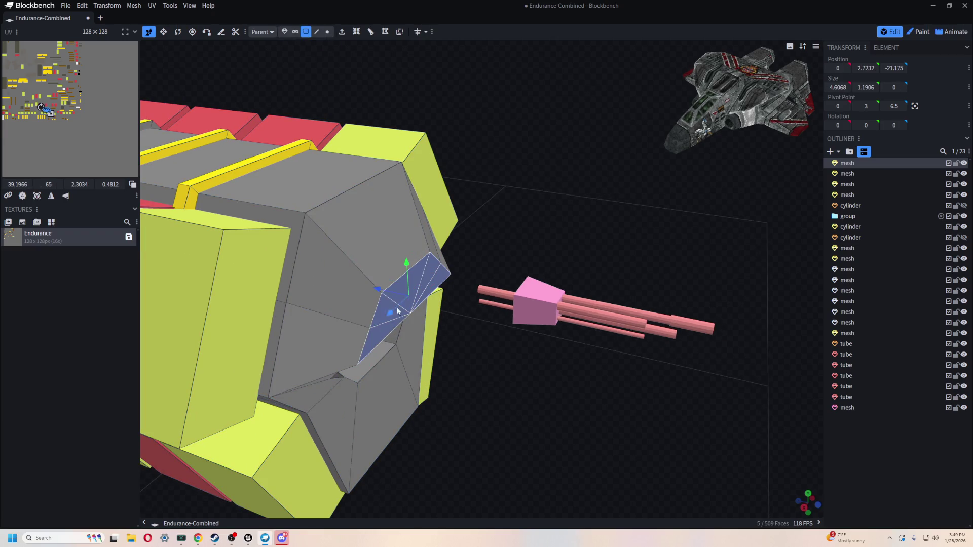
drag(379, 291, 412, 312)
mouse_move(528, 370)
mouse_down()
mouse_move(778, 393)
mouse_move(681, 299)
mouse_move(524, 242)
mouse_up()
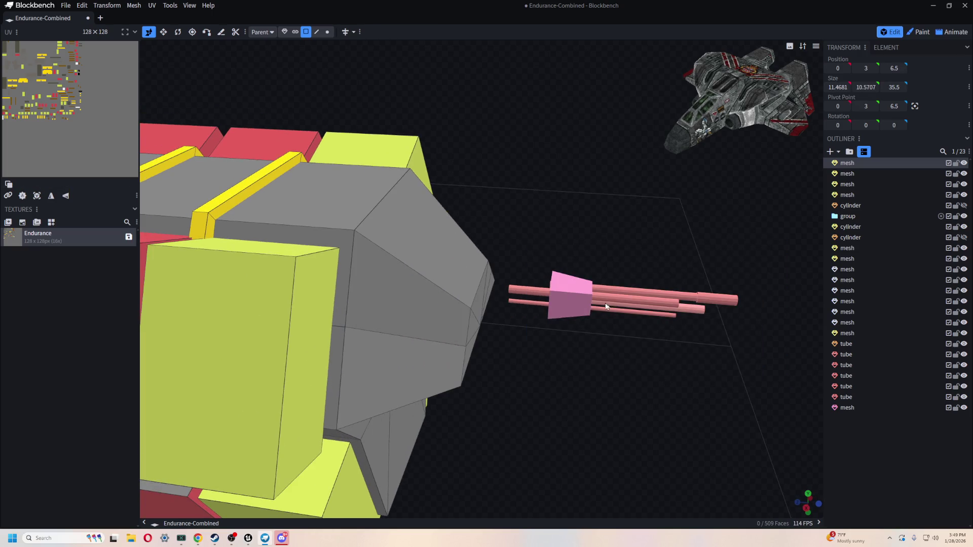
- Move the pink block and gun tubes back against the extended nose at Z -16.05
click(581, 300)
shift+click(856, 357)
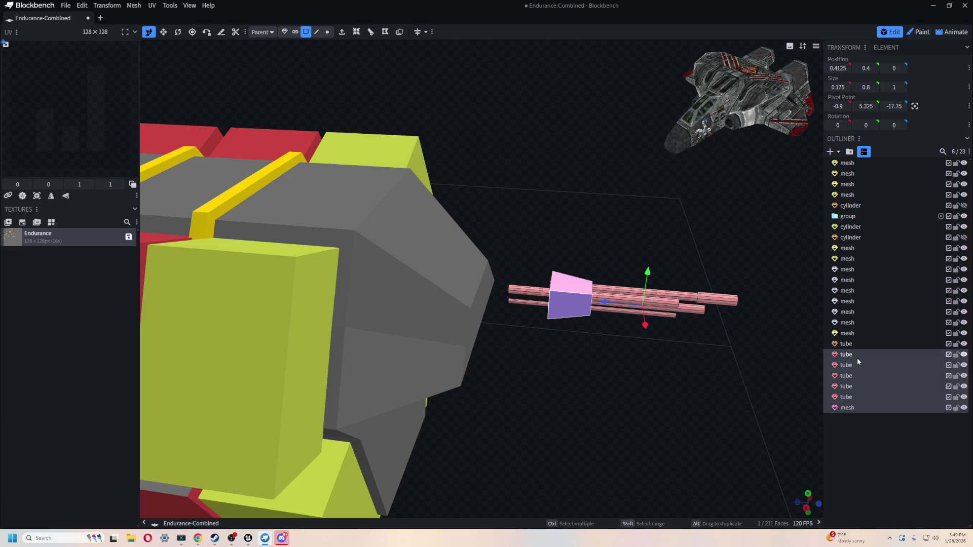
click(284, 32)
mouse_move(606, 300)
mouse_down()
mouse_move(549, 306)
mouse_move(532, 328)
mouse_move(498, 313)
mouse_move(628, 311)
mouse_move(593, 322)
mouse_move(636, 328)
mouse_move(610, 304)
mouse_move(567, 322)
mouse_move(660, 347)
mouse_up()
scroll(594, 322, up, 4)
click(273, 369)
scroll(567, 329, down, 2)
scroll(612, 354, down, 3)
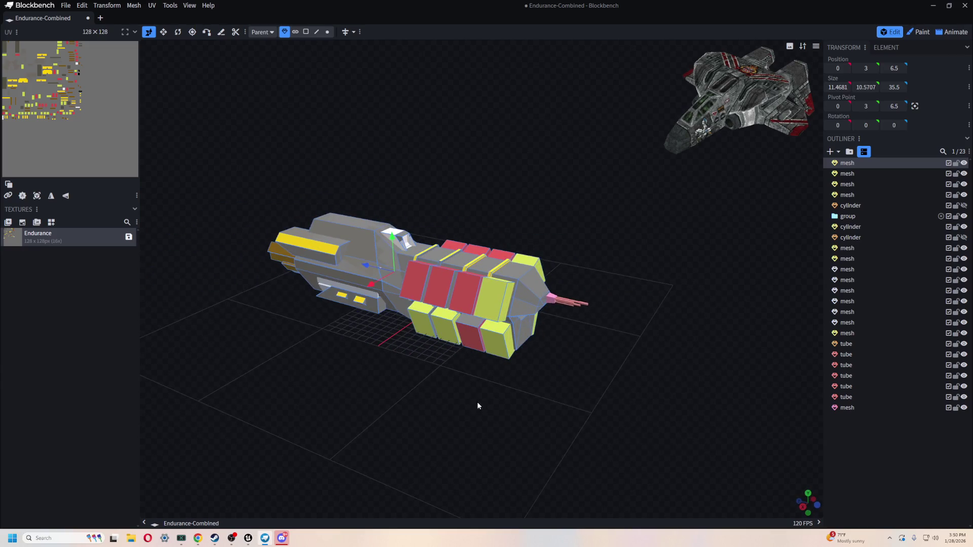
- Delete the stray 3-sided tube inside the hull, leaving 22 outliner elements
drag(478, 402, 504, 400)
scroll(501, 395, up, 5)
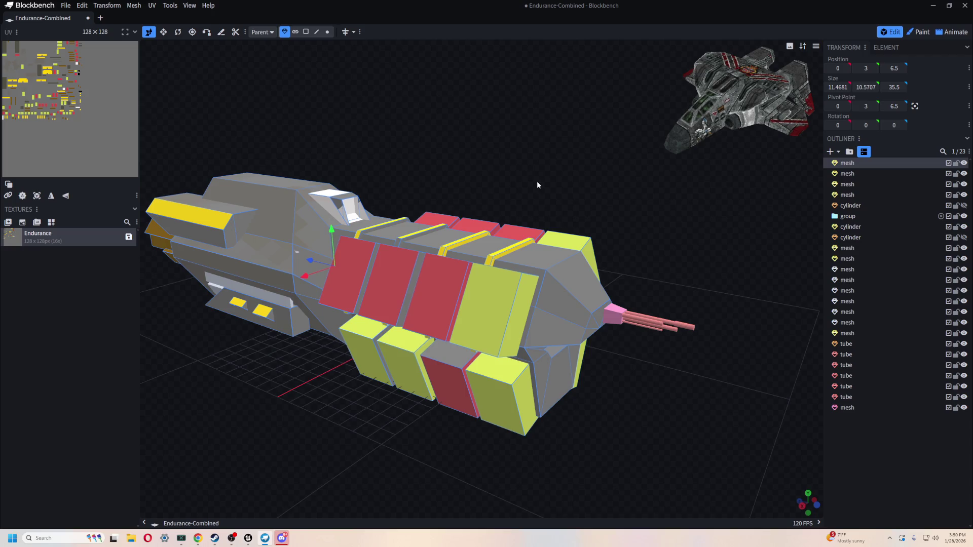
scroll(536, 181, up, 4)
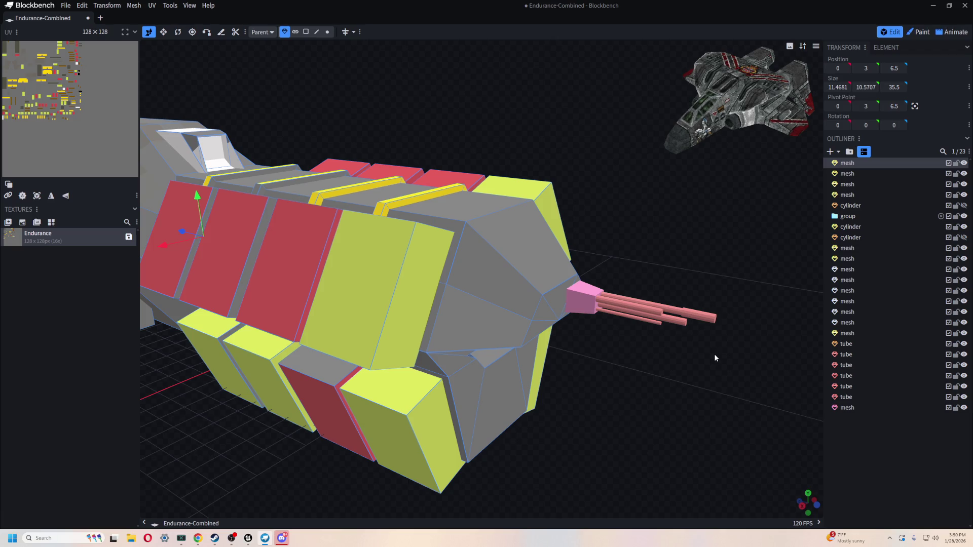
scroll(715, 357, down, 5)
mouse_move(501, 409)
mouse_down()
mouse_move(541, 443)
mouse_move(669, 441)
mouse_move(651, 338)
mouse_move(575, 343)
mouse_move(503, 321)
mouse_move(653, 329)
mouse_move(558, 405)
mouse_move(576, 430)
mouse_up()
scroll(702, 324, up, 3)
click(558, 405)
scroll(557, 425, up, 3)
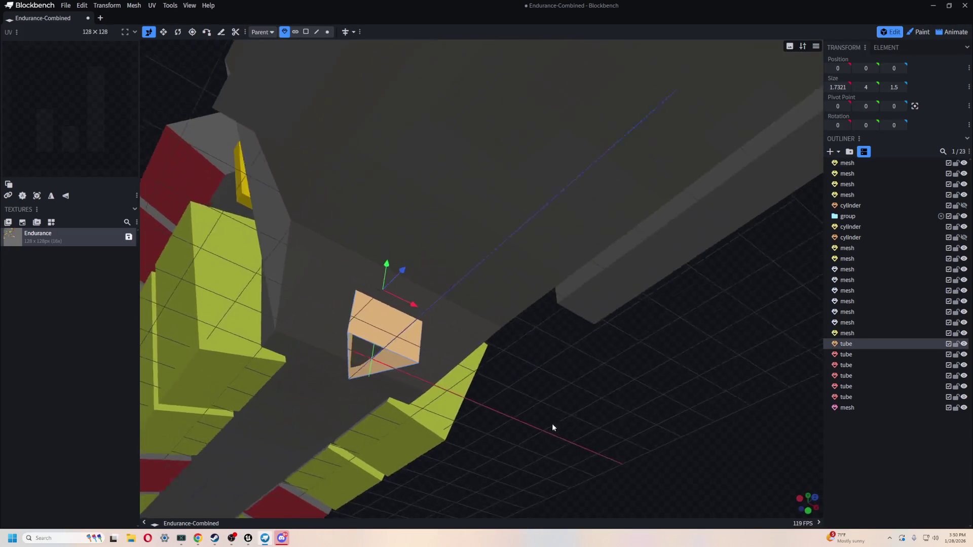
scroll(553, 426, down, 3)
key(Delete)
scroll(550, 423, down, 8)
mouse_move(460, 473)
mouse_down()
mouse_move(673, 473)
mouse_move(671, 384)
mouse_move(679, 386)
mouse_move(573, 436)
mouse_move(598, 417)
mouse_move(655, 418)
mouse_move(643, 420)
mouse_move(431, 253)
mouse_up()
scroll(579, 425, up, 2)
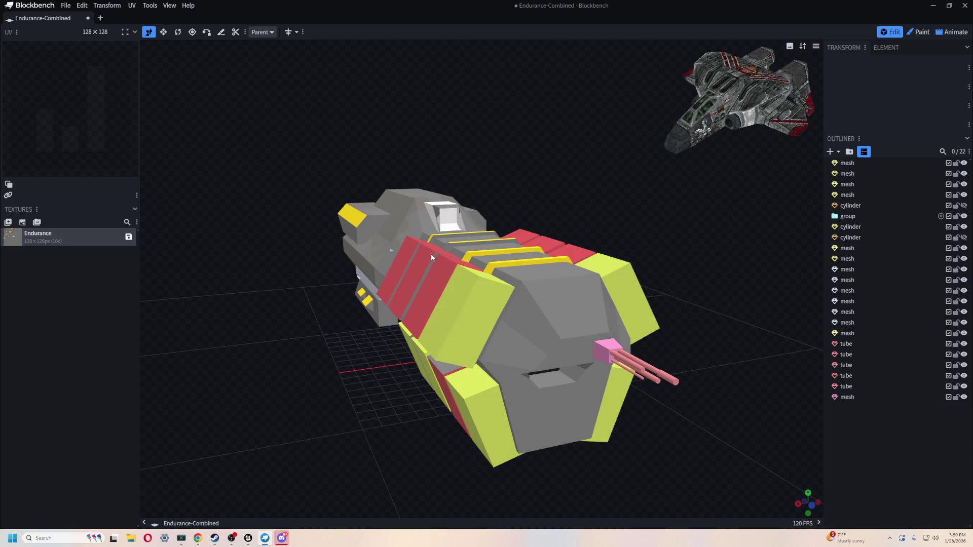
mouse_move(477, 364)
mouse_down()
mouse_move(336, 419)
mouse_move(449, 412)
mouse_up()
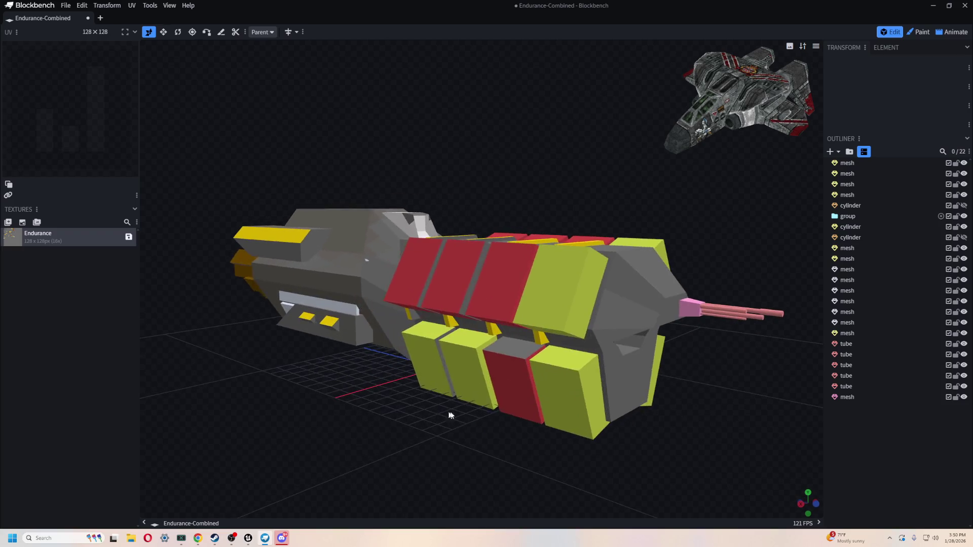
- Switch to Paint mode with red and the Paint Bucket, then open the Endurance texture's properties
click(524, 411)
click(920, 32)
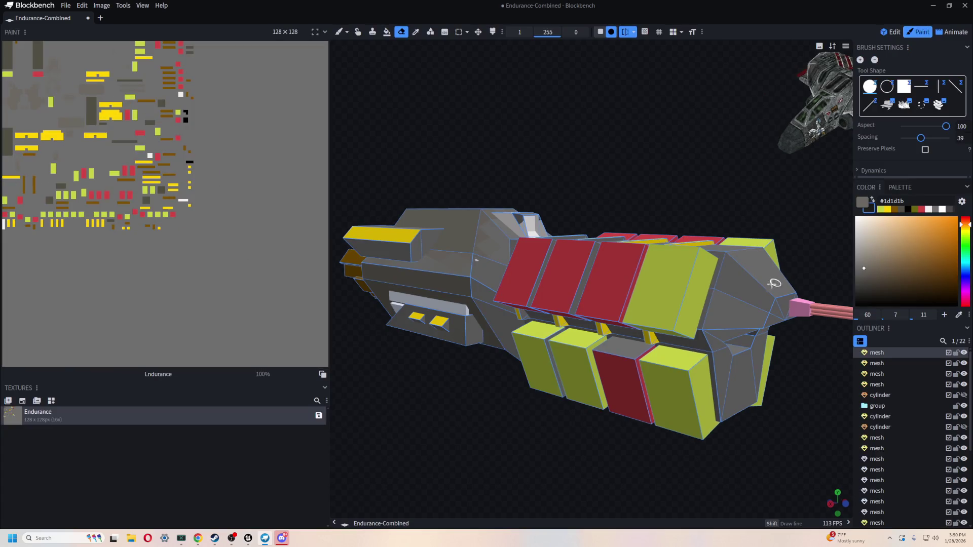
click(923, 210)
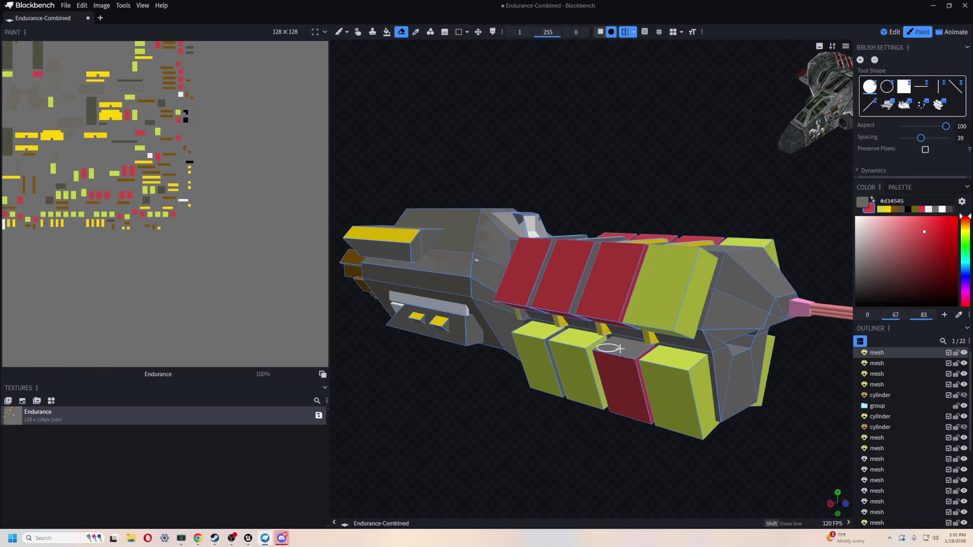
click(387, 32)
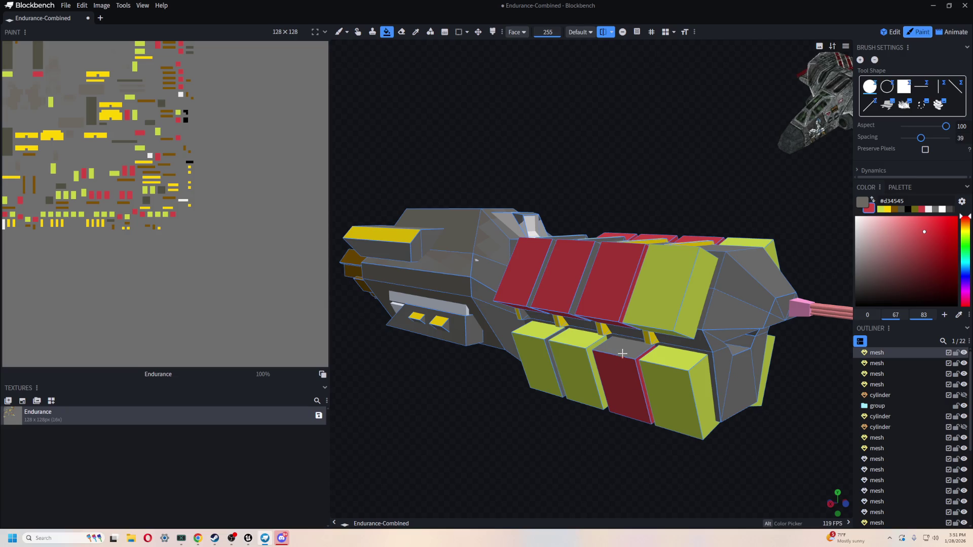
drag(641, 443, 674, 271)
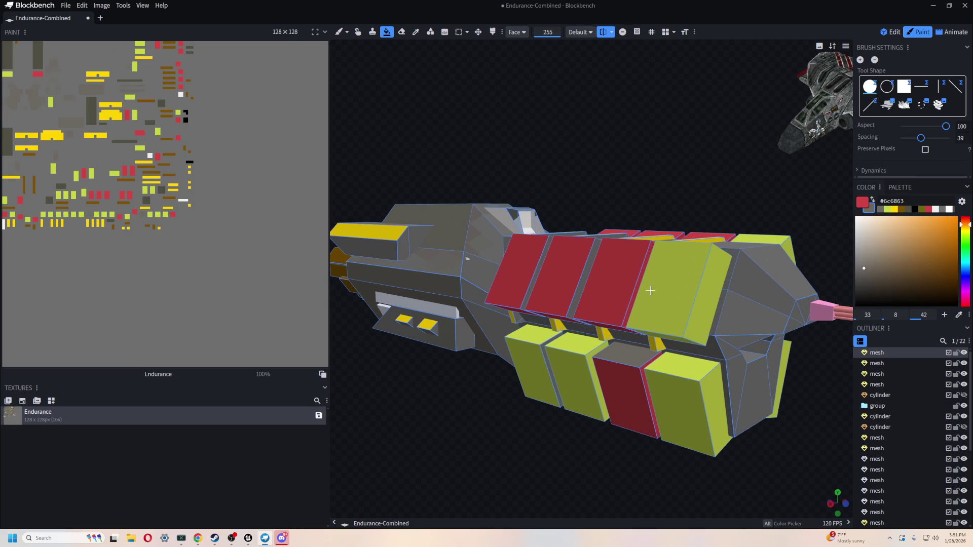
mouse_move(613, 466)
mouse_down()
mouse_move(506, 406)
mouse_move(560, 401)
mouse_move(458, 412)
mouse_move(523, 471)
mouse_move(625, 462)
mouse_move(582, 460)
mouse_move(603, 461)
mouse_move(589, 455)
mouse_up()
click(282, 34)
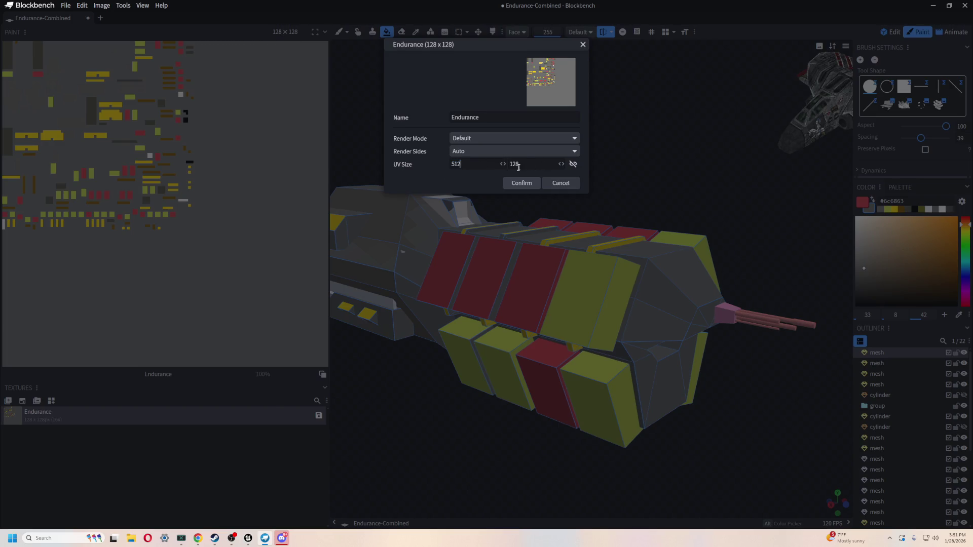
- Set the Endurance texture's UV width to 512, then delete that texture
text(512)
click(522, 183)
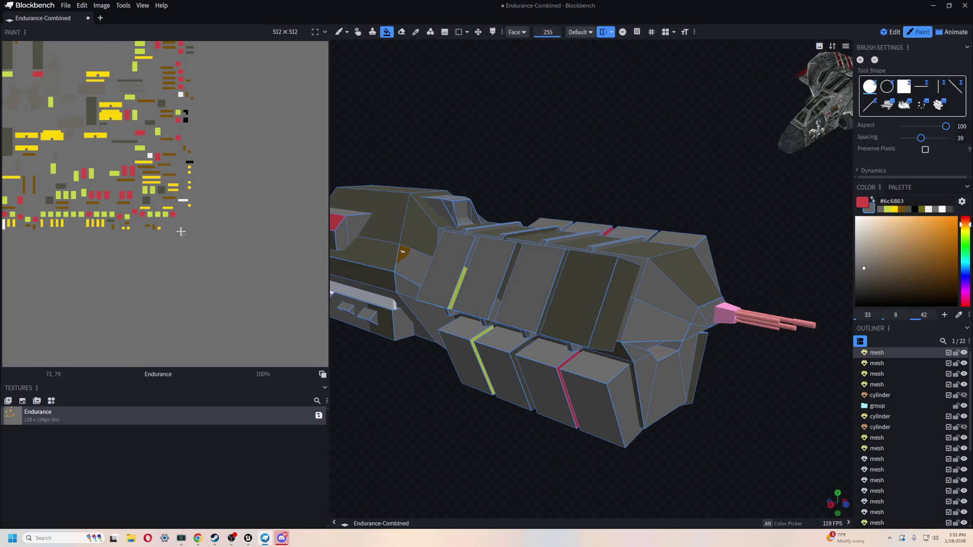
drag(508, 450, 578, 388)
key(Delete)
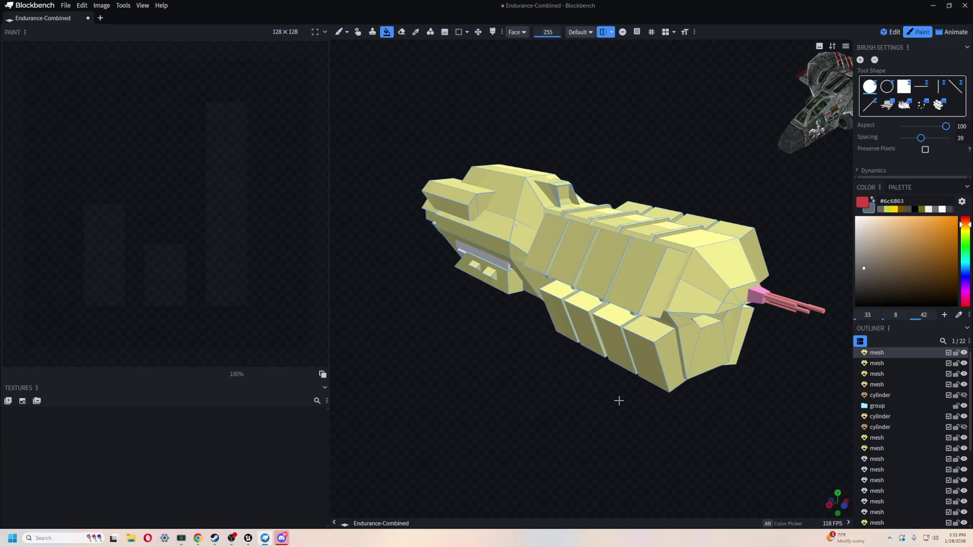
mouse_move(541, 426)
mouse_down()
mouse_move(540, 401)
mouse_move(430, 400)
mouse_move(614, 393)
mouse_move(580, 397)
mouse_up()
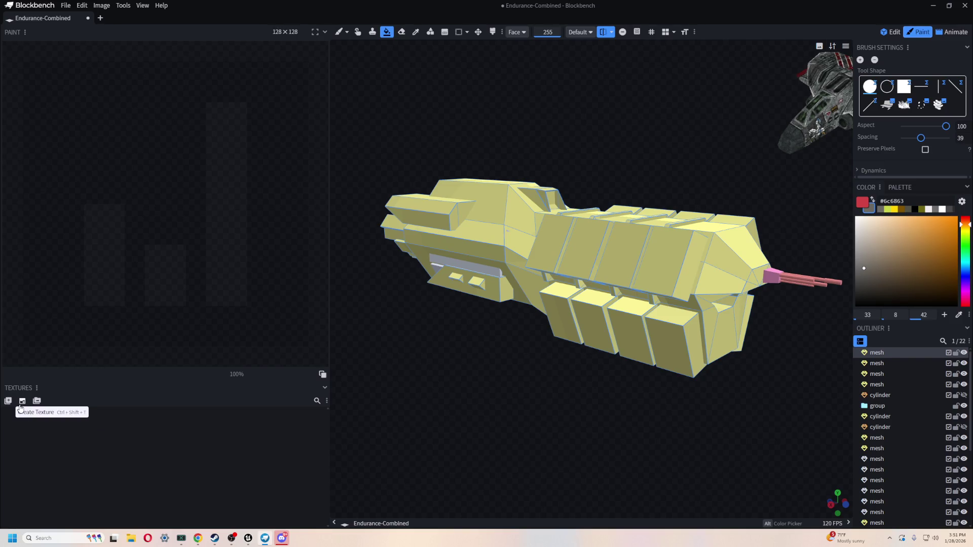
- Create a texture template named EnduranceV1 at a lower pixel density, wrapping the ship
click(23, 401)
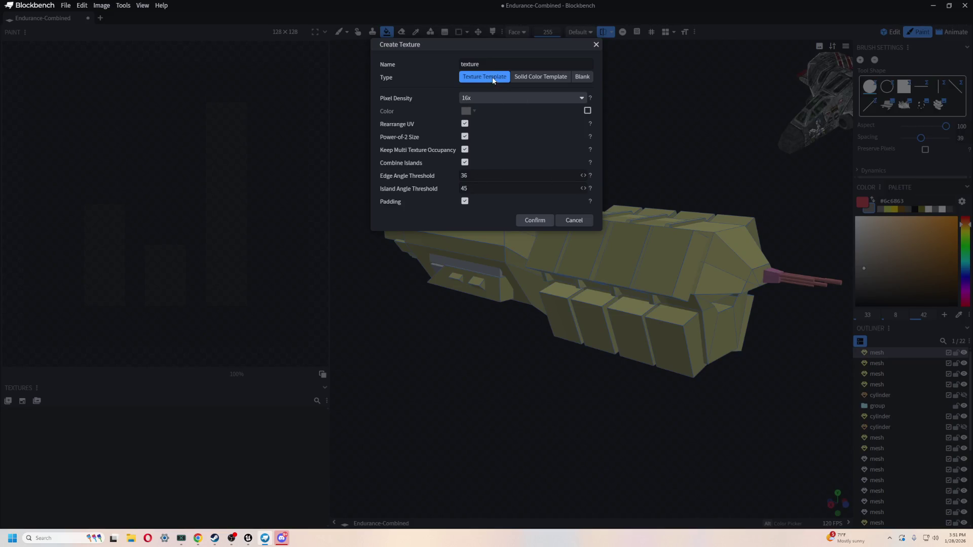
text(EnduranceV1)
click(481, 98)
click(496, 166)
click(535, 220)
drag(679, 396, 679, 446)
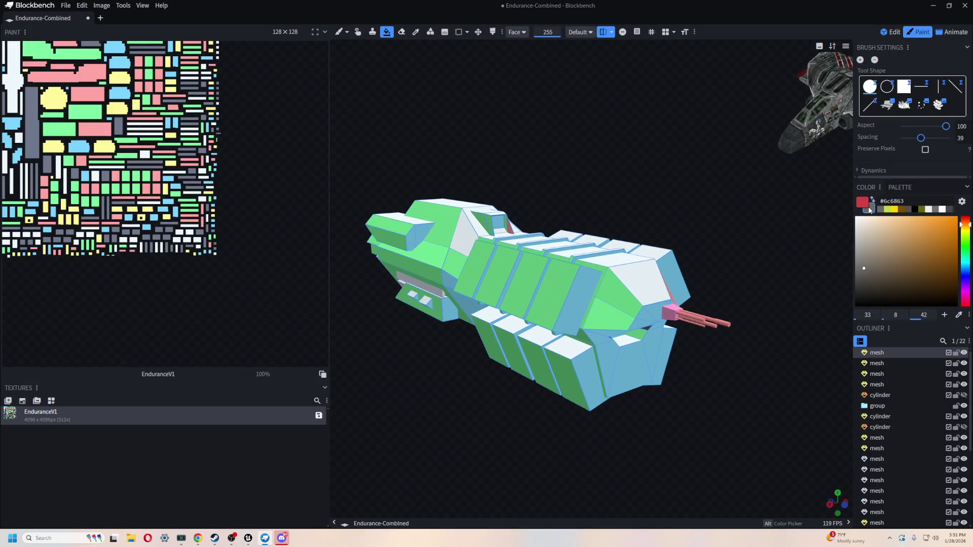
click(871, 201)
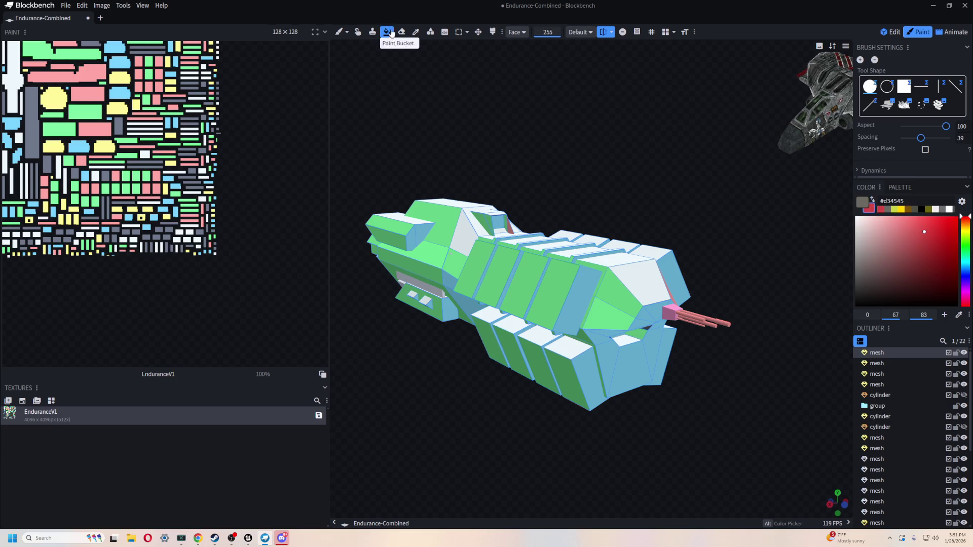
- Fill EnduranceV1 solid light grey, then pick a dark olive grey and the Paint Brush
click(251, 232)
mouse_move(552, 118)
mouse_down()
mouse_move(542, 104)
mouse_move(555, 126)
mouse_up()
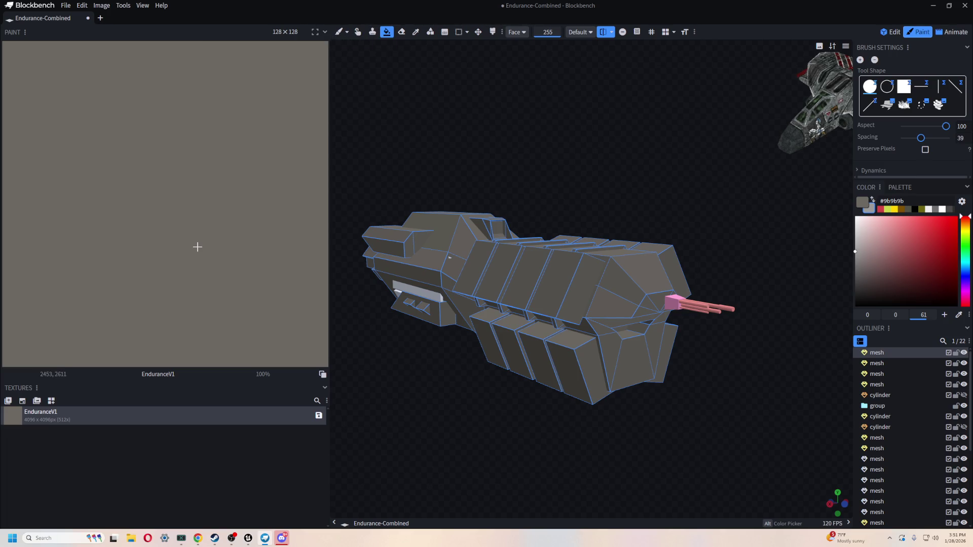
click(873, 200)
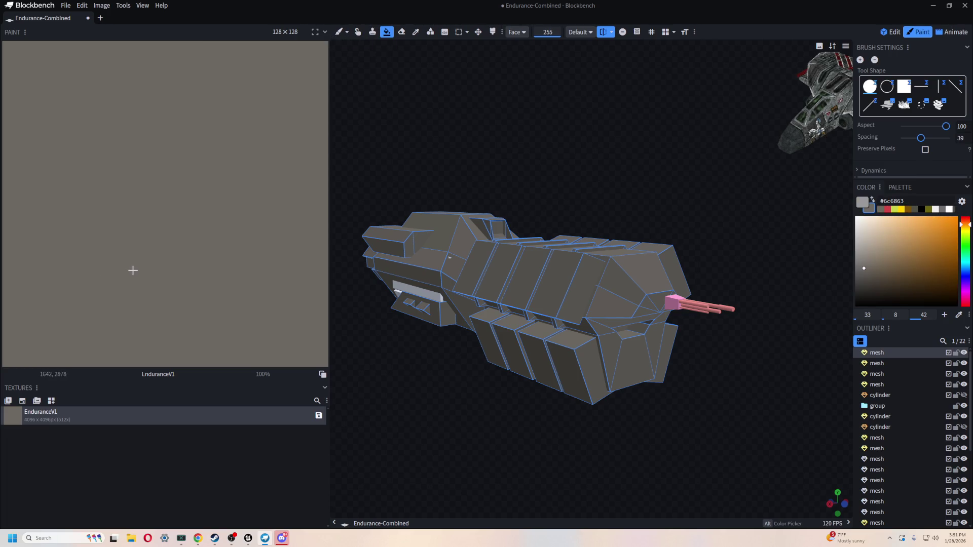
key(ctrl+z)
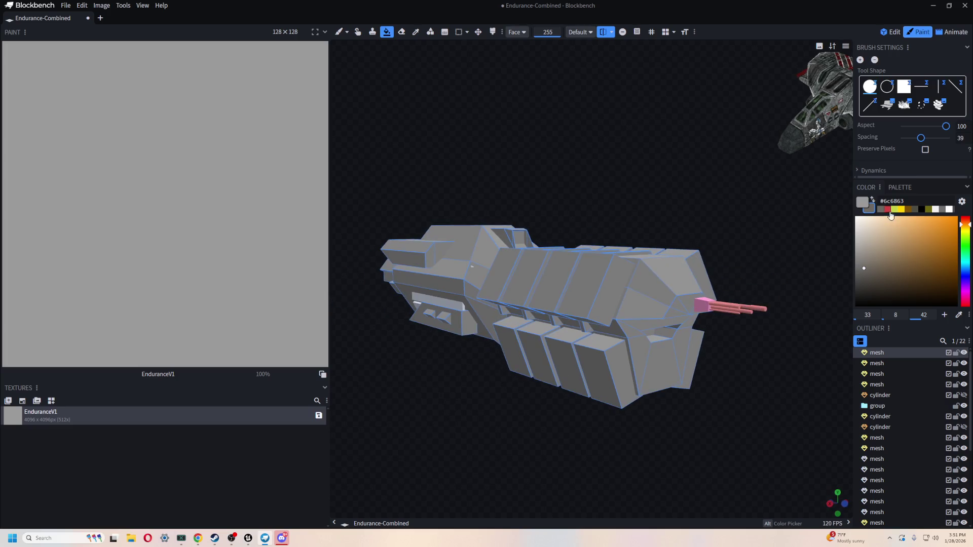
click(916, 209)
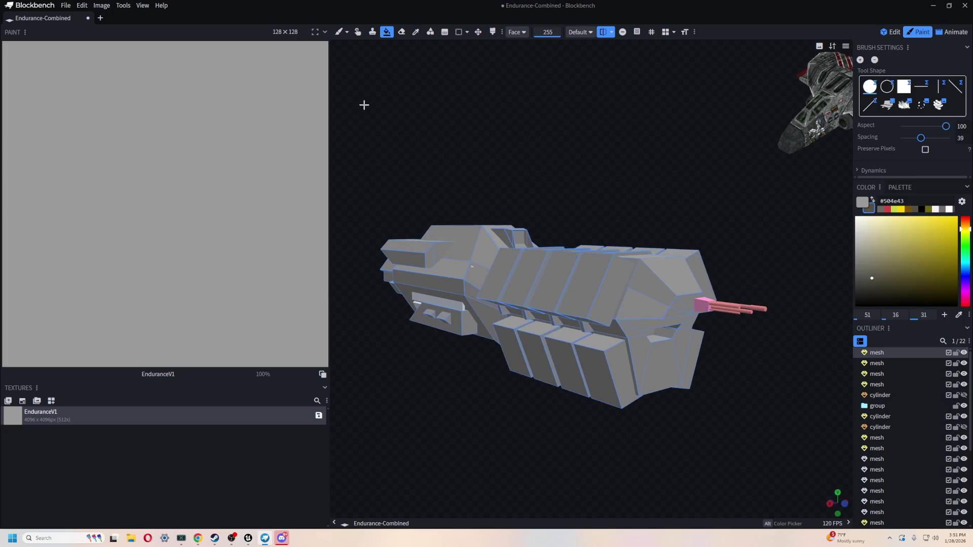
click(340, 33)
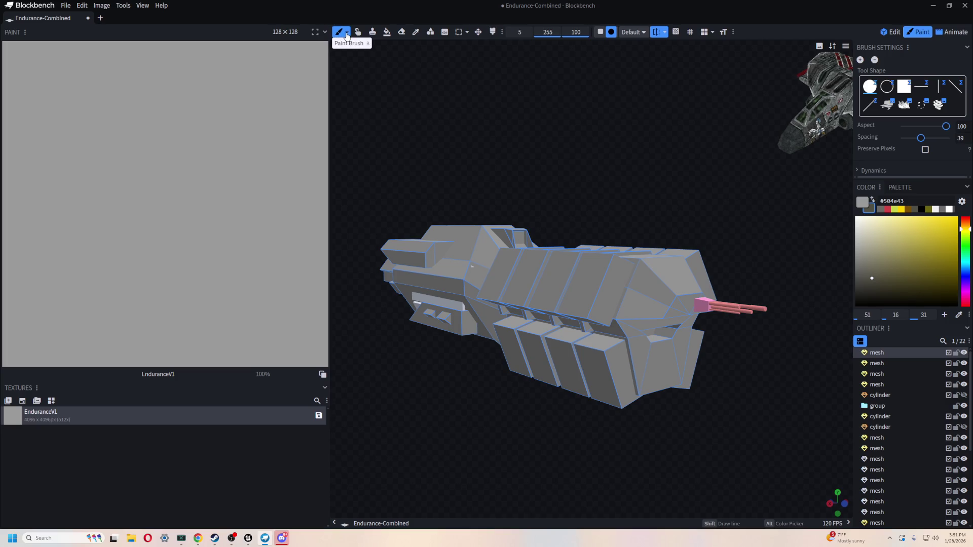
- Set the brush softness to 100 and size to 166, and switch to the grey colour
click(346, 32)
click(350, 65)
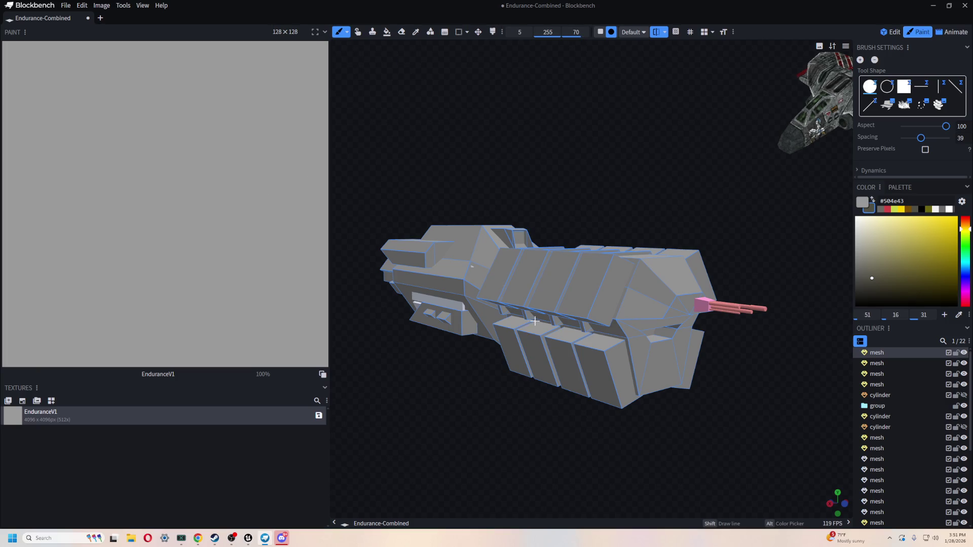
drag(570, 32, 588, 32)
mouse_move(520, 32)
mouse_down()
mouse_move(528, 32)
mouse_move(504, 337)
mouse_up()
mouse_move(478, 287)
mouse_down()
mouse_move(569, 289)
mouse_move(588, 302)
mouse_up()
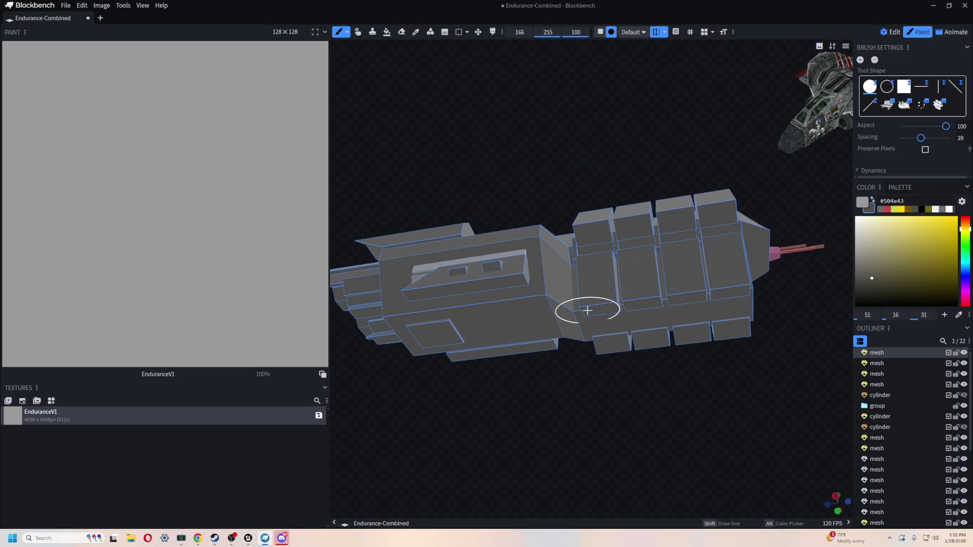
key(x)
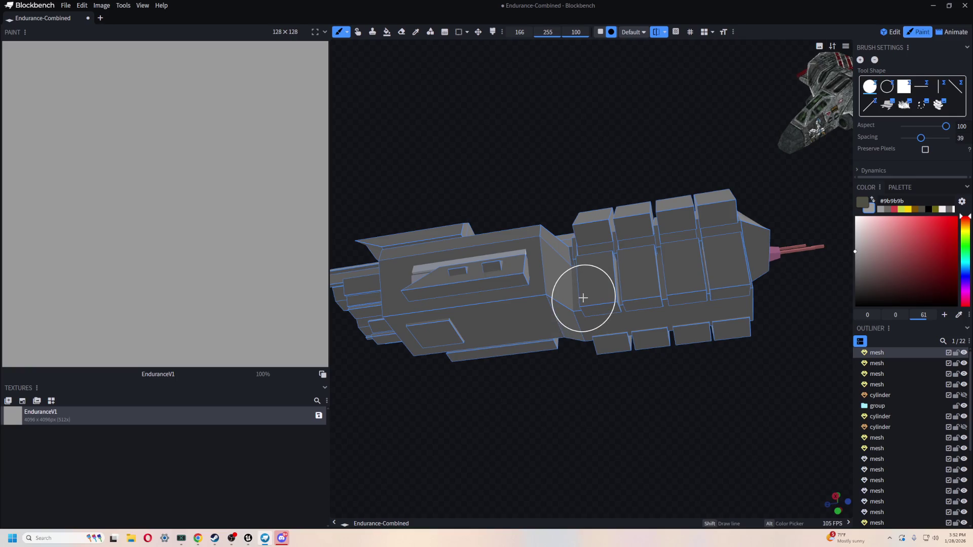
- Dab and stroke dark shading into the hull recesses, viewed from below and above
click(588, 299)
click(602, 342)
mouse_move(708, 354)
mouse_down()
mouse_move(625, 390)
mouse_move(633, 365)
mouse_up()
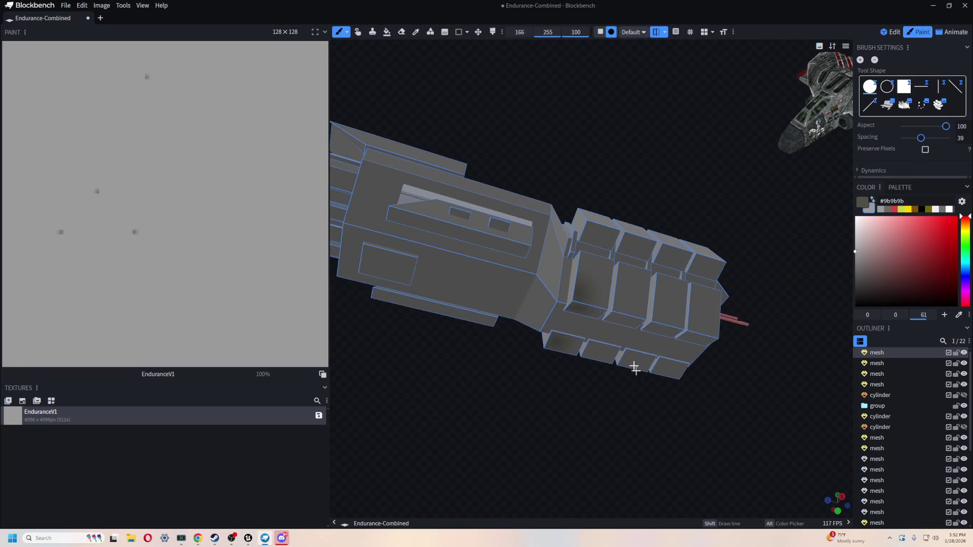
click(614, 319)
click(614, 321)
click(657, 326)
mouse_move(657, 326)
mouse_down()
mouse_move(647, 336)
mouse_move(699, 332)
mouse_move(684, 329)
mouse_up()
mouse_move(686, 372)
mouse_down()
mouse_move(716, 397)
mouse_move(633, 354)
mouse_up()
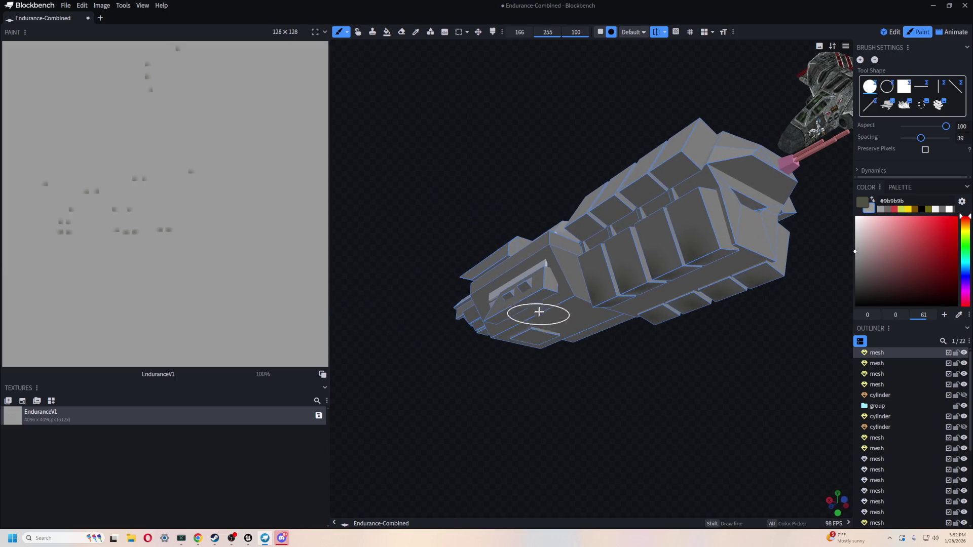
mouse_move(542, 281)
mouse_down()
mouse_move(522, 283)
mouse_move(512, 314)
mouse_up()
- Dab dark shading onto the side faces and into the gaps between hull boxes
mouse_move(506, 355)
mouse_down()
mouse_move(563, 412)
mouse_move(658, 403)
mouse_move(629, 380)
mouse_up()
click(570, 342)
click(557, 343)
mouse_move(652, 450)
mouse_down()
mouse_move(600, 284)
mouse_move(562, 395)
mouse_move(610, 336)
mouse_move(482, 391)
mouse_move(708, 404)
mouse_up()
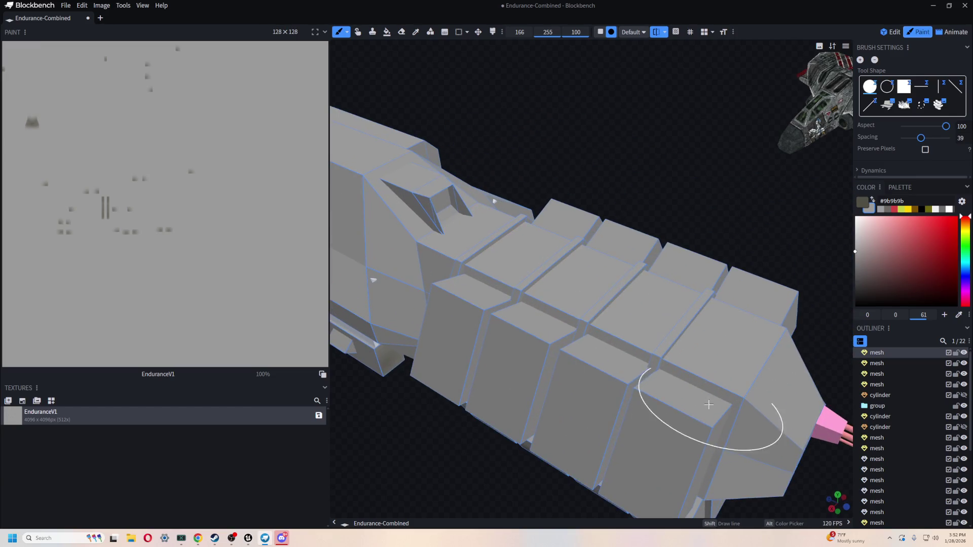
click(703, 412)
click(619, 366)
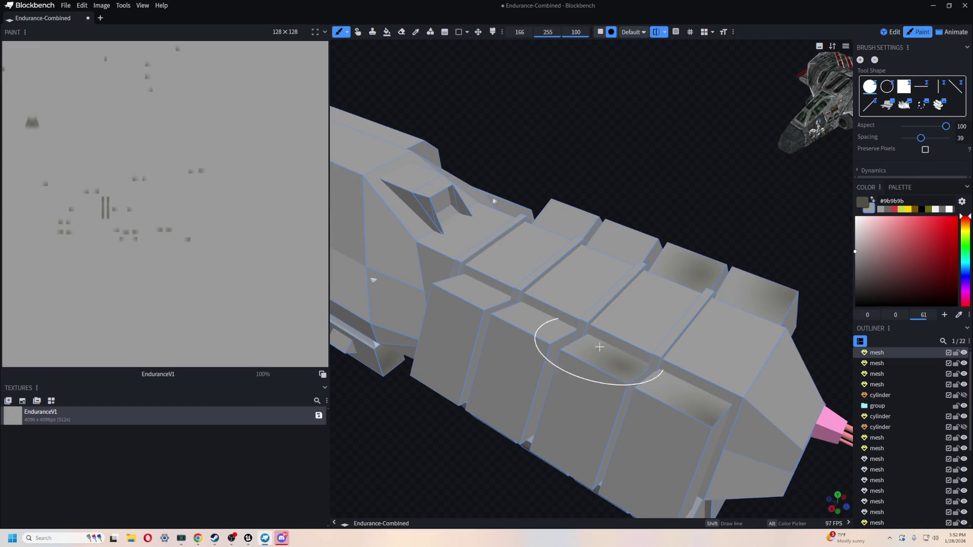
click(539, 318)
click(456, 282)
click(412, 282)
- Shade the ship's rear faces, including the central rear gap, with dark marks
mouse_move(375, 436)
mouse_down()
mouse_move(354, 484)
mouse_move(603, 340)
mouse_up()
click(667, 282)
mouse_move(667, 282)
mouse_down()
mouse_move(758, 388)
mouse_move(613, 384)
mouse_move(512, 293)
mouse_up()
click(512, 293)
click(614, 347)
mouse_move(615, 348)
mouse_down()
mouse_move(775, 419)
mouse_move(616, 306)
mouse_move(493, 348)
mouse_up()
scroll(749, 399, up, 2)
click(497, 339)
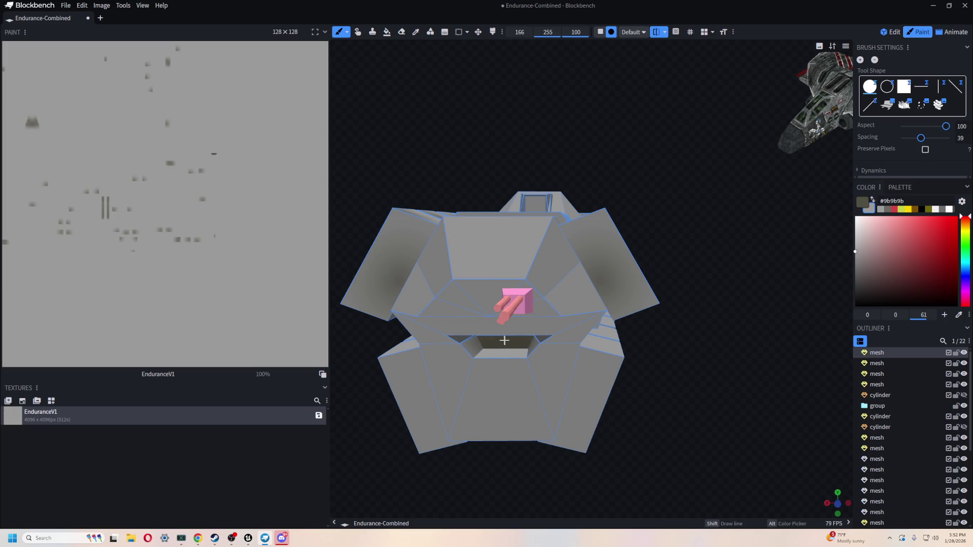
click(476, 344)
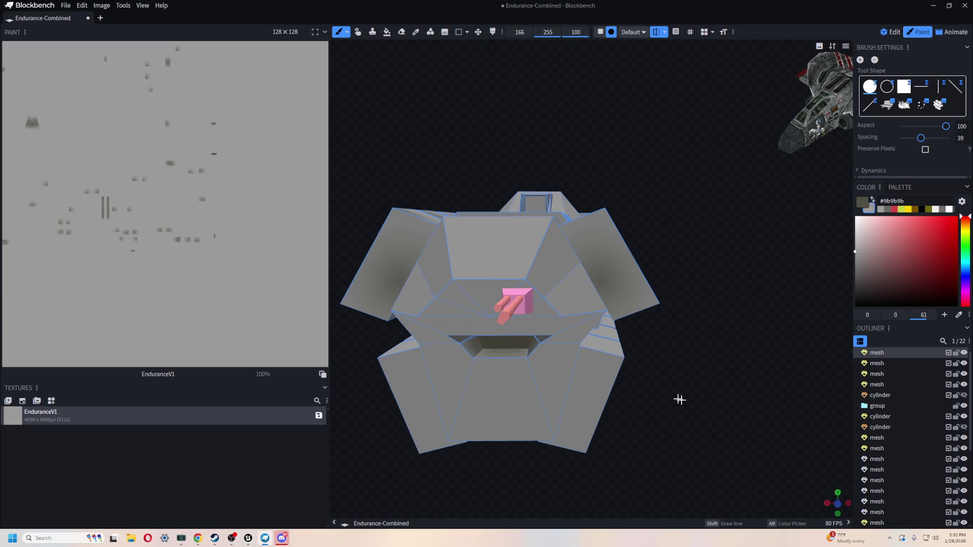
- Darken the gap's inner top face and brush dark shading along the hull side and underside
drag(679, 397, 710, 369)
click(506, 217)
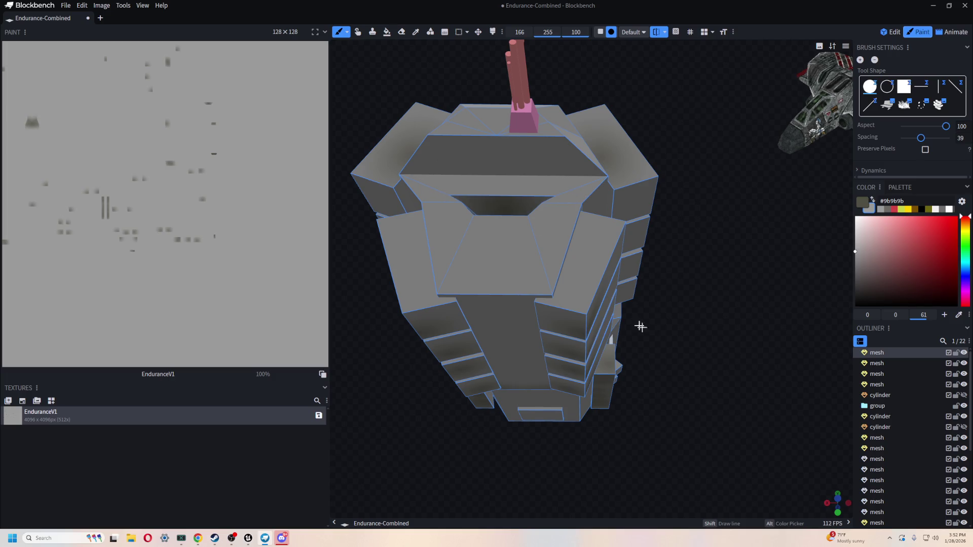
mouse_move(412, 294)
mouse_down()
mouse_move(484, 408)
mouse_move(604, 419)
mouse_move(543, 430)
mouse_move(610, 424)
mouse_move(575, 363)
mouse_up()
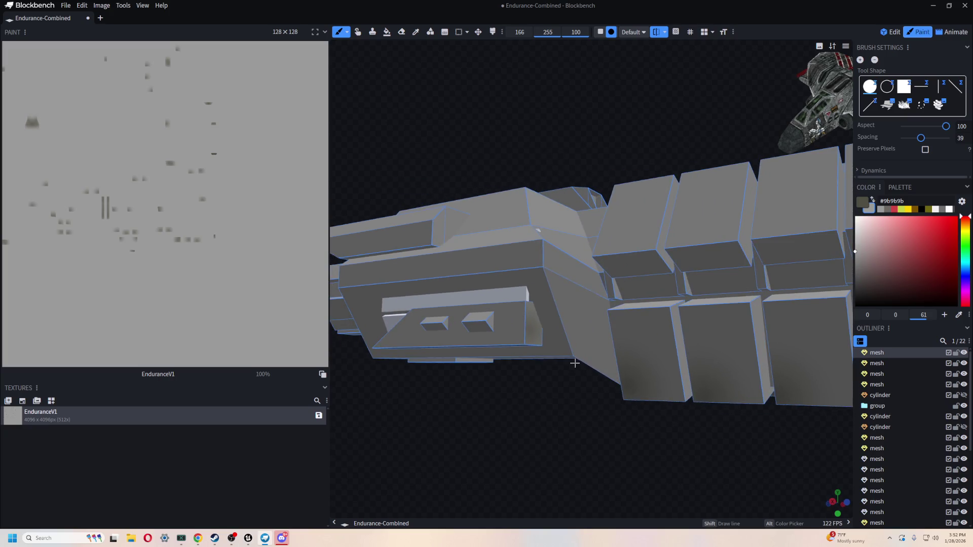
click(632, 363)
mouse_move(482, 481)
mouse_down()
mouse_move(510, 445)
mouse_move(495, 434)
mouse_move(724, 325)
mouse_up()
drag(658, 329, 366, 259)
mouse_move(386, 426)
mouse_down()
mouse_move(507, 441)
mouse_move(803, 304)
mouse_move(745, 282)
mouse_up()
scroll(538, 386, down, 3)
- Inspect the engine nozzles from front and angled views, then choose red as the paint colour
mouse_move(538, 386)
mouse_down()
mouse_move(709, 405)
mouse_move(610, 430)
mouse_move(634, 304)
mouse_up()
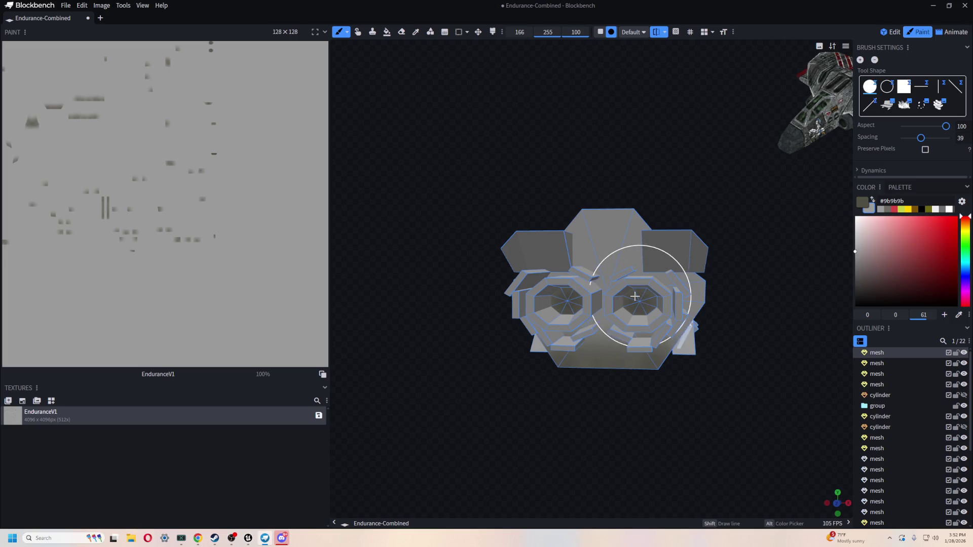
scroll(628, 307, up, 5)
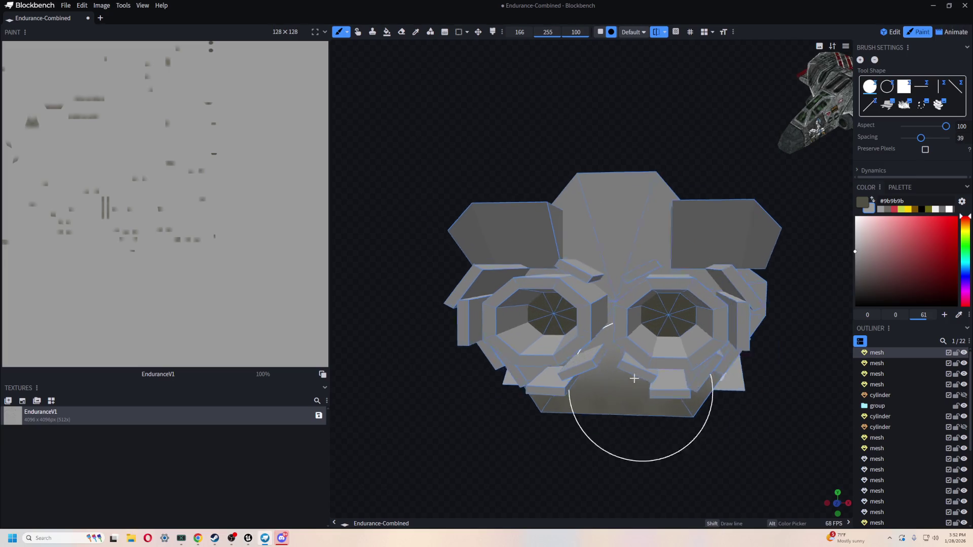
mouse_move(652, 385)
mouse_down()
mouse_move(760, 437)
mouse_move(519, 302)
mouse_up()
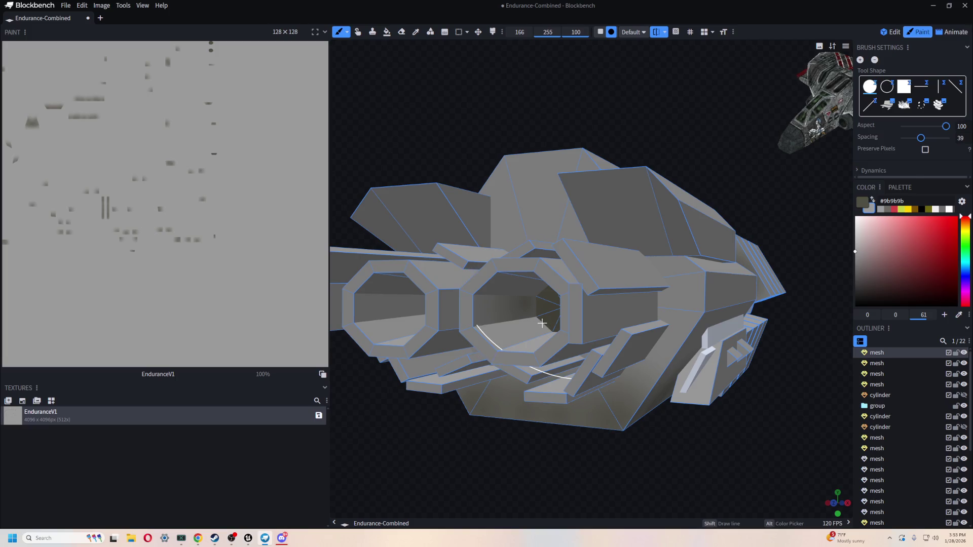
key(KP_1)
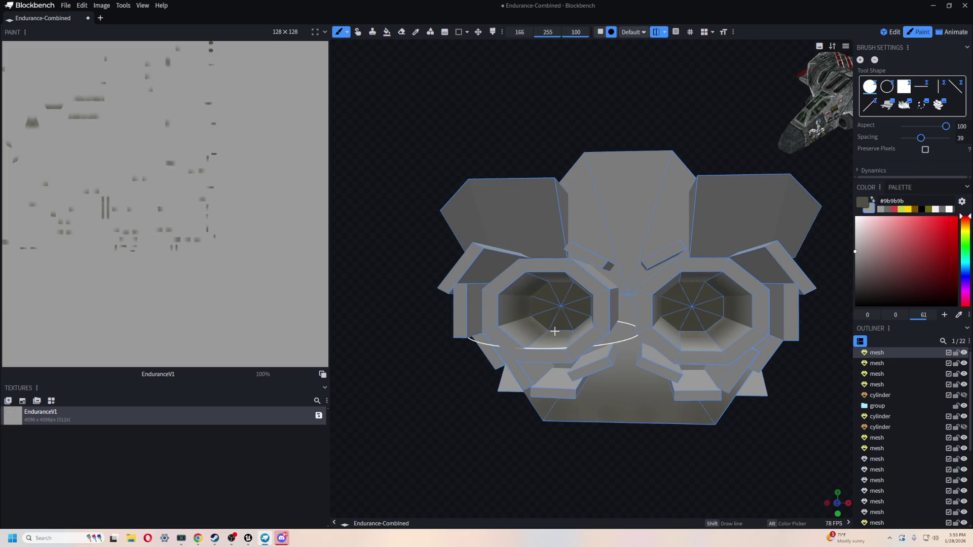
scroll(582, 365, down, 5)
mouse_move(591, 409)
right_down()
mouse_move(569, 354)
mouse_move(615, 266)
right_up()
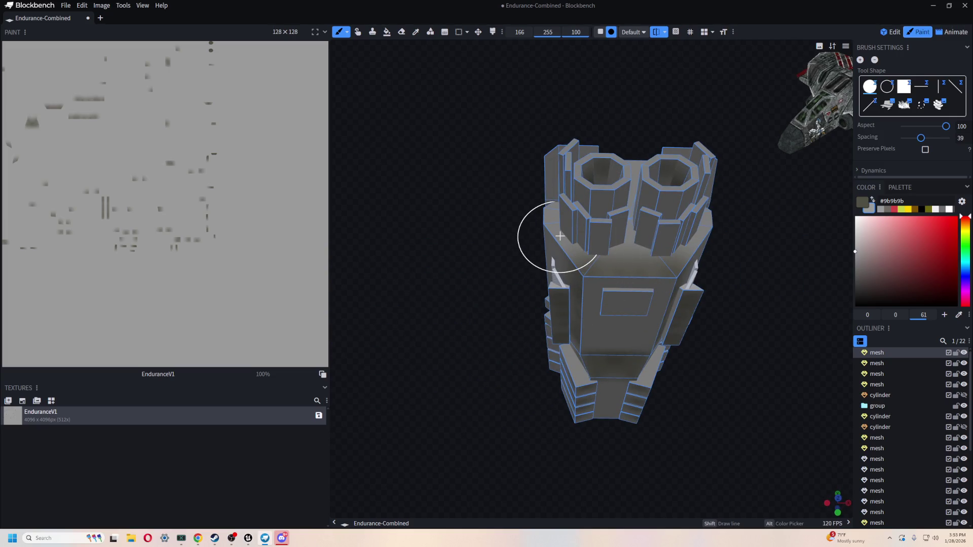
mouse_move(713, 224)
right_down()
mouse_move(718, 256)
mouse_move(578, 276)
mouse_move(504, 257)
mouse_move(694, 217)
right_up()
scroll(694, 217, down, 2)
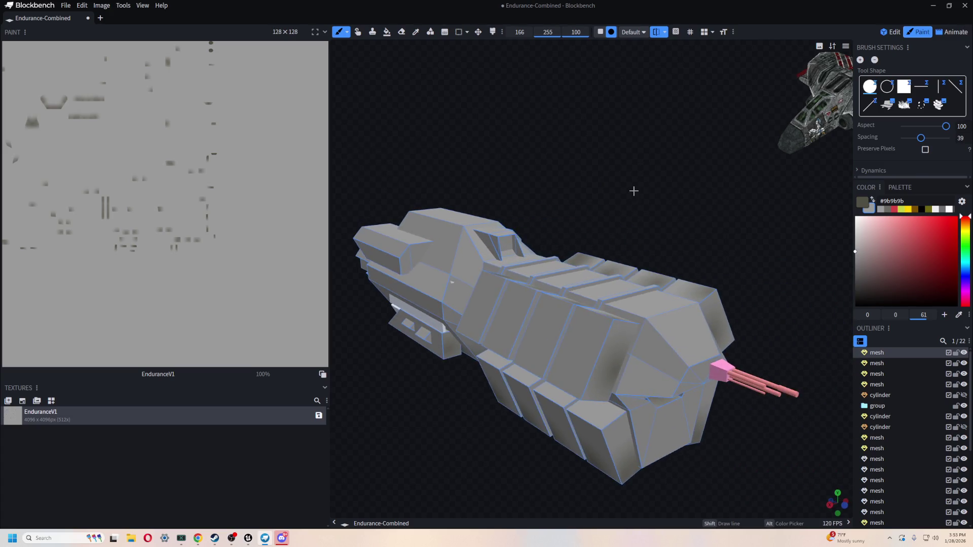
scroll(690, 241, up, 5)
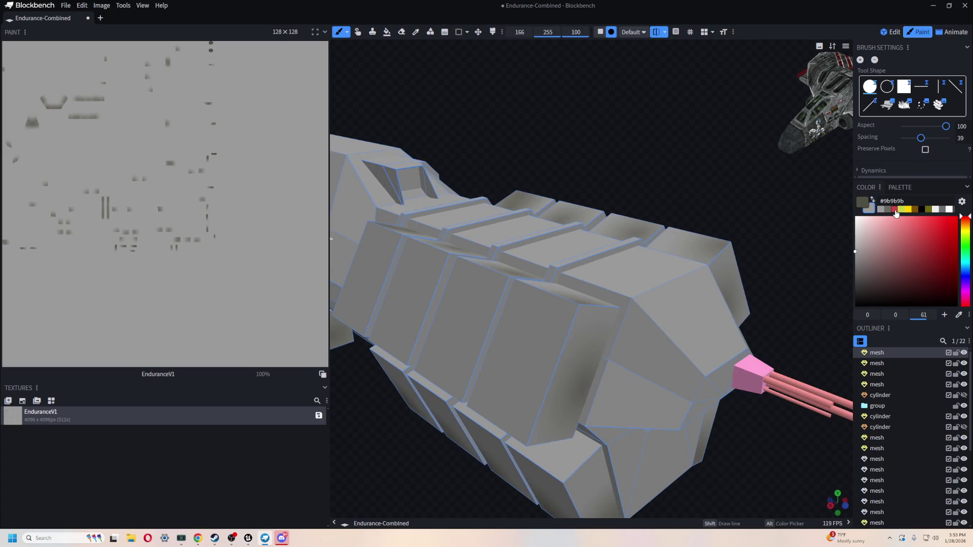
alt+click(486, 280)
right_drag(625, 159, 662, 141)
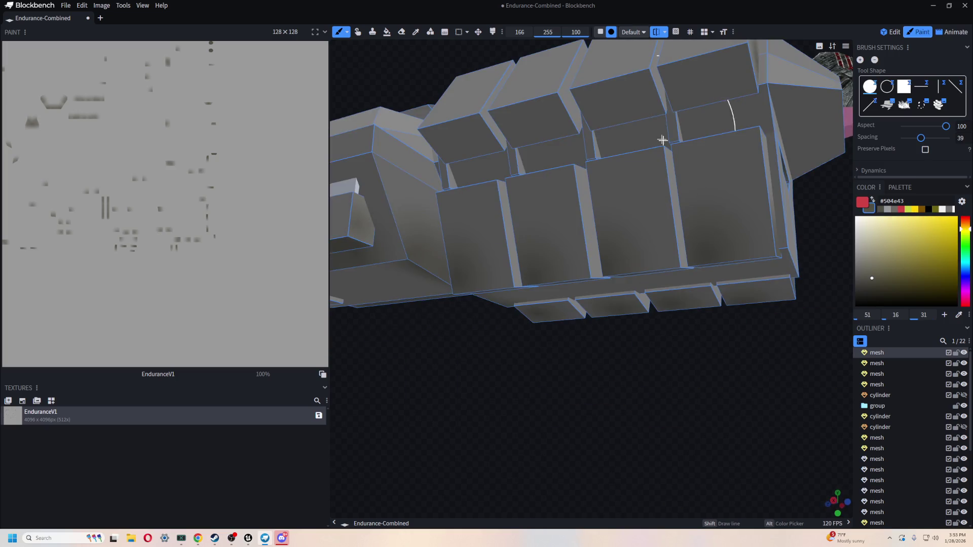
- Paint a hull face and the top faces soft red, including the top-right panel
scroll(664, 363, up, 3)
mouse_move(634, 289)
mouse_down()
mouse_move(600, 284)
mouse_move(590, 332)
mouse_move(664, 368)
mouse_move(645, 373)
mouse_move(658, 275)
mouse_move(671, 282)
mouse_move(674, 352)
mouse_up()
mouse_move(709, 405)
mouse_down()
mouse_move(734, 441)
mouse_move(719, 436)
mouse_up()
drag(608, 330, 598, 287)
mouse_move(663, 429)
right_down()
mouse_move(577, 143)
mouse_move(543, 260)
right_up()
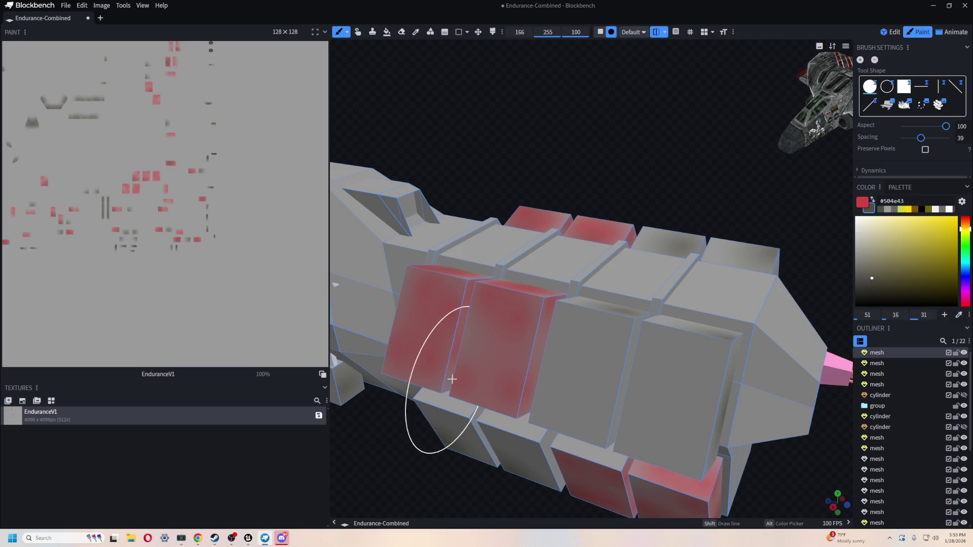
mouse_move(565, 330)
right_down()
mouse_move(604, 126)
mouse_move(618, 102)
mouse_move(704, 173)
right_up()
mouse_move(704, 172)
mouse_down()
mouse_move(704, 234)
mouse_move(685, 285)
mouse_up()
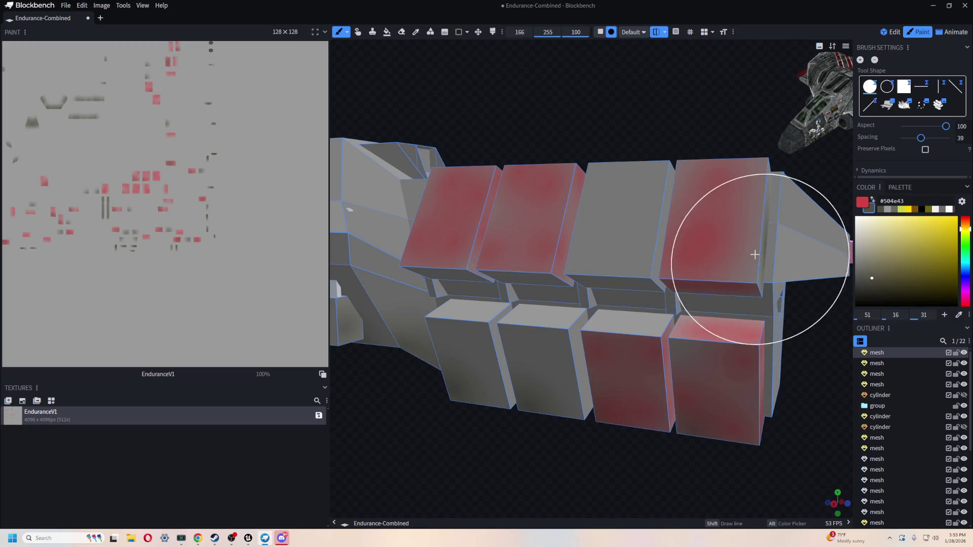
- Paint the side hull panels near the gun barrels and another grey panel red
mouse_move(752, 254)
right_down()
mouse_move(729, 109)
mouse_move(355, 227)
right_up()
mouse_move(356, 228)
mouse_down()
mouse_move(421, 212)
mouse_move(364, 289)
mouse_up()
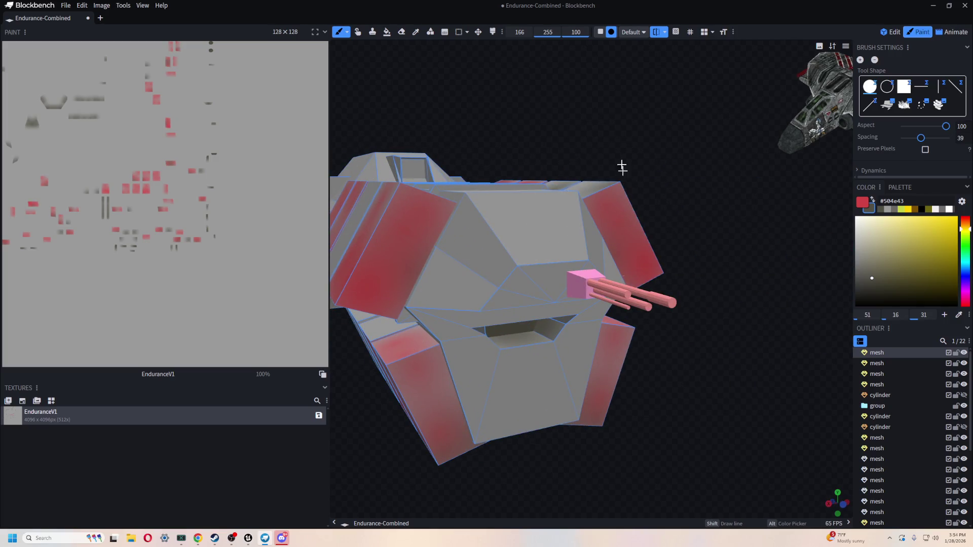
right_drag(621, 167, 632, 359)
drag(603, 355, 554, 304)
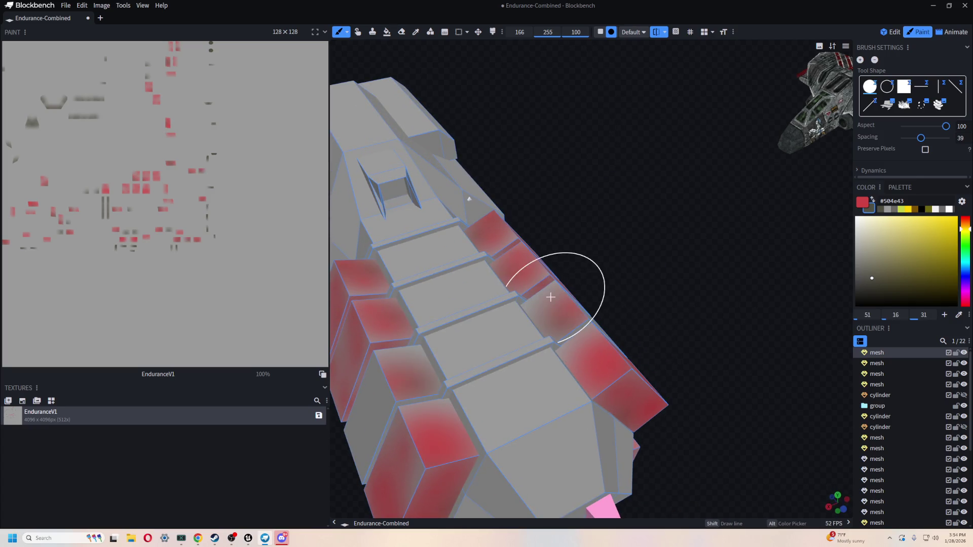
right_drag(641, 238, 662, 217)
scroll(606, 197, down, 2)
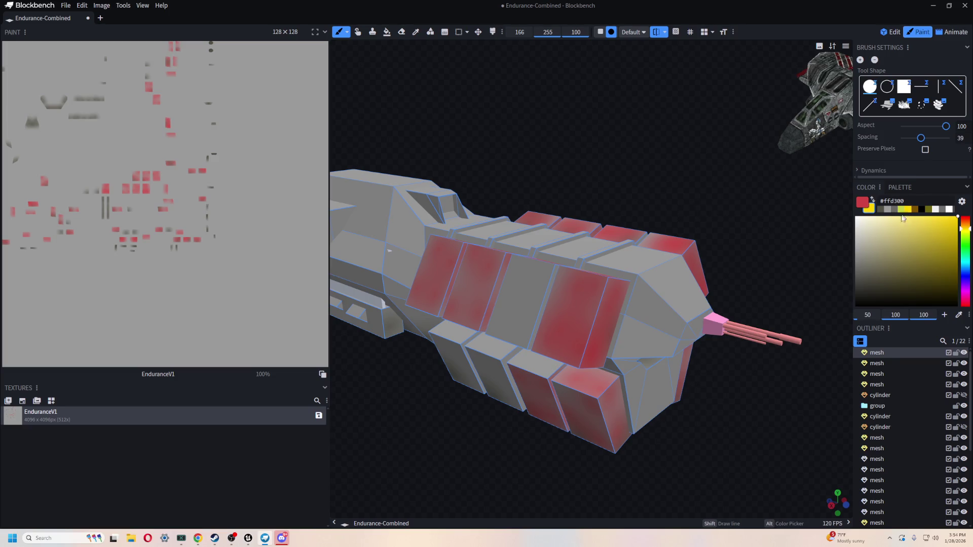
- Switch to yellow and paint a hull panel and several top and lower box faces yellow
key(x)
drag(517, 326, 517, 250)
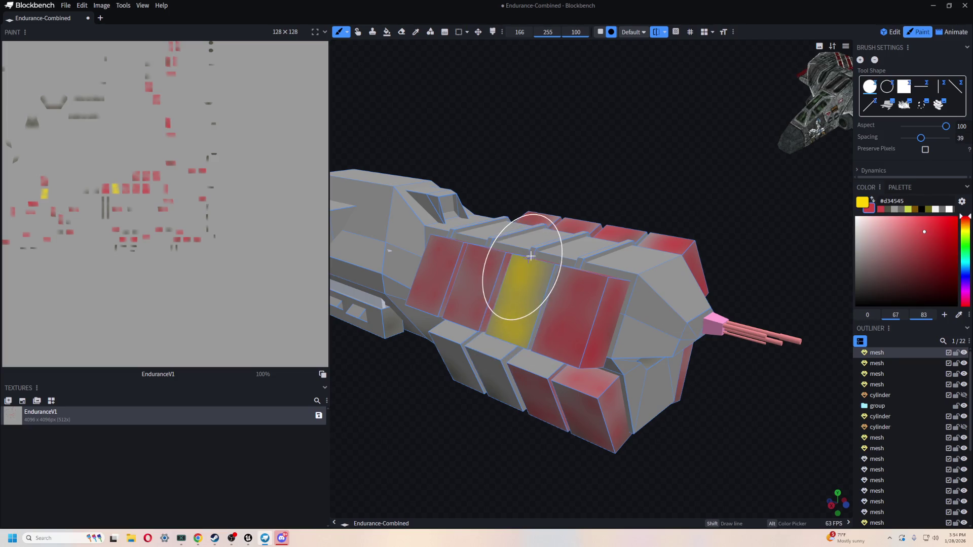
right_drag(517, 250, 585, 242)
scroll(585, 242, up, 3)
drag(684, 286, 679, 278)
mouse_move(679, 293)
right_down()
mouse_move(679, 144)
mouse_move(627, 154)
right_up()
mouse_move(628, 154)
mouse_down()
mouse_move(578, 161)
mouse_move(640, 147)
mouse_move(653, 72)
mouse_up()
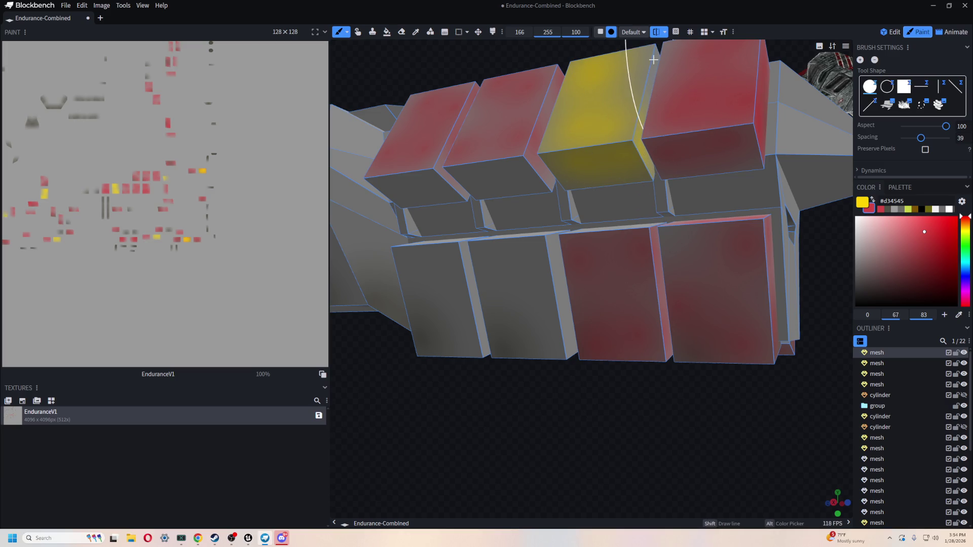
mouse_move(494, 304)
mouse_down()
mouse_move(538, 284)
mouse_move(500, 347)
mouse_move(551, 339)
mouse_move(567, 314)
mouse_up()
- Paint more lower box faces, the strip under the left box and the ledge strips yellow
drag(517, 403, 672, 402)
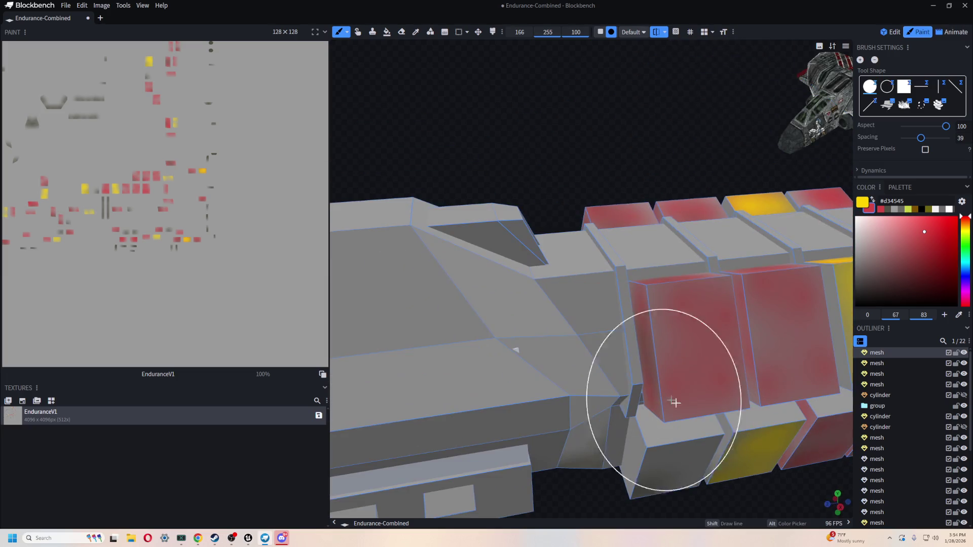
mouse_move(783, 434)
mouse_down()
mouse_move(677, 435)
mouse_move(631, 454)
mouse_up()
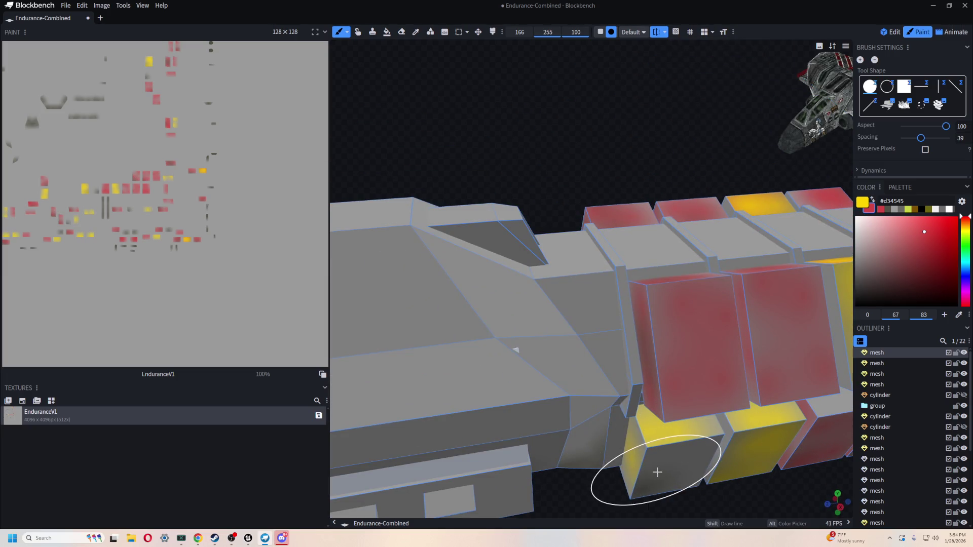
mouse_move(704, 495)
mouse_down()
mouse_move(721, 460)
mouse_move(660, 262)
mouse_up()
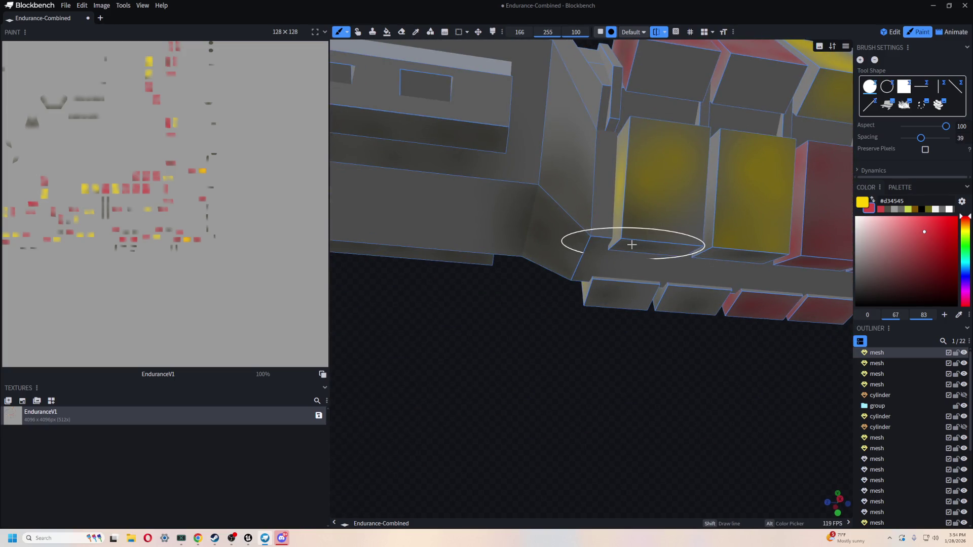
click(673, 249)
click(726, 254)
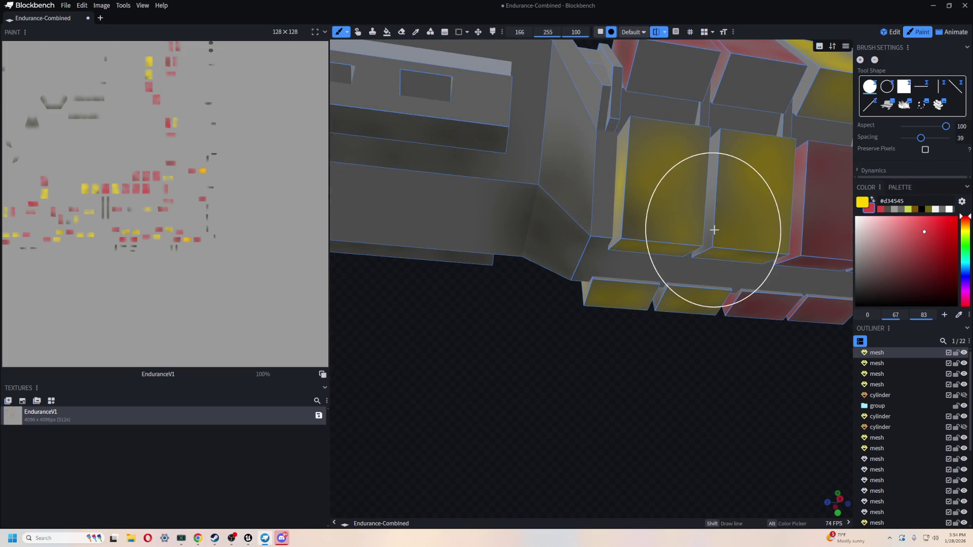
scroll(724, 243, down, 5)
mouse_move(738, 330)
mouse_down()
mouse_move(630, 364)
mouse_move(560, 441)
mouse_up()
drag(671, 389, 689, 383)
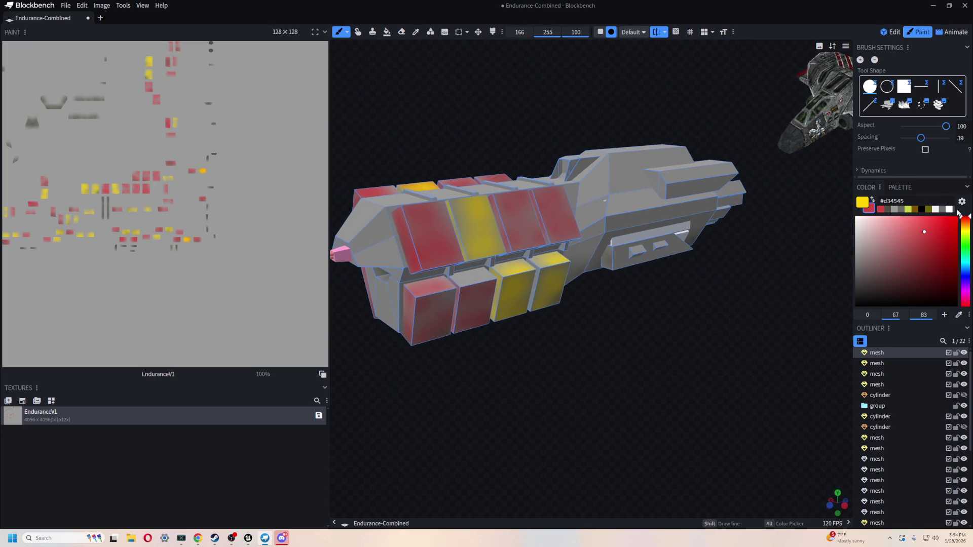
- Swap paint colours and brush a faint dark smudge onto the hull side
key(x)
mouse_move(478, 273)
mouse_down()
mouse_move(560, 382)
mouse_move(674, 373)
mouse_move(401, 386)
mouse_move(426, 356)
mouse_move(521, 304)
mouse_move(589, 375)
mouse_move(699, 394)
mouse_move(657, 376)
mouse_up()
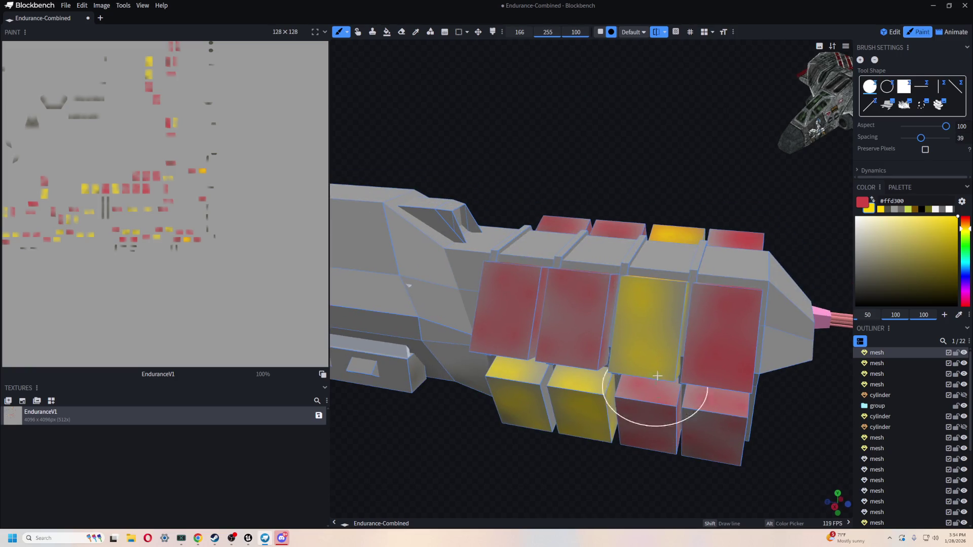
mouse_move(651, 153)
mouse_down()
mouse_move(578, 115)
mouse_move(883, 395)
mouse_move(720, 449)
mouse_move(593, 389)
mouse_up()
scroll(573, 362, up, 5)
drag(525, 263, 551, 262)
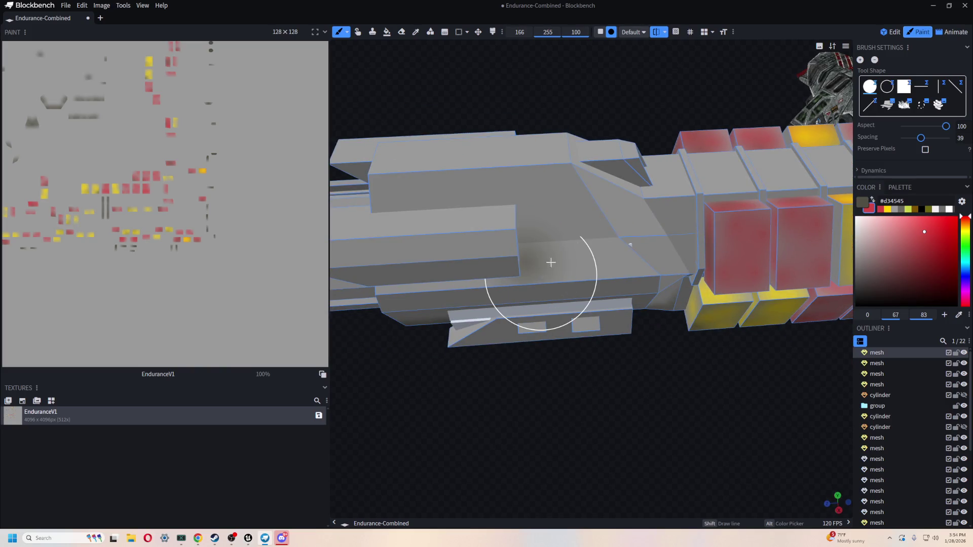
- Brush dark grey grime across the top panels, a stroke on the side, and the lower front face
mouse_move(605, 411)
mouse_down()
mouse_move(471, 374)
mouse_move(552, 279)
mouse_up()
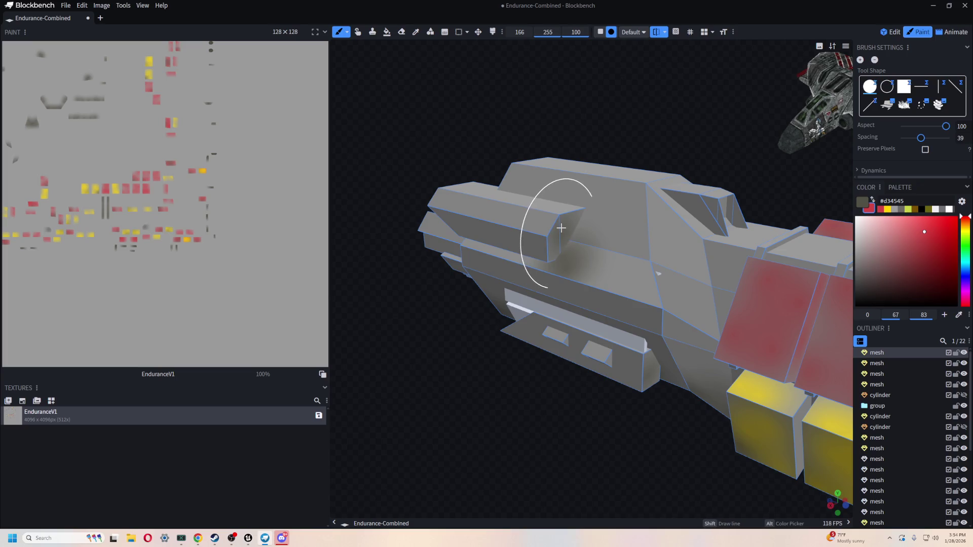
mouse_move(648, 82)
mouse_down()
mouse_move(567, 121)
mouse_move(649, 243)
mouse_up()
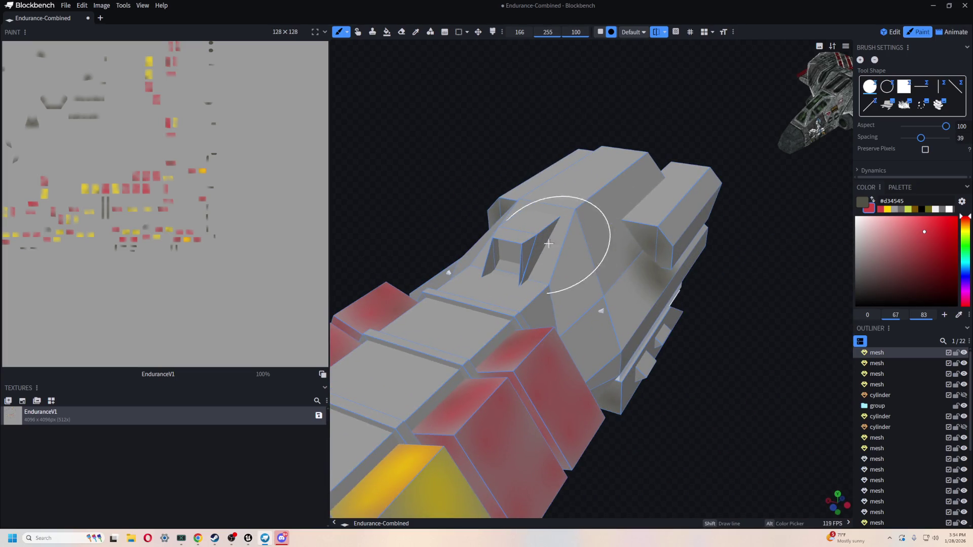
mouse_move(491, 208)
mouse_down()
mouse_move(495, 145)
mouse_move(598, 245)
mouse_up()
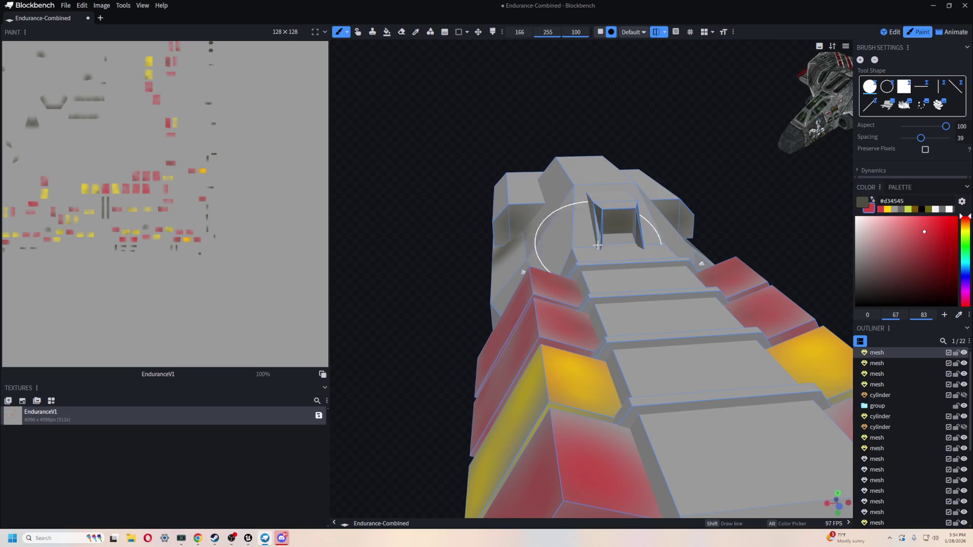
mouse_move(625, 287)
mouse_down()
mouse_move(629, 276)
mouse_move(619, 318)
mouse_up()
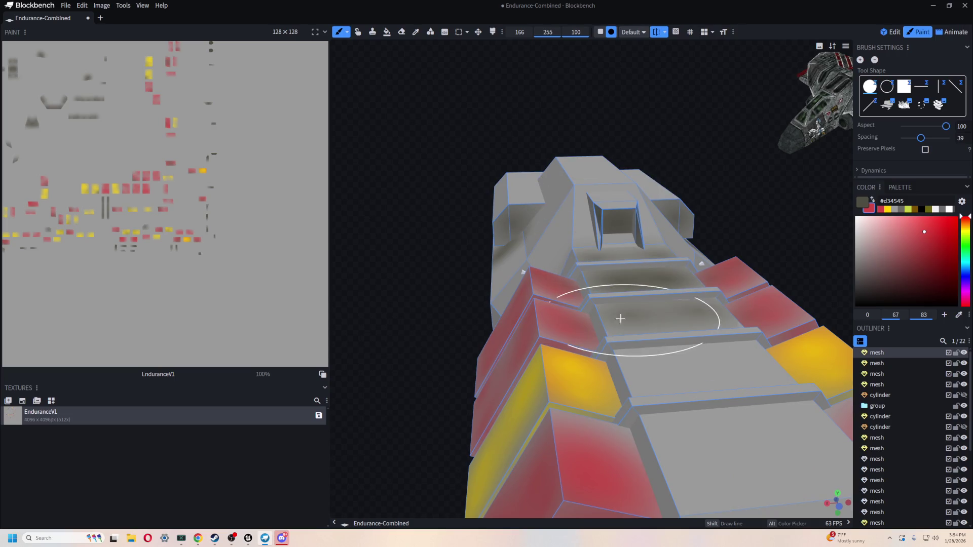
scroll(634, 373, down, 5)
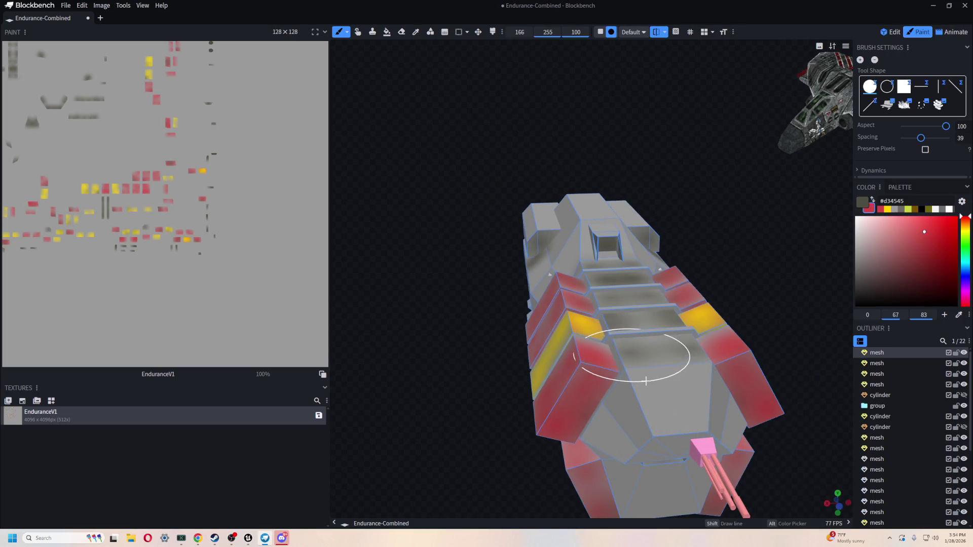
scroll(501, 461, down, 3)
mouse_move(502, 461)
mouse_down()
mouse_move(506, 434)
mouse_move(767, 363)
mouse_move(738, 358)
mouse_move(725, 370)
mouse_up()
scroll(767, 363, up, 5)
mouse_move(488, 409)
mouse_down()
mouse_move(449, 391)
mouse_move(477, 282)
mouse_move(537, 268)
mouse_up()
mouse_move(549, 334)
mouse_down()
mouse_move(495, 375)
mouse_move(608, 391)
mouse_move(577, 419)
mouse_move(593, 386)
mouse_move(559, 298)
mouse_move(528, 278)
mouse_move(610, 271)
mouse_move(569, 236)
mouse_move(562, 252)
mouse_up()
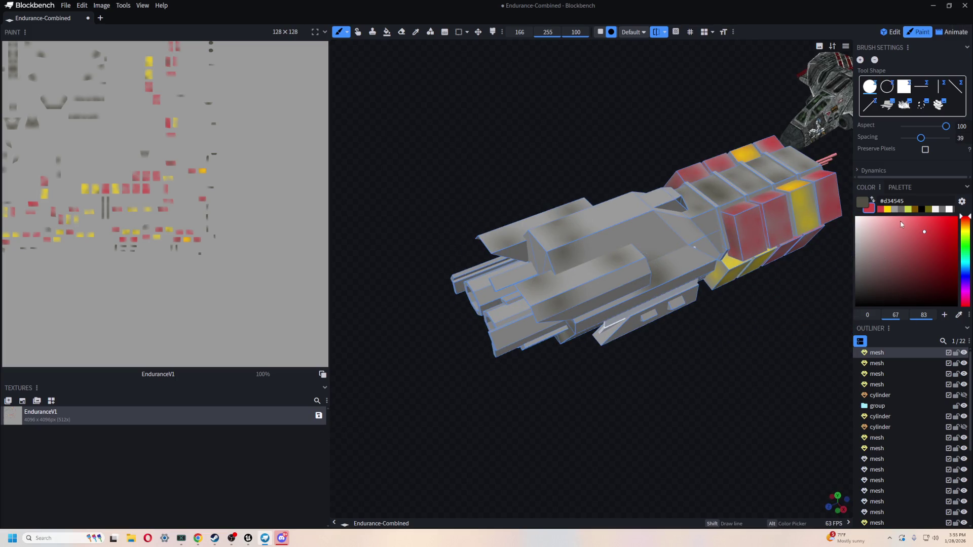
- Shift the yellow paint hue to orange and brush a stripe along the long rear box's side
click(888, 209)
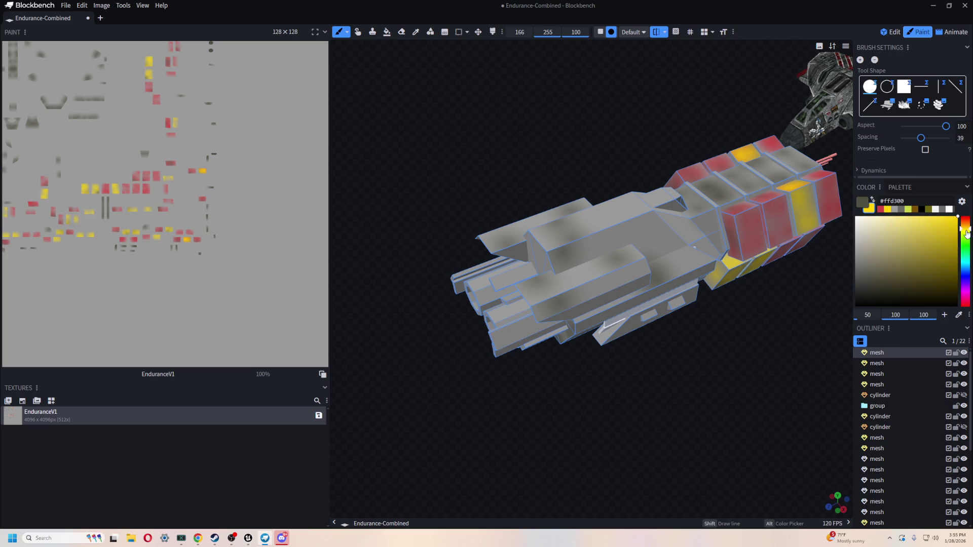
drag(967, 232, 966, 229)
scroll(702, 336, up, 4)
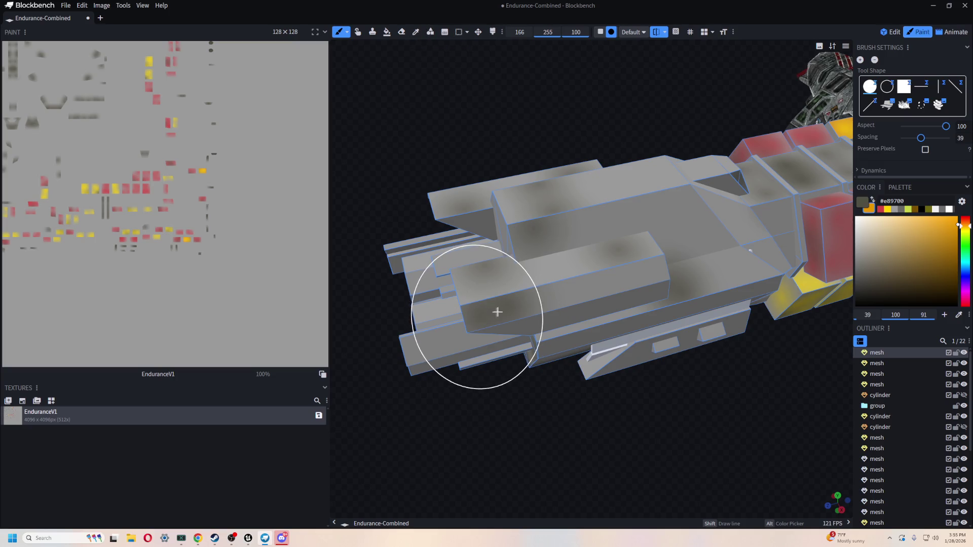
key(x)
mouse_move(490, 319)
mouse_down()
mouse_move(652, 274)
mouse_move(574, 294)
mouse_up()
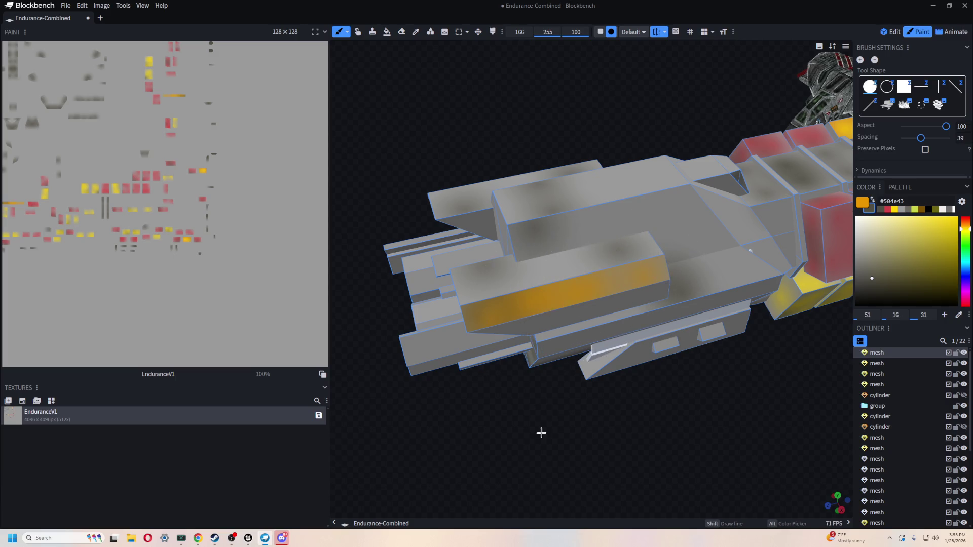
drag(540, 433, 704, 395)
mouse_move(560, 246)
mouse_down()
mouse_move(662, 341)
mouse_move(675, 278)
mouse_move(633, 324)
mouse_up()
mouse_move(590, 370)
mouse_down()
mouse_move(643, 406)
mouse_move(595, 369)
mouse_move(560, 272)
mouse_up()
mouse_move(628, 277)
mouse_down()
mouse_move(764, 380)
mouse_move(608, 358)
mouse_move(527, 413)
mouse_move(677, 429)
mouse_move(579, 405)
mouse_move(619, 406)
mouse_move(613, 298)
mouse_move(680, 102)
mouse_up()
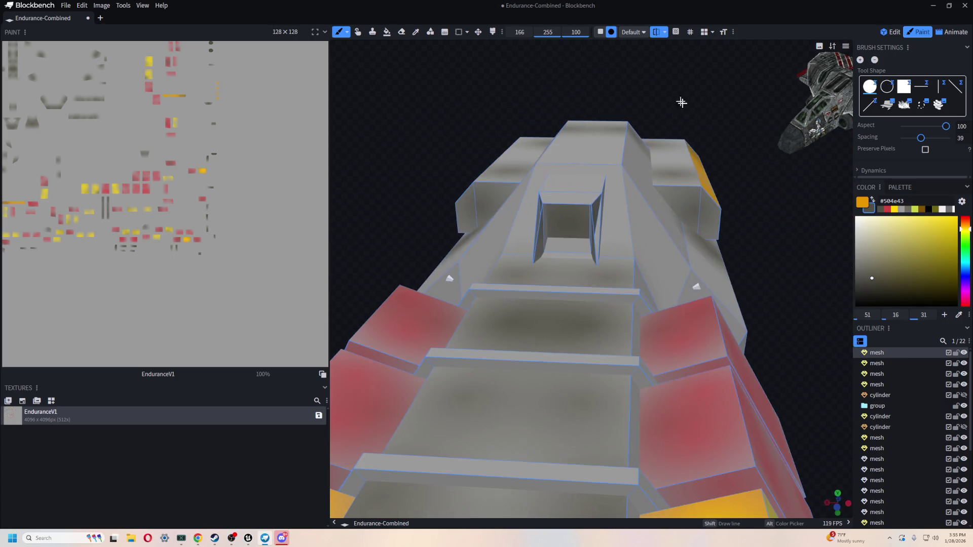
- Fill the hull opening face near the gun solid black with the face-mode Paint Bucket
click(385, 33)
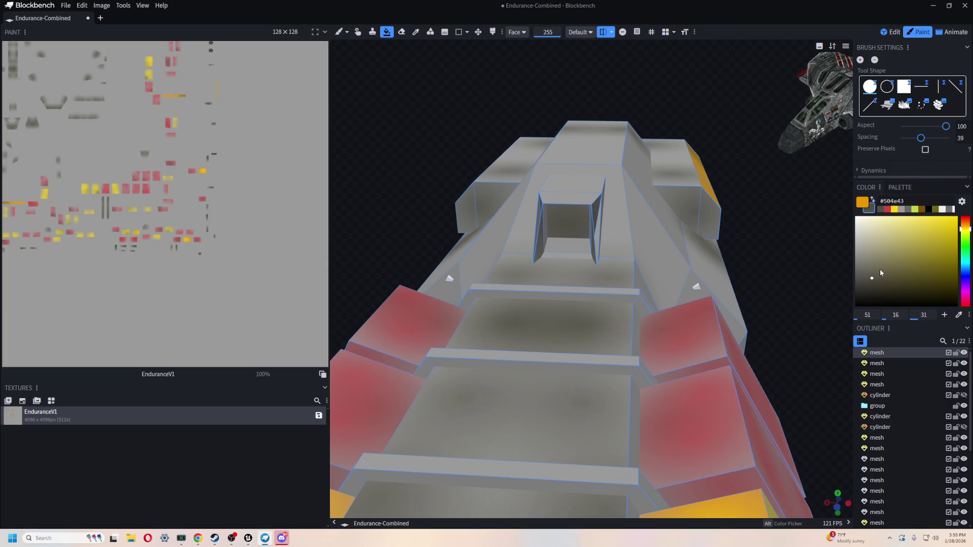
alt+click(734, 222)
click(560, 220)
scroll(560, 219, down, 3)
mouse_move(725, 257)
mouse_down()
mouse_move(787, 299)
mouse_move(556, 282)
mouse_move(649, 274)
mouse_move(517, 274)
mouse_move(734, 267)
mouse_move(763, 253)
mouse_move(734, 276)
mouse_move(735, 308)
mouse_up()
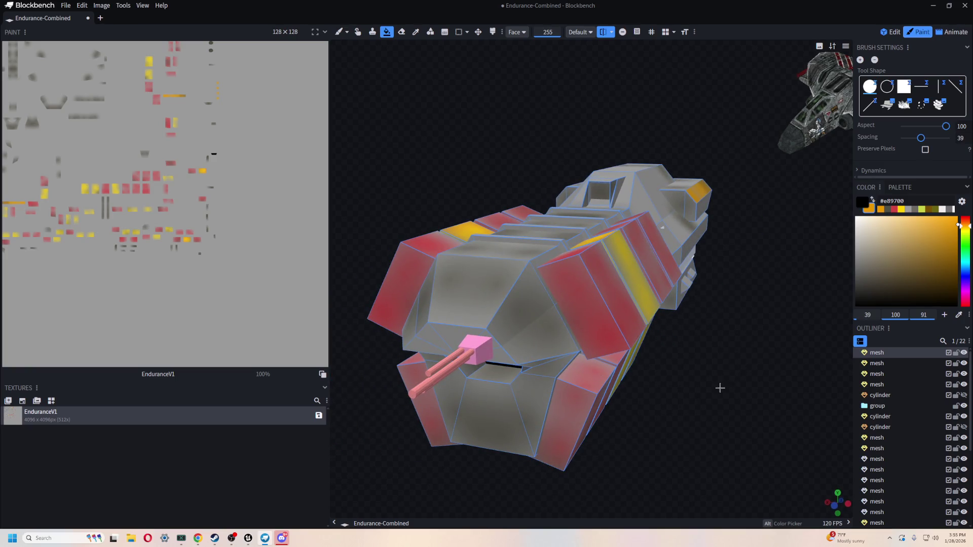
scroll(735, 318, up, 5)
- Orbit and zoom around the painted ship to inspect the hull sides and engines
scroll(708, 169, down, 3)
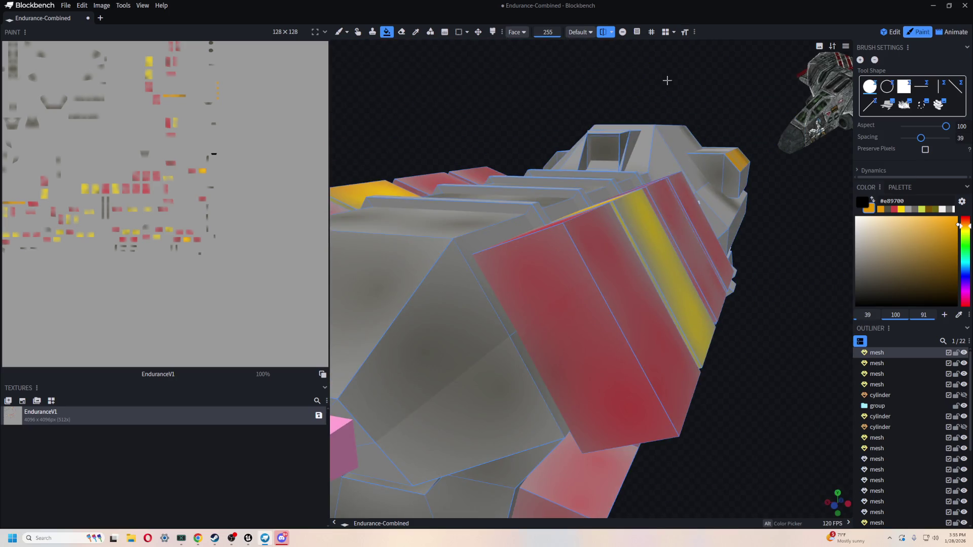
scroll(666, 146, up, 5)
scroll(461, 146, down, 2)
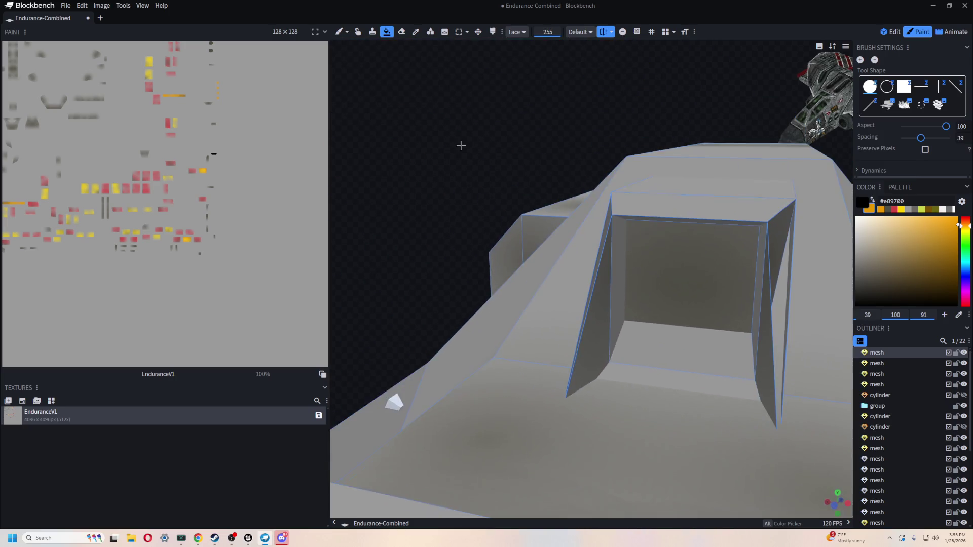
scroll(461, 145, down, 5)
mouse_move(540, 221)
mouse_down()
mouse_move(545, 250)
mouse_move(717, 219)
mouse_move(591, 226)
mouse_up()
scroll(371, 412, up, 3)
drag(371, 412, 473, 303)
scroll(472, 302, up, 3)
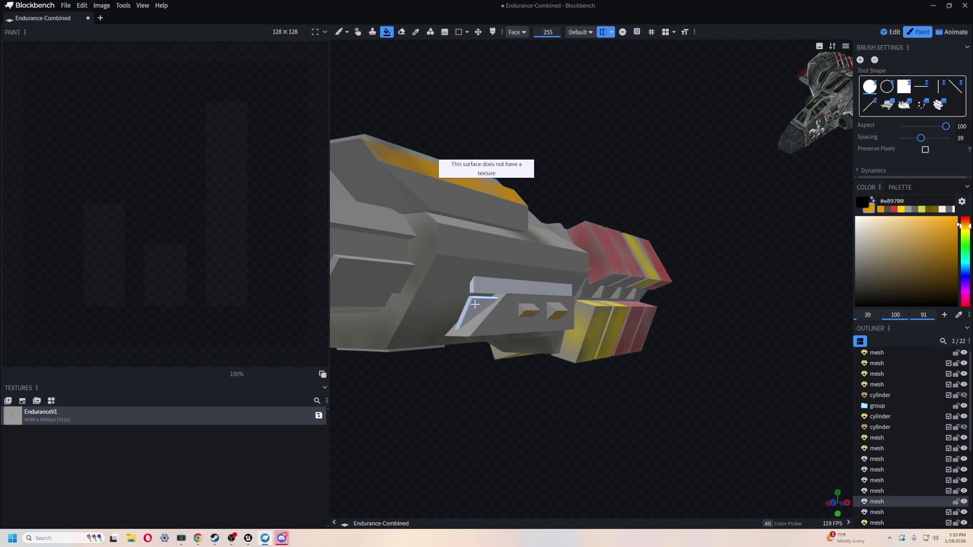
mouse_move(480, 385)
mouse_down()
mouse_move(602, 386)
mouse_move(564, 391)
mouse_move(556, 412)
mouse_move(564, 409)
mouse_move(445, 424)
mouse_move(562, 421)
mouse_up()
scroll(537, 381, up, 3)
- Remove a few elements, then restore them so all 22 parts remain
click(492, 431)
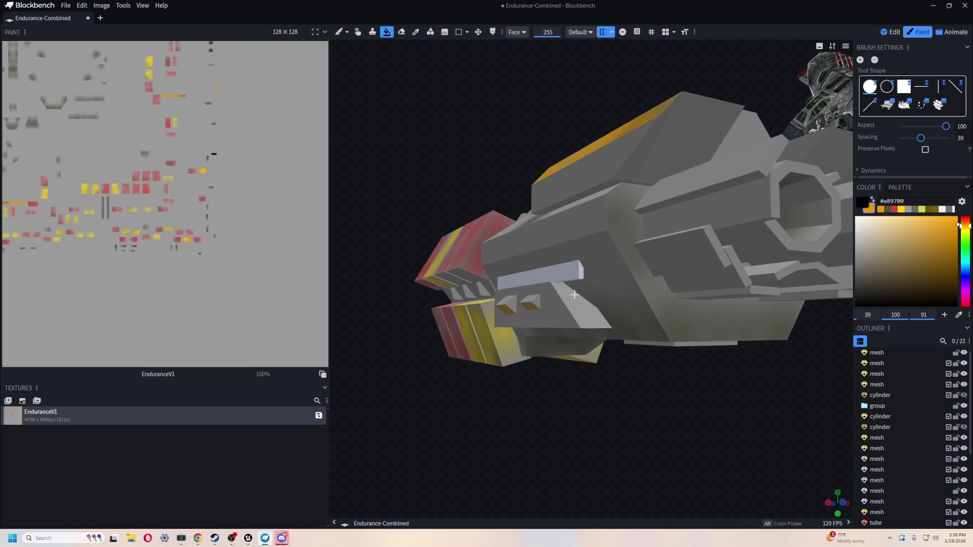
key(ctrl+z)
drag(697, 423, 600, 426)
key(ctrl+z)
key(ctrl+z)
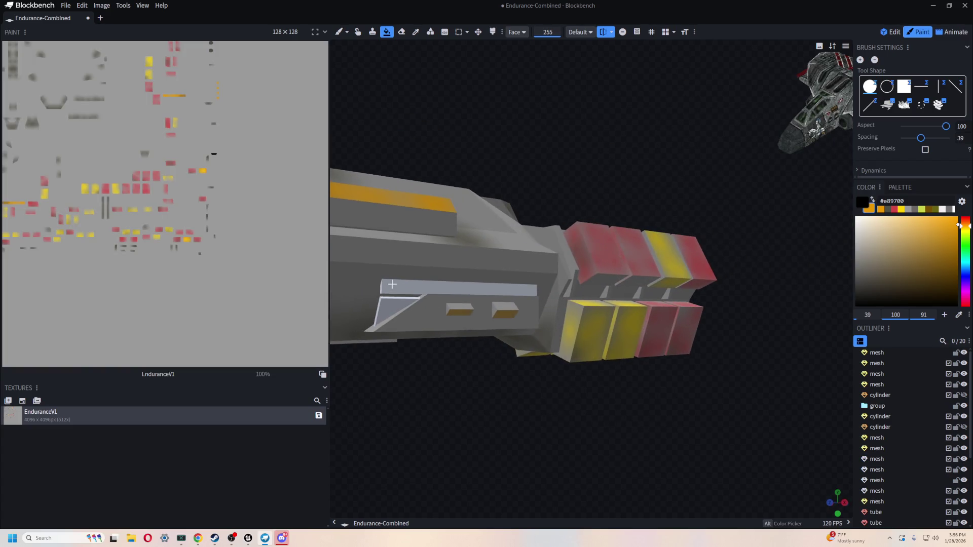
mouse_move(582, 380)
mouse_down()
mouse_move(450, 385)
mouse_move(501, 387)
mouse_move(471, 393)
mouse_move(467, 417)
mouse_move(595, 390)
mouse_move(507, 399)
mouse_up()
key(ctrl+y)
key(ctrl+y)
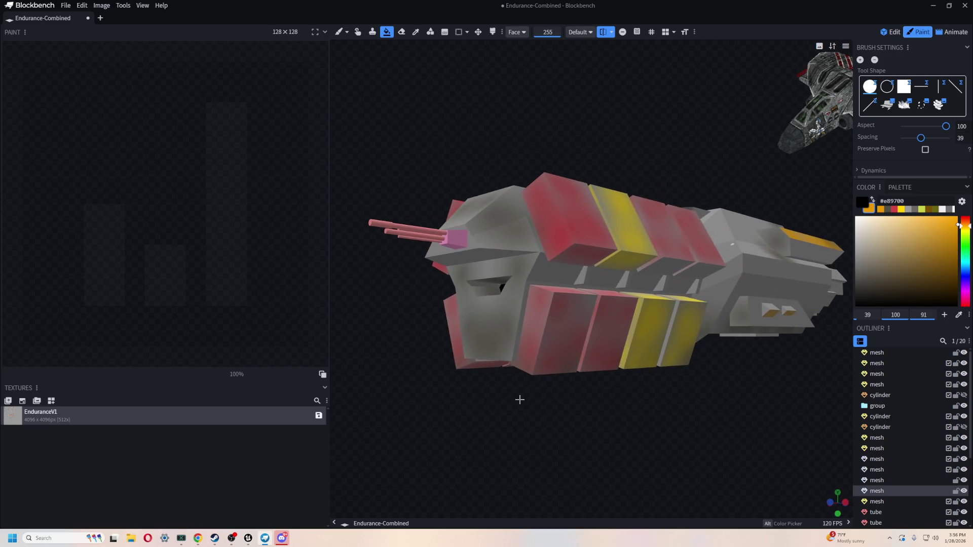
key(ctrl+y)
key(ctrl+y)
- Look over the finished ship from several angles and return to the Edit workspace
mouse_move(655, 400)
mouse_down()
mouse_move(707, 410)
mouse_move(598, 422)
mouse_up()
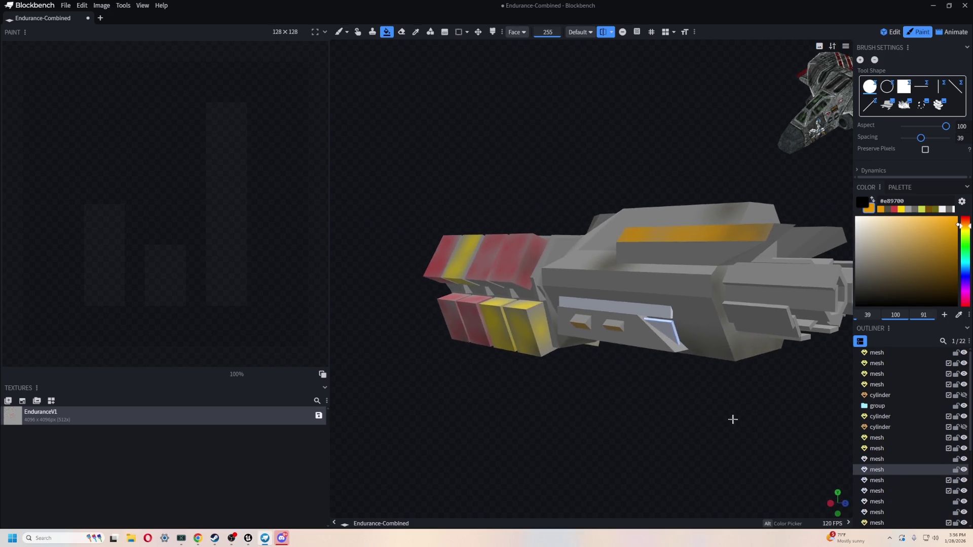
drag(732, 417, 699, 371)
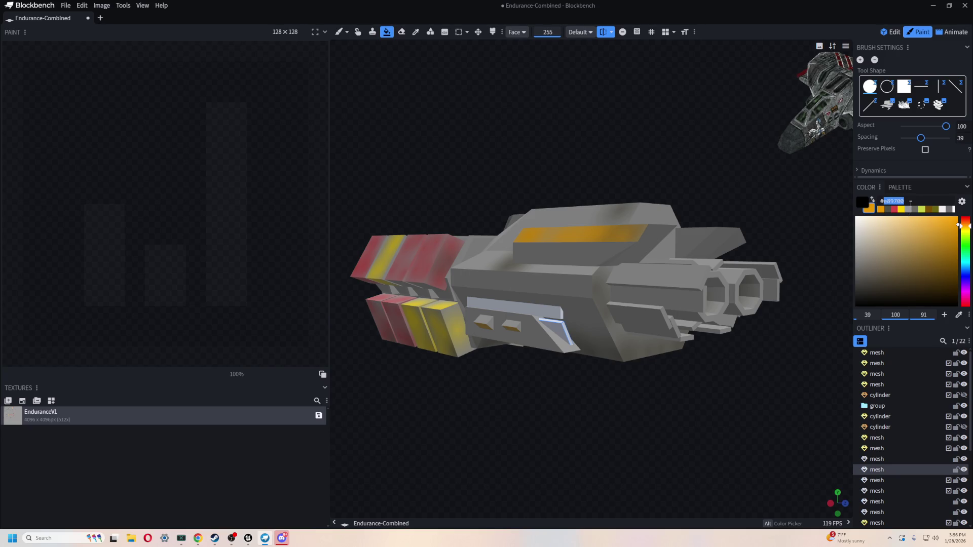
scroll(595, 387, down, 2)
drag(595, 386, 526, 384)
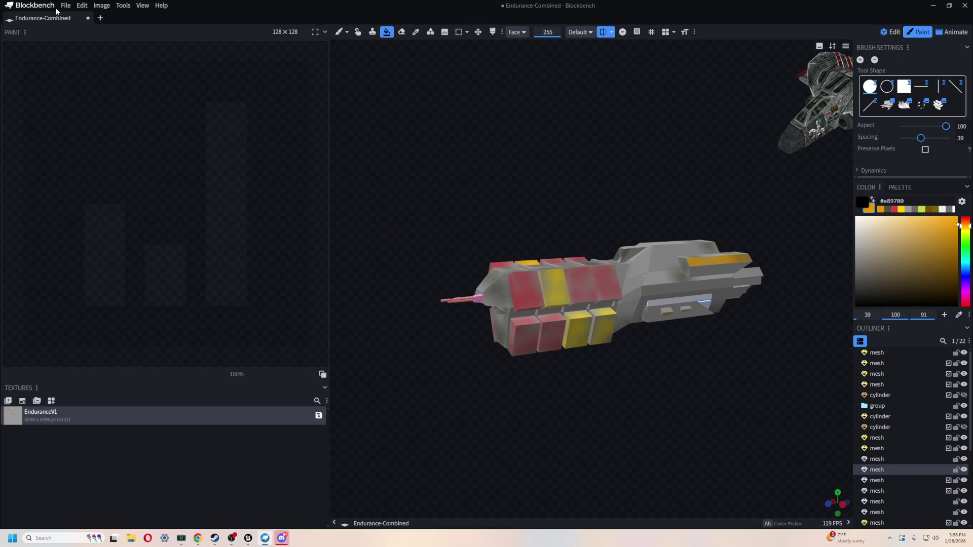
scroll(736, 393, down, 3)
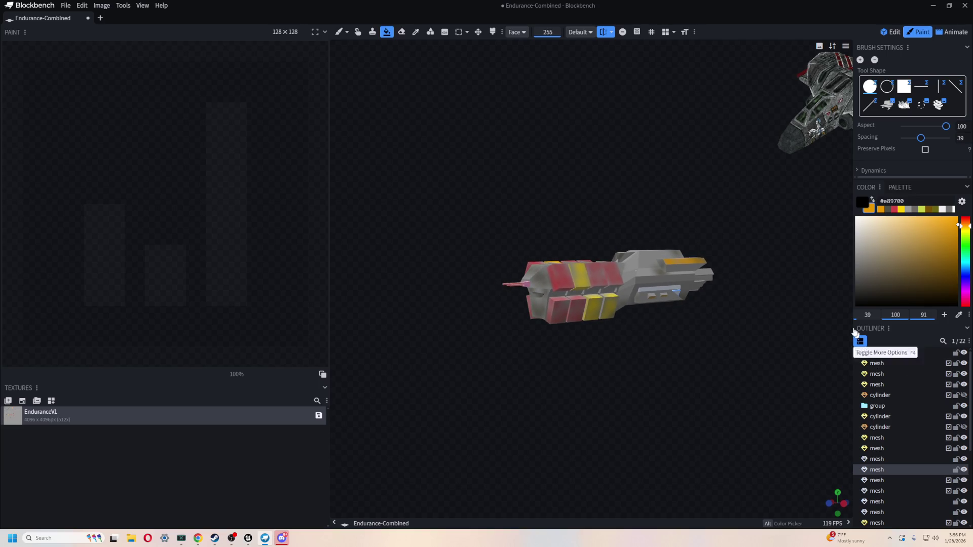
mouse_move(529, 109)
mouse_down()
mouse_move(636, 161)
mouse_move(504, 136)
mouse_move(512, 150)
mouse_up()
scroll(580, 182, up, 3)
mouse_move(579, 183)
mouse_down()
mouse_move(482, 161)
mouse_move(508, 152)
mouse_up()
scroll(558, 161, up, 3)
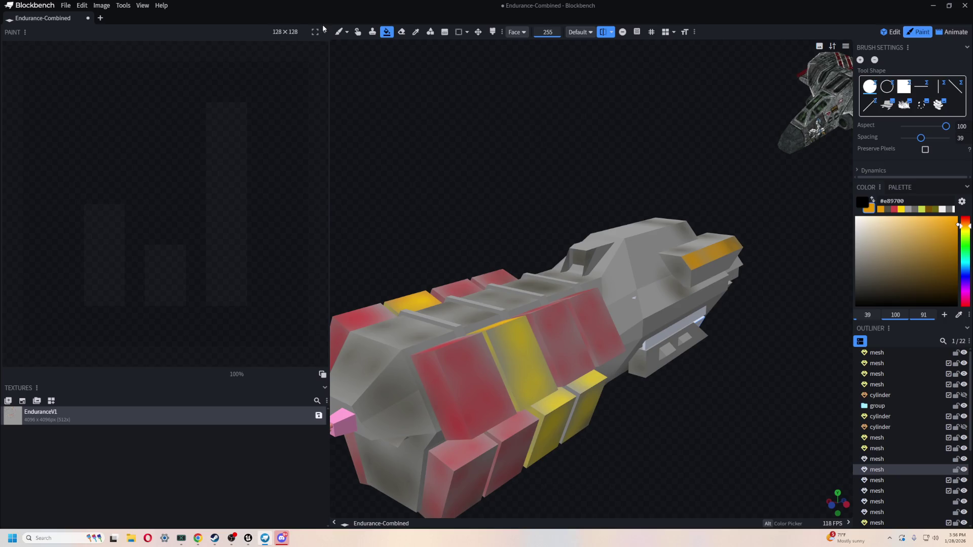
click(893, 32)
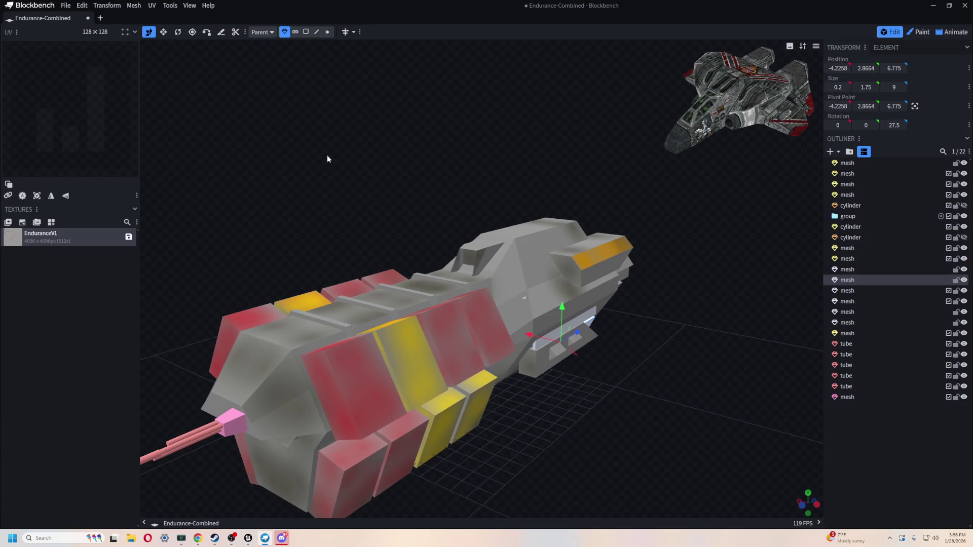
- Select all elements and toggle a property of the first mesh in the Outliner
key(ctrl+a)
scroll(412, 147, down, 3)
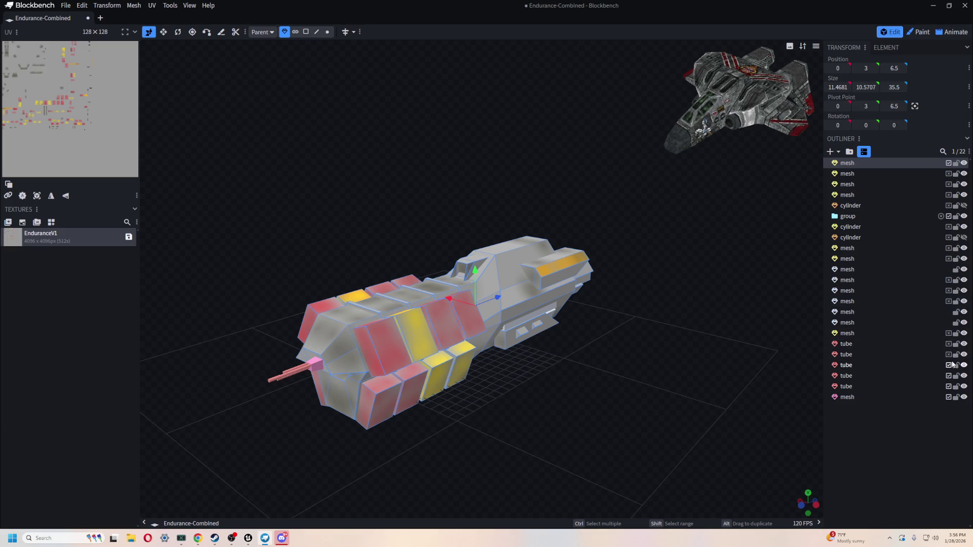
click(949, 163)
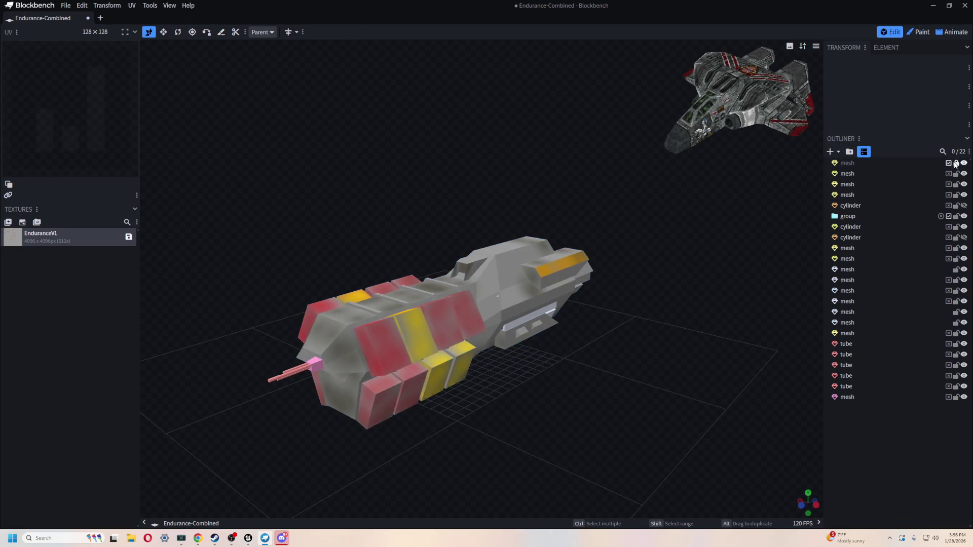
mouse_move(466, 222)
mouse_down()
mouse_move(633, 355)
mouse_move(463, 429)
mouse_up()
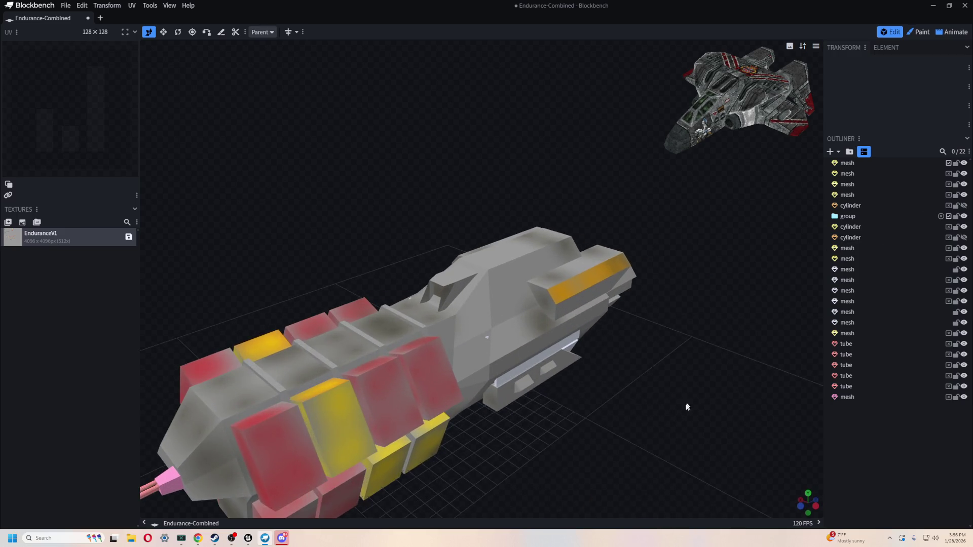
scroll(686, 407, down, 2)
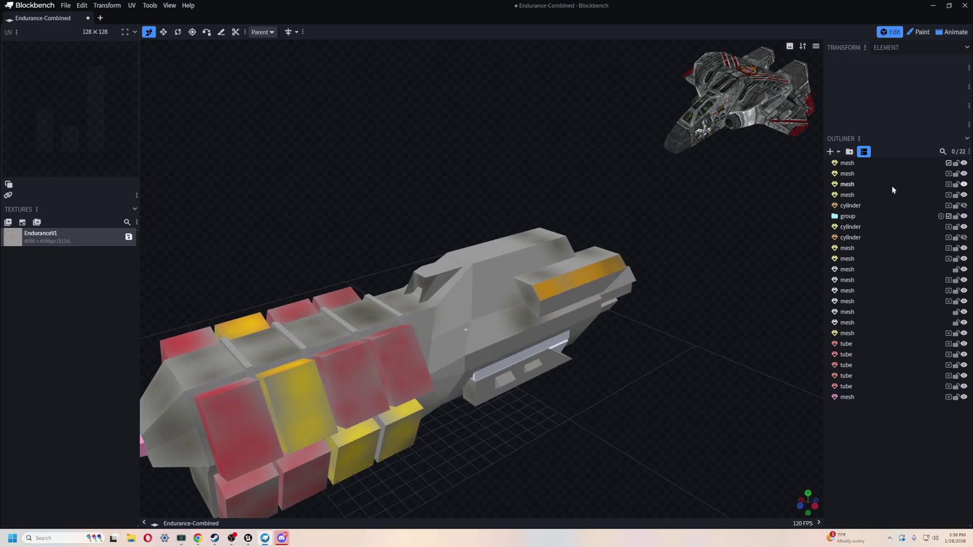
scroll(661, 327, down, 3)
- Check several mesh parts in the Outliner, then reselect the main ship mesh and open the File menu
click(847, 164)
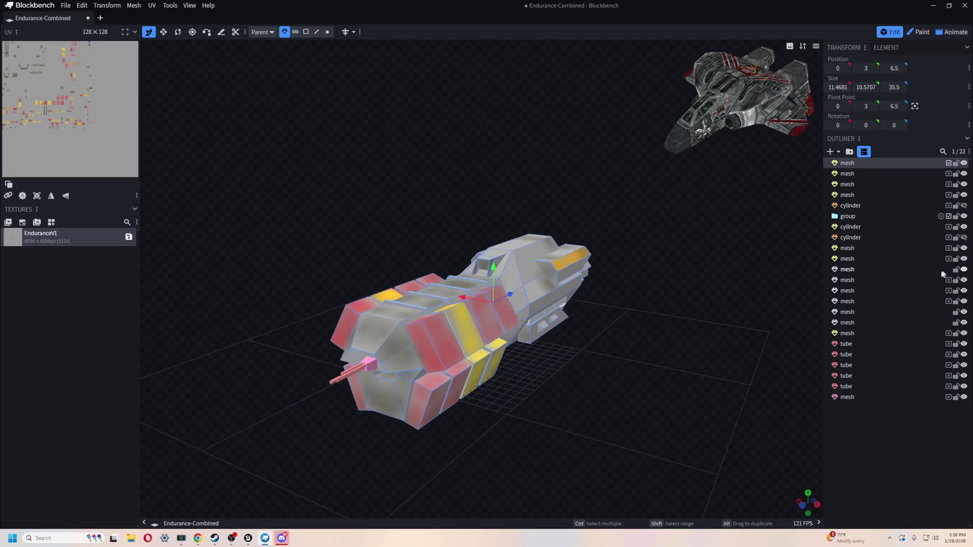
click(955, 270)
click(919, 313)
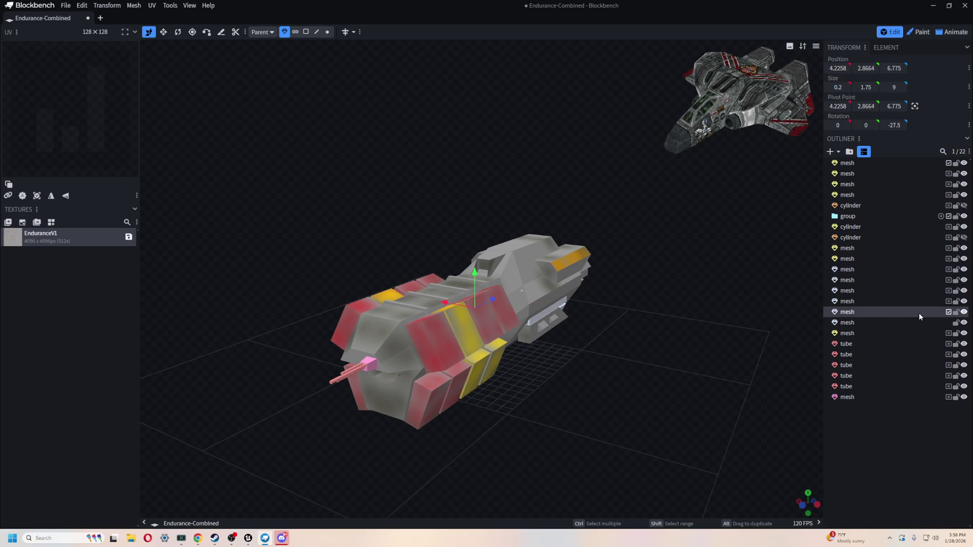
click(948, 323)
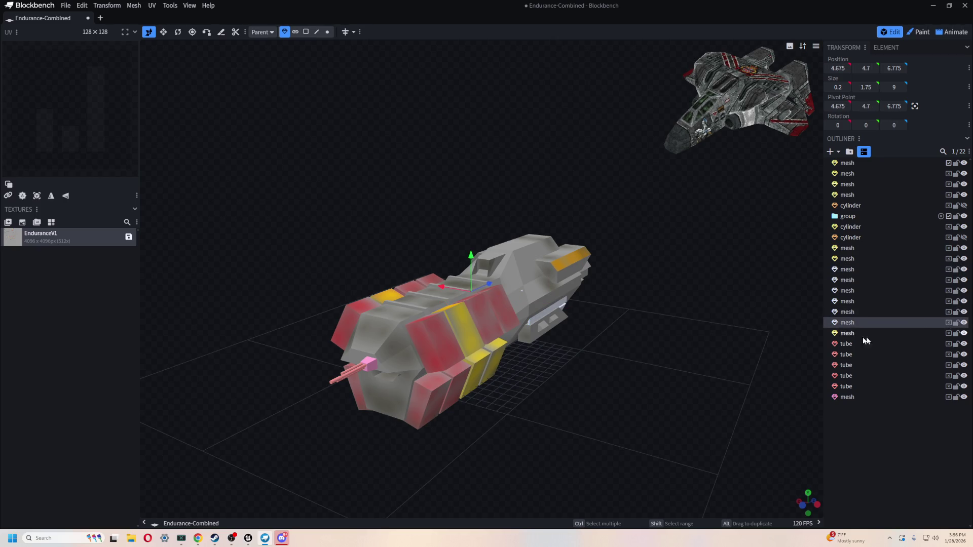
click(889, 164)
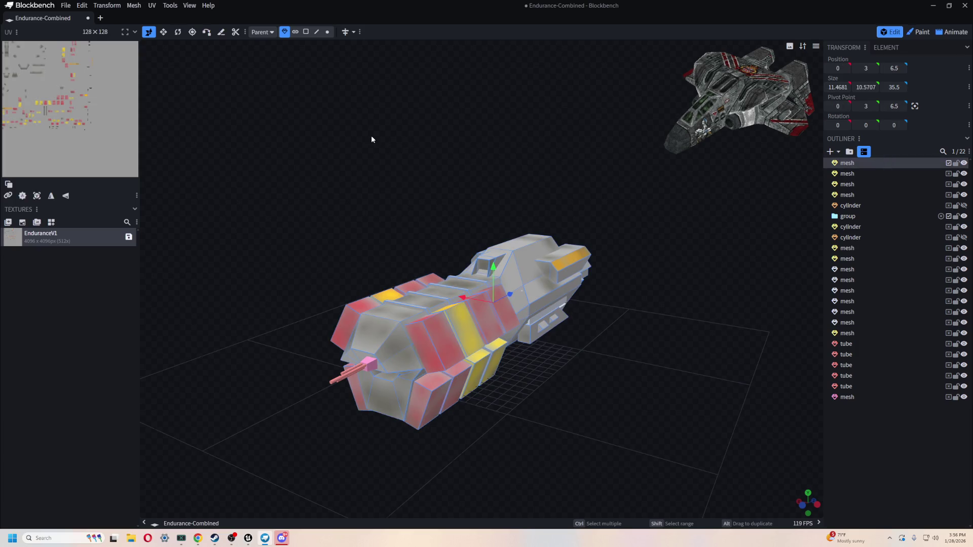
click(66, 5)
- Save the ship as Endurance-Combined glTF in Models > Endurance, then select the pink front mesh
mouse_move(101, 154)
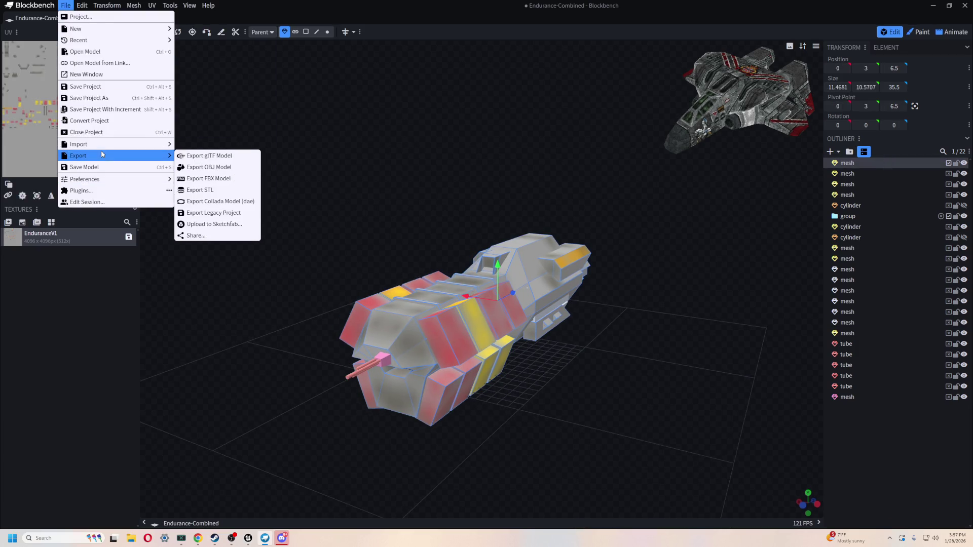
click(201, 156)
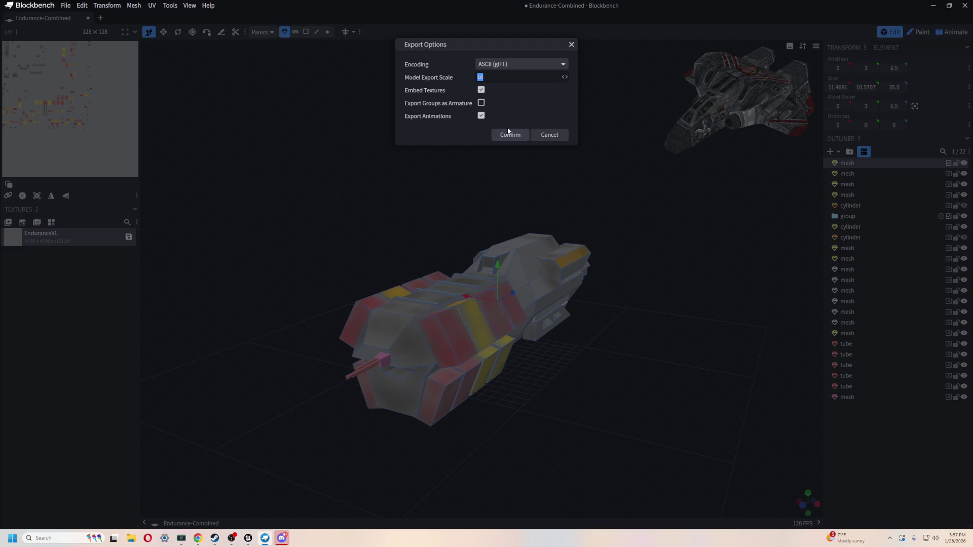
click(509, 133)
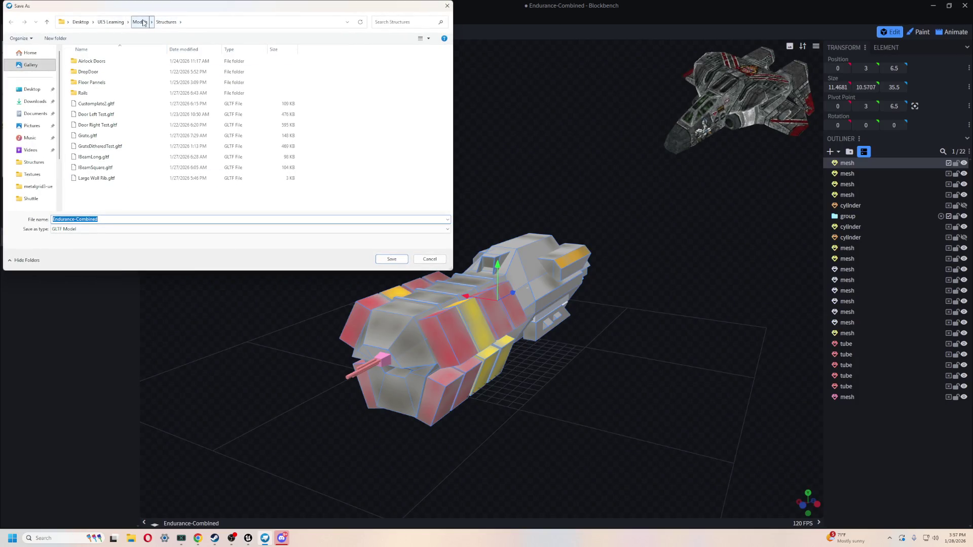
click(144, 22)
double_click(126, 84)
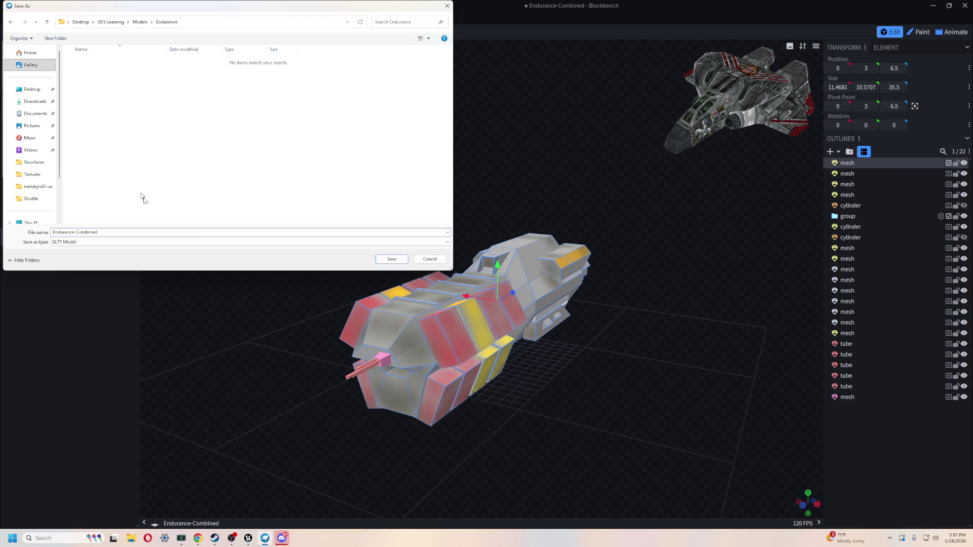
click(392, 260)
mouse_move(715, 354)
mouse_down()
mouse_move(581, 334)
mouse_move(648, 366)
mouse_move(618, 361)
mouse_move(668, 327)
mouse_move(622, 353)
mouse_up()
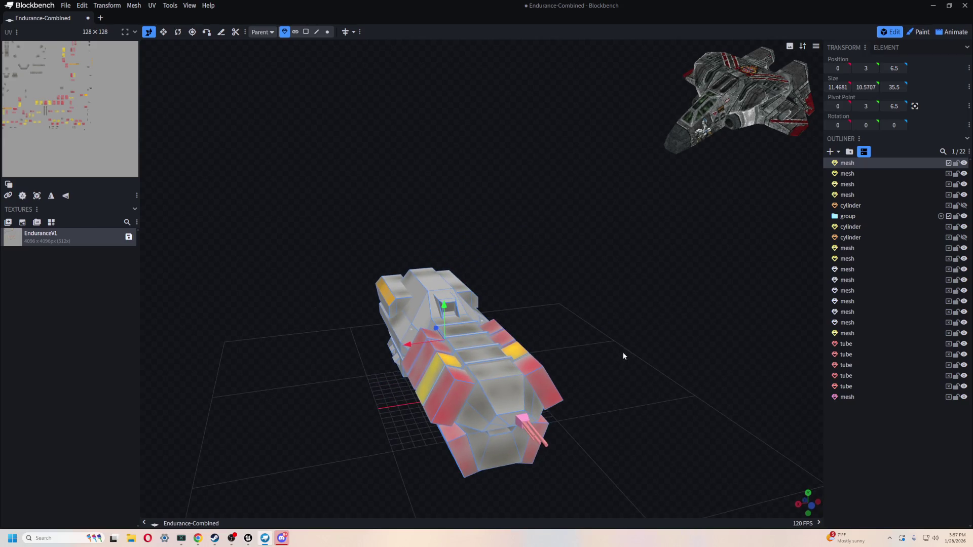
click(523, 422)
- Merge the five barrel tubes and the pink mesh into the main hull mesh
click(528, 427)
mouse_move(528, 427)
mouse_down()
mouse_move(581, 347)
mouse_move(654, 355)
mouse_move(665, 340)
mouse_move(628, 334)
mouse_move(544, 366)
mouse_up()
click(543, 366)
scroll(651, 397, up, 3)
mouse_move(653, 384)
mouse_down()
mouse_move(682, 408)
mouse_move(676, 324)
mouse_up()
mouse_move(746, 462)
mouse_down()
mouse_move(636, 354)
mouse_move(510, 261)
mouse_up()
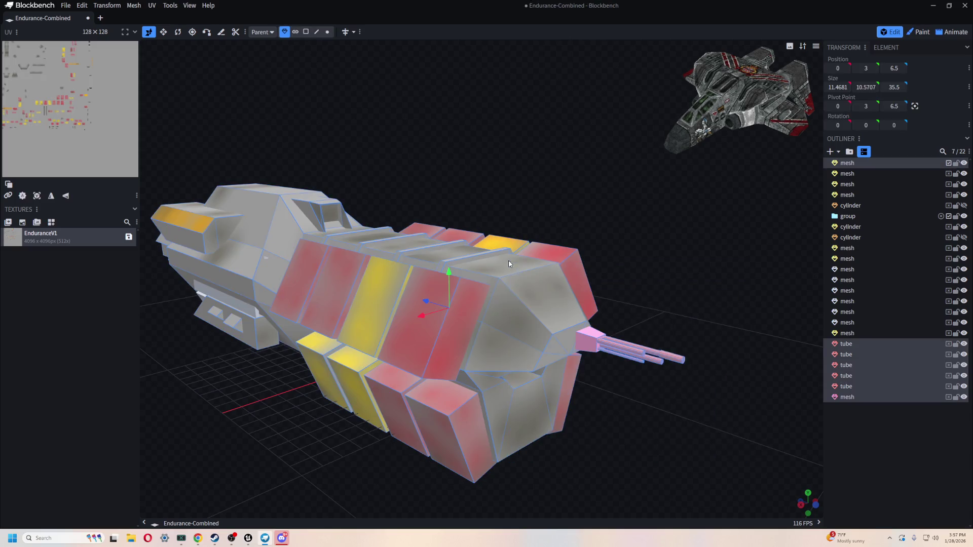
scroll(553, 304, down, 2)
right_click(840, 172)
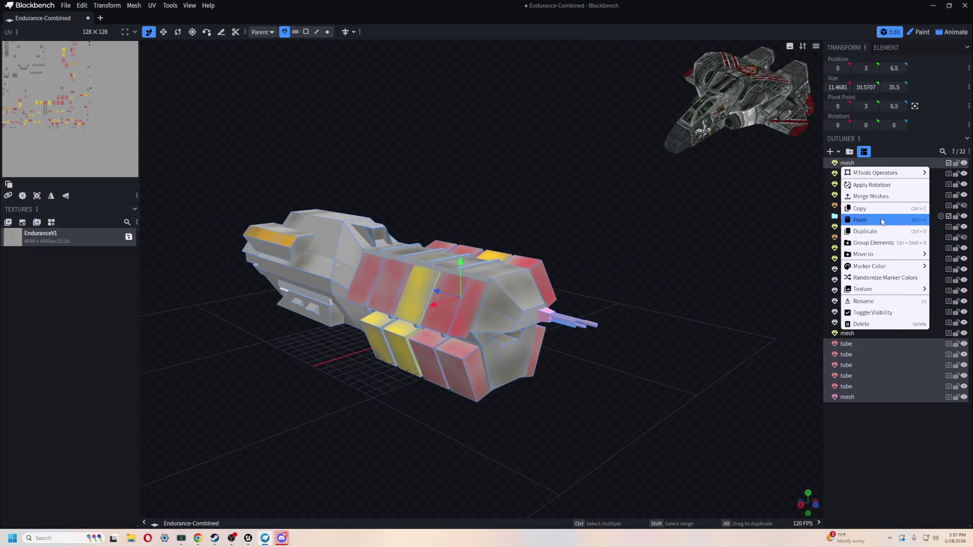
click(856, 195)
- Re-export as glTF, replacing Endurance-Combined.gltf, then switch to Unreal Engine
drag(684, 310, 651, 241)
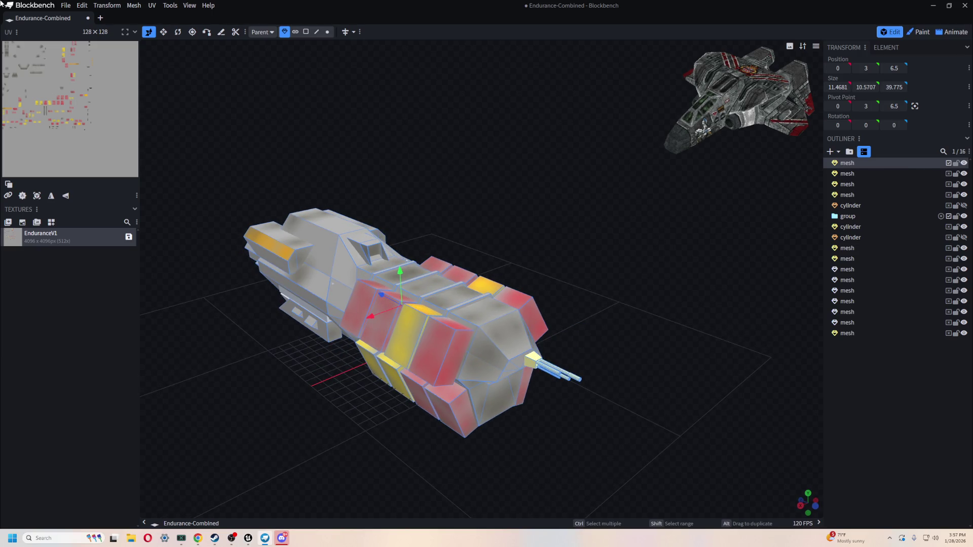
click(71, 6)
mouse_move(145, 156)
click(209, 156)
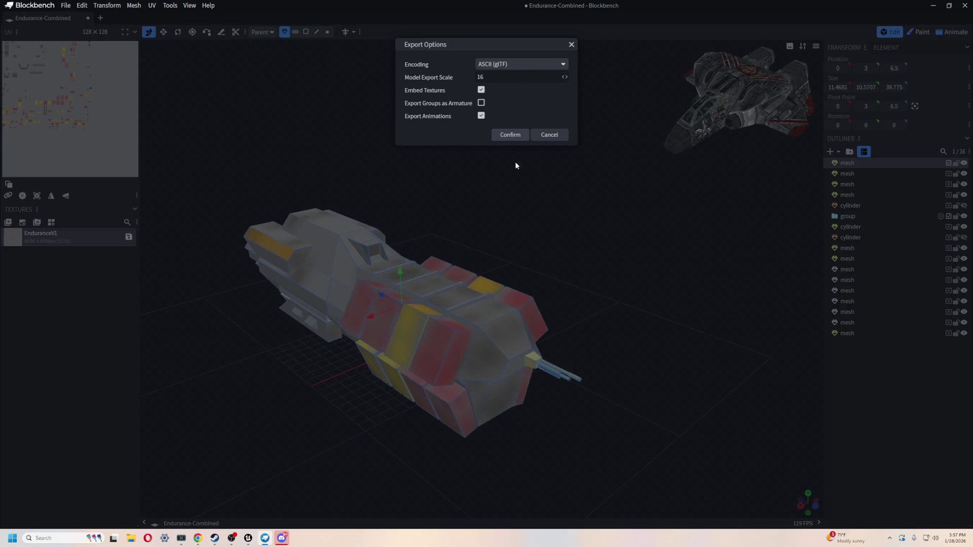
click(511, 136)
double_click(117, 61)
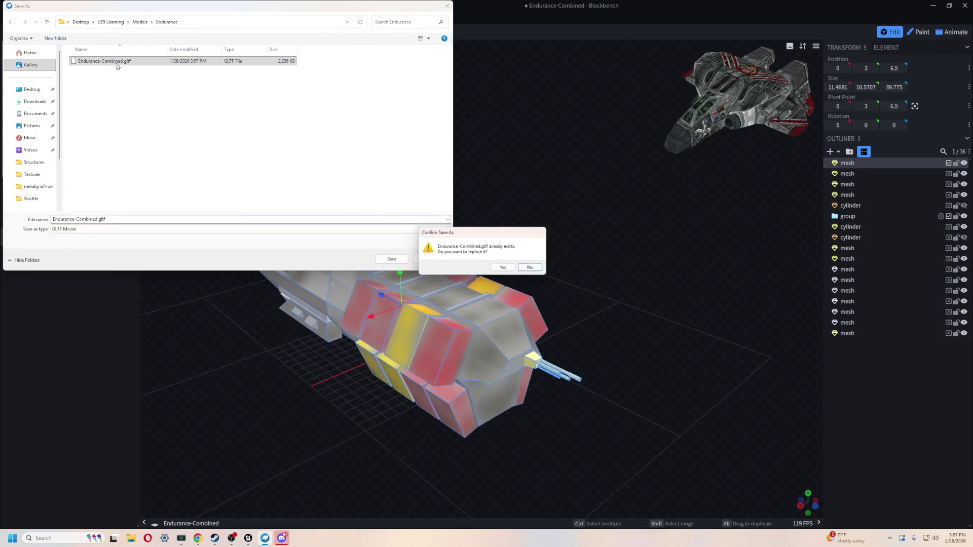
click(506, 265)
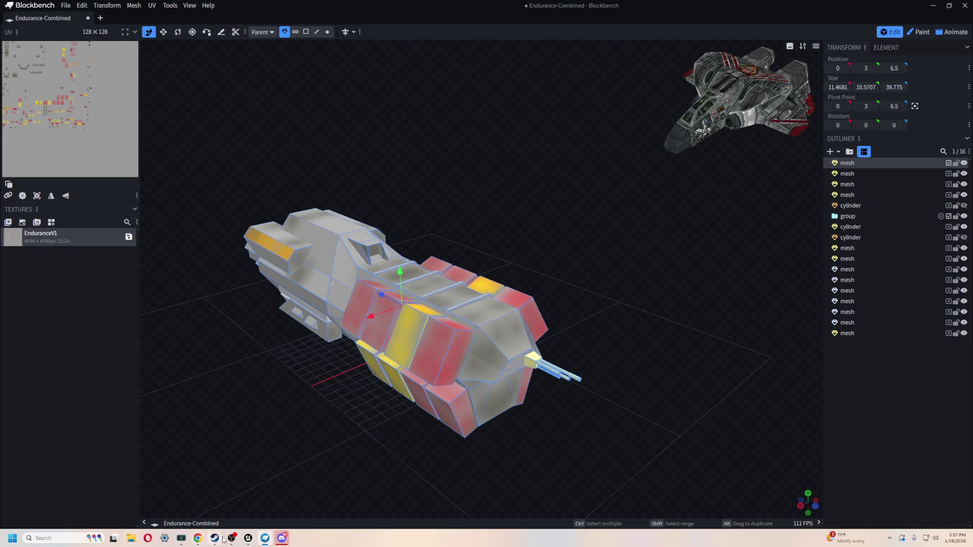
click(251, 539)
- Frame the view, orbit around the shuttle with Earth behind it, and open the Content Drawer
key(f)
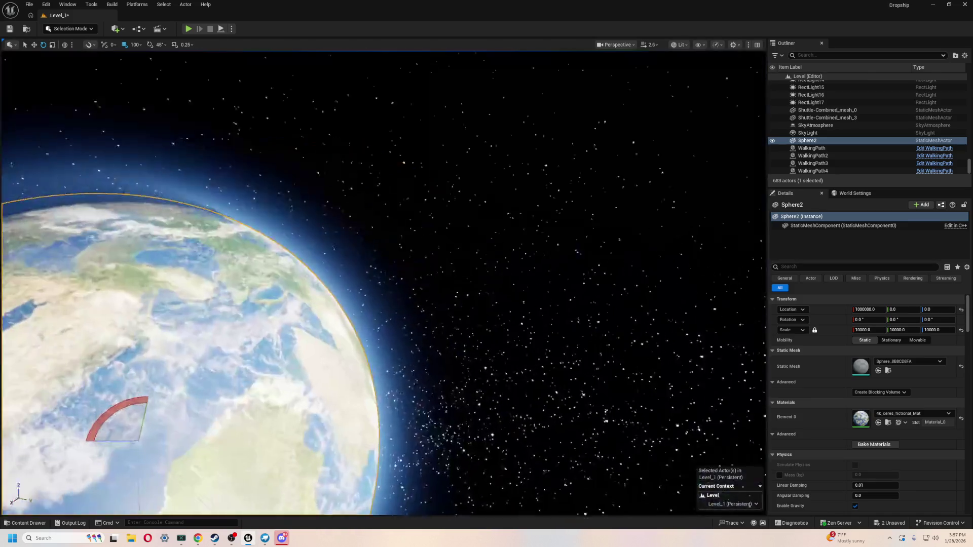
mouse_move(385, 283)
right_down()
mouse_move(258, 279)
mouse_move(238, 246)
mouse_move(444, 278)
right_up()
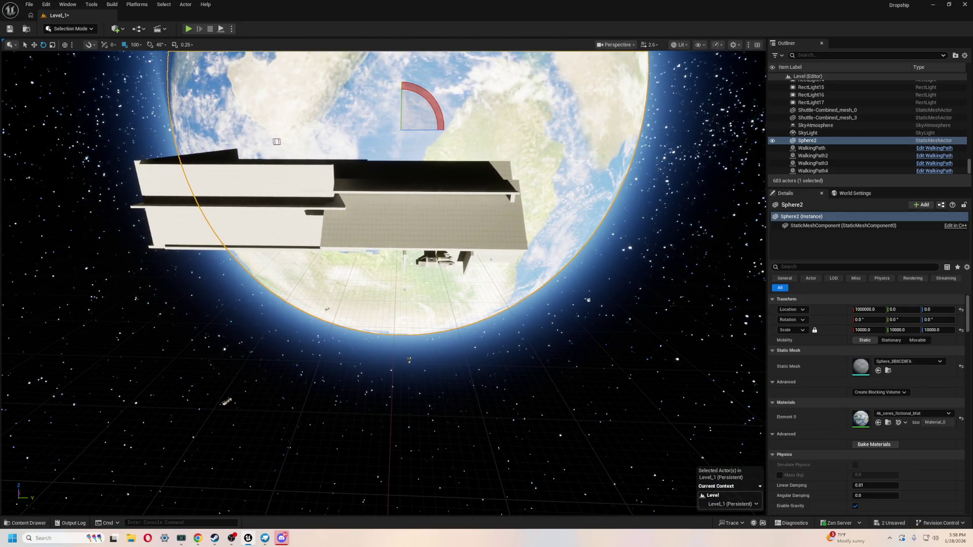
click(434, 259)
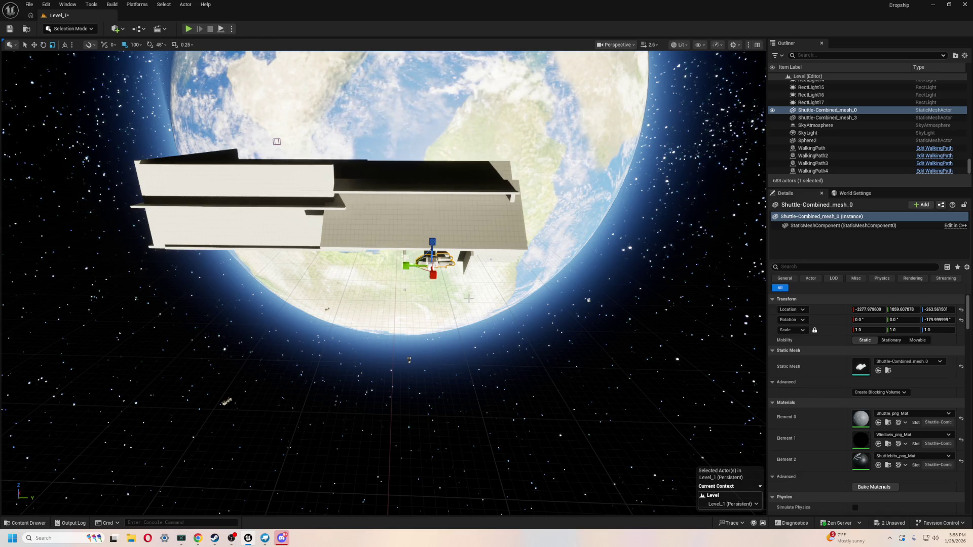
mouse_move(434, 263)
alt+mouse_down()
mouse_move(435, 276)
mouse_move(495, 284)
mouse_move(503, 344)
alt+mouse_up()
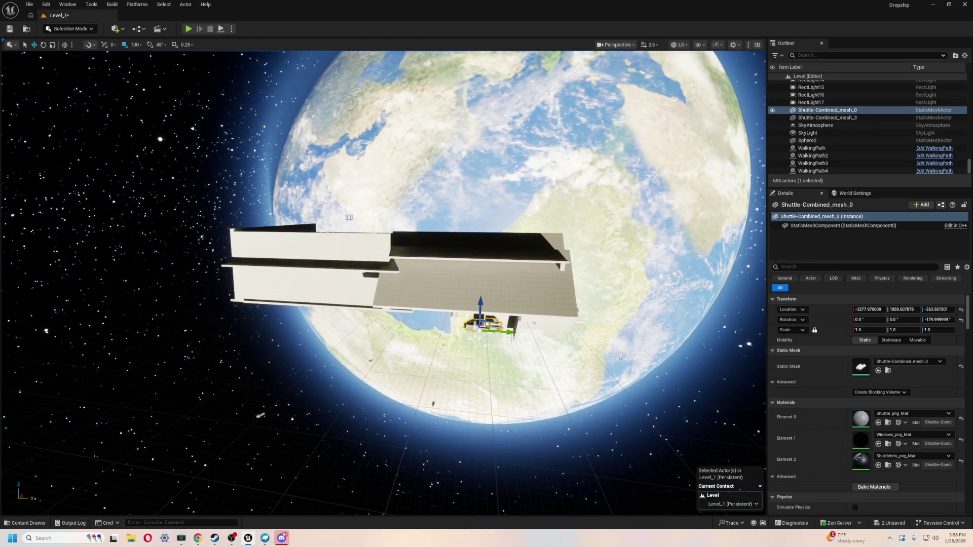
key(ctrl+space)
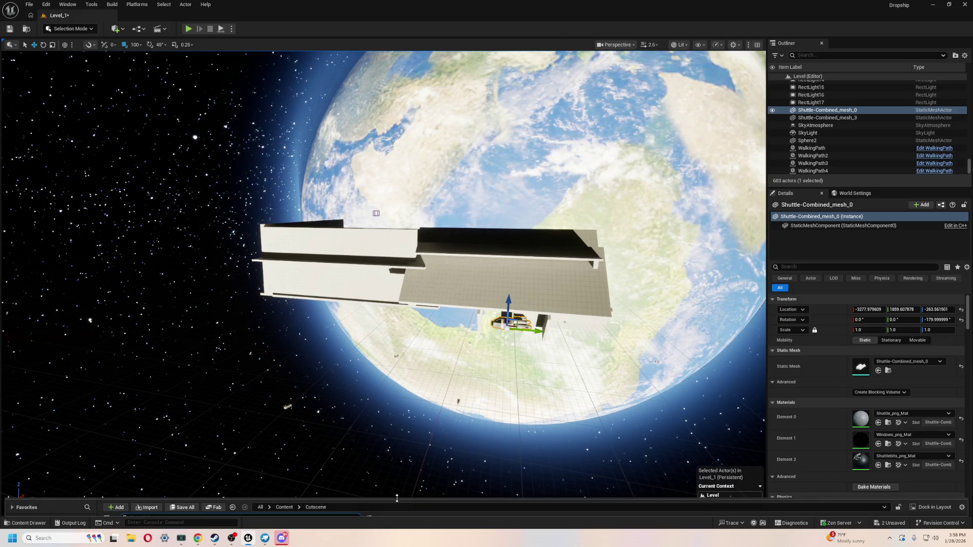
scroll(61, 471, up, 3)
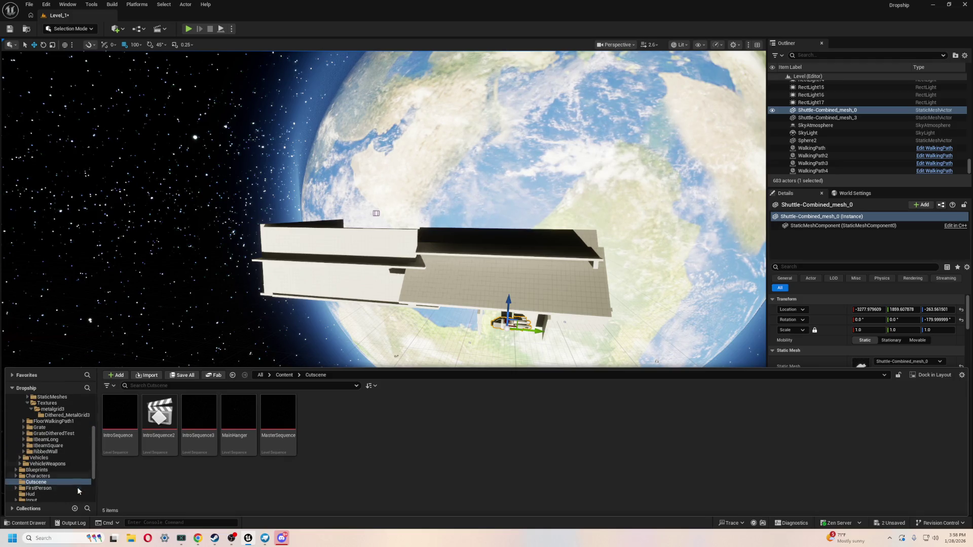
- Create a new Endurance folder inside Vehicles and open it
click(53, 458)
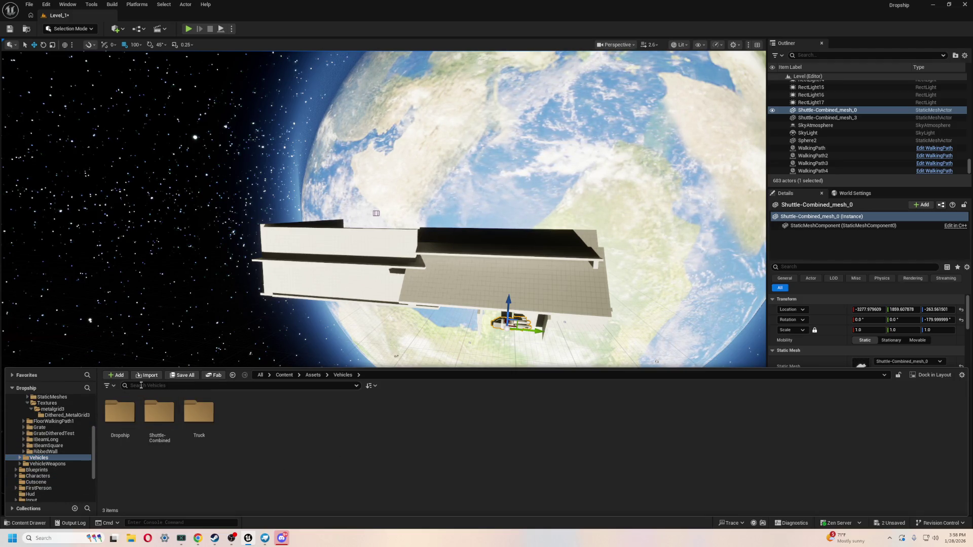
right_click(248, 415)
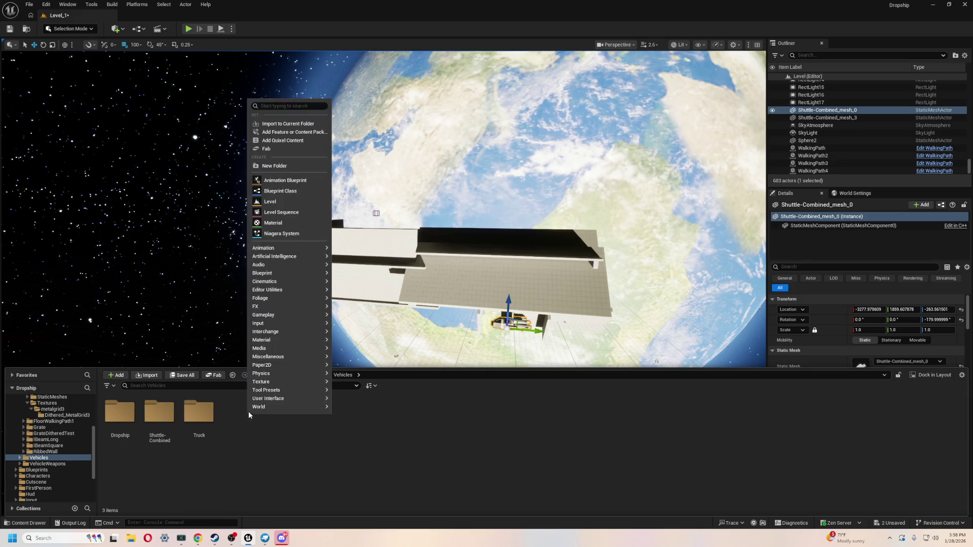
click(278, 166)
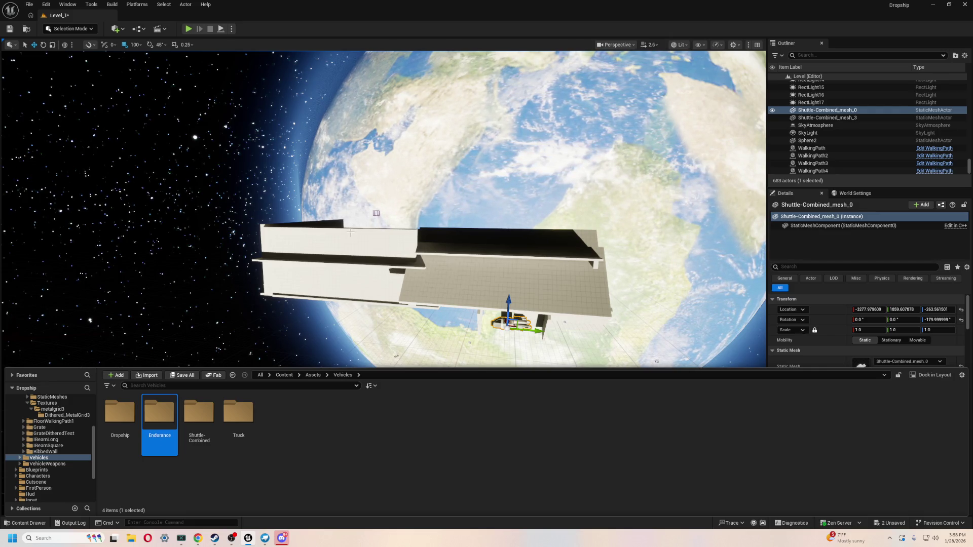
double_click(159, 412)
- Import Endurance-Combined.gltf from Desktop > UE5 Learning > Models > Endurance
click(140, 377)
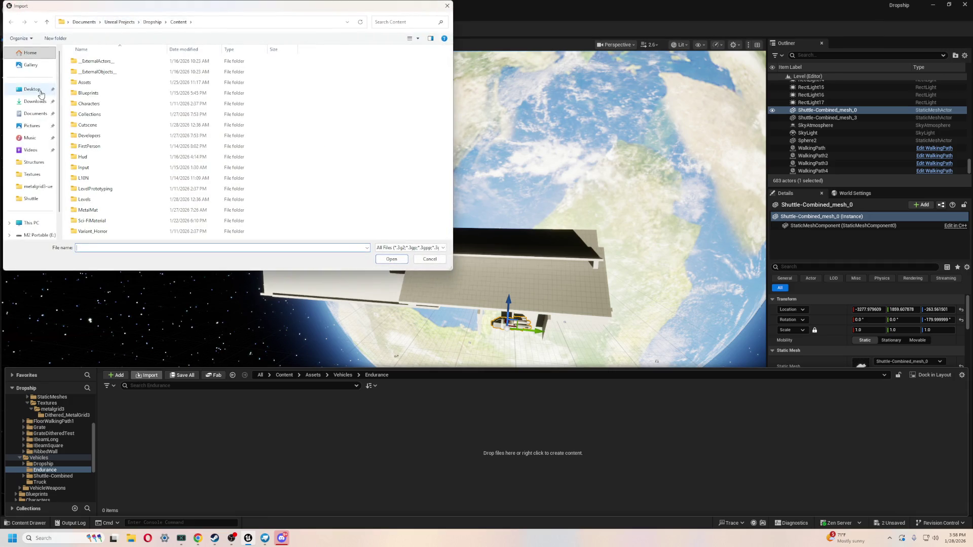
click(40, 93)
double_click(215, 67)
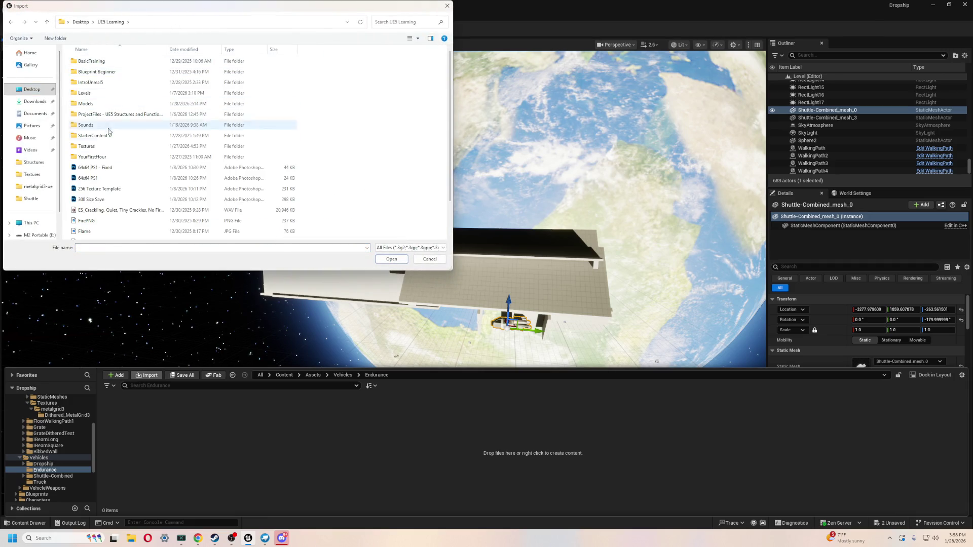
double_click(103, 102)
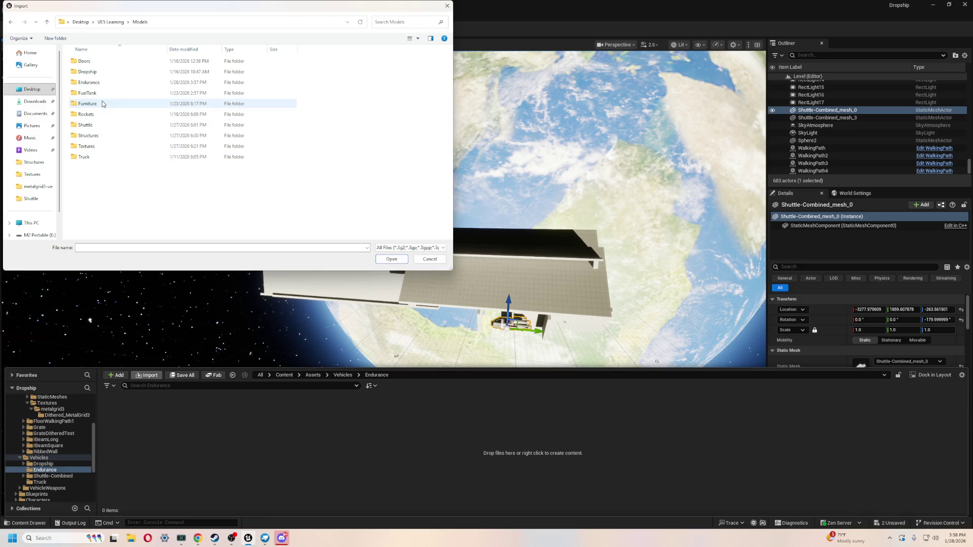
double_click(96, 94)
double_click(104, 61)
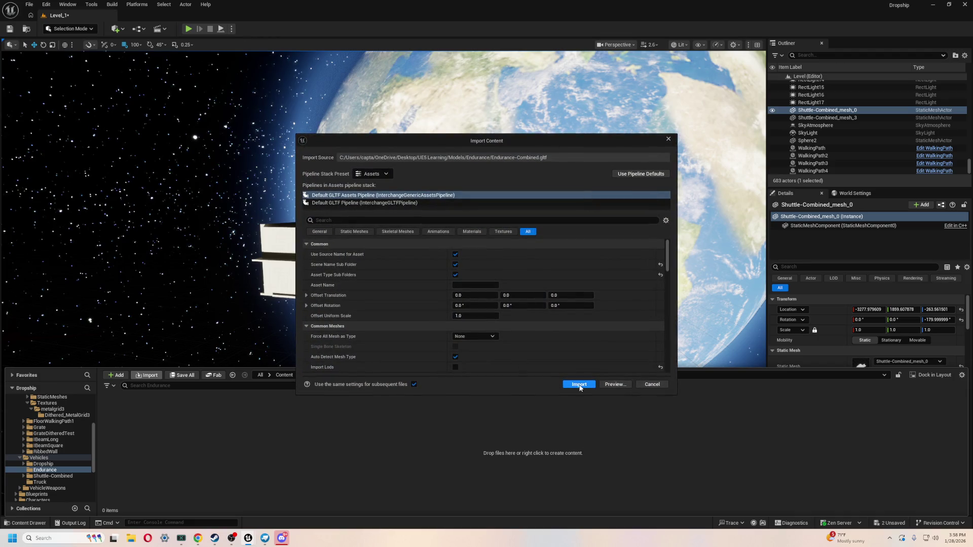
click(579, 385)
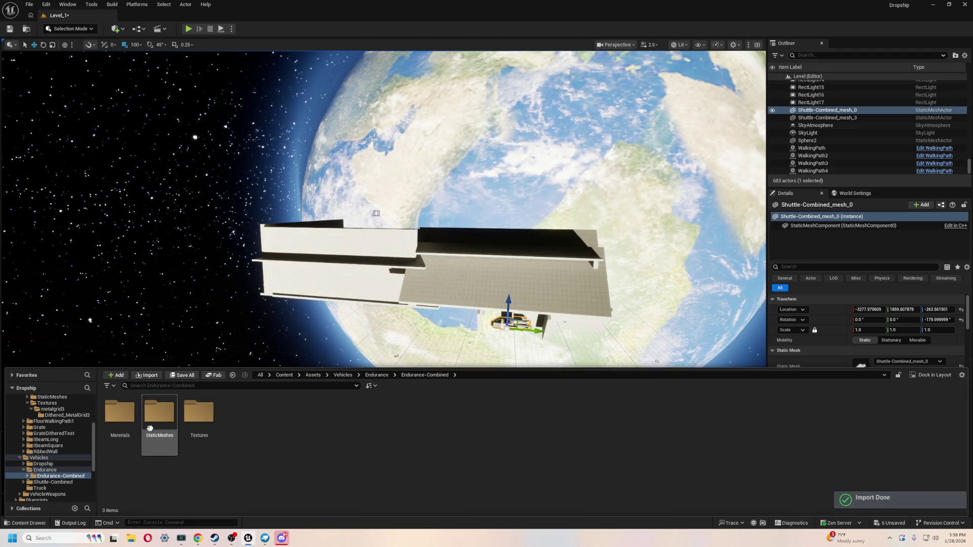
- Create the material EnduranceV1_Mat from the EnduranceV1 texture in the Textures folder
double_click(199, 418)
right_click(120, 420)
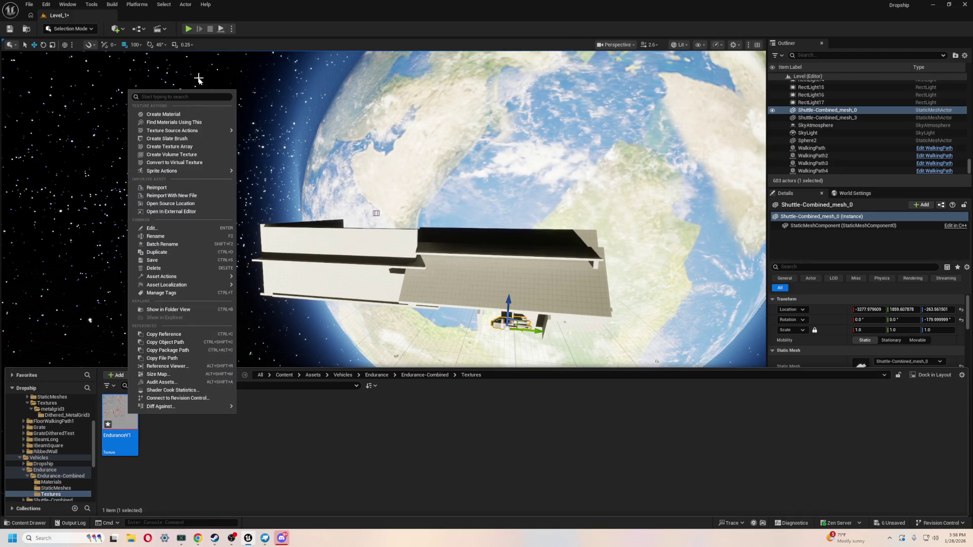
click(283, 192)
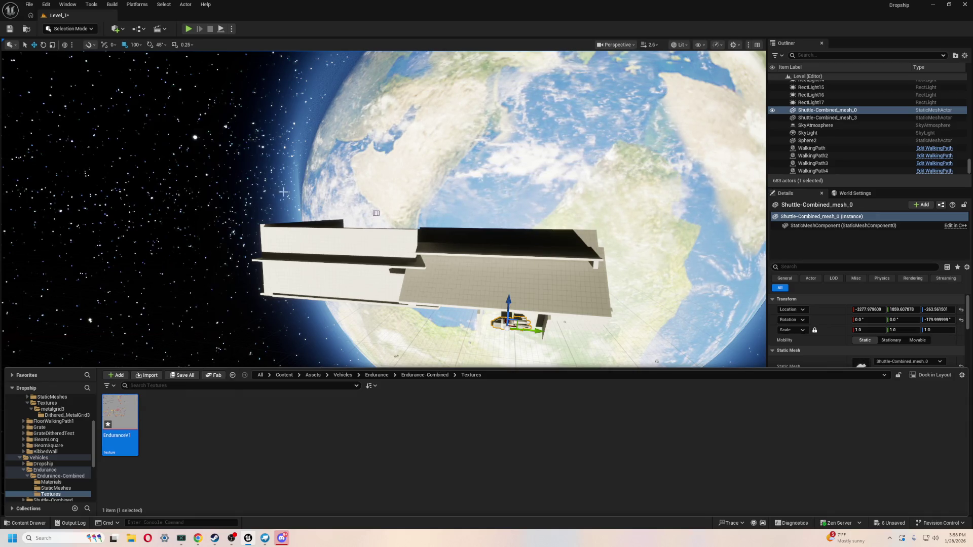
right_click(126, 419)
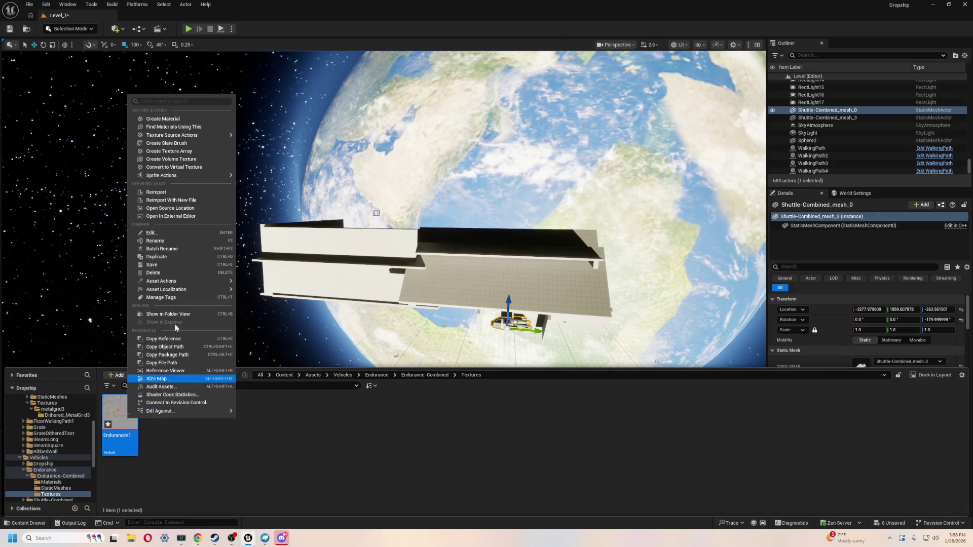
click(187, 119)
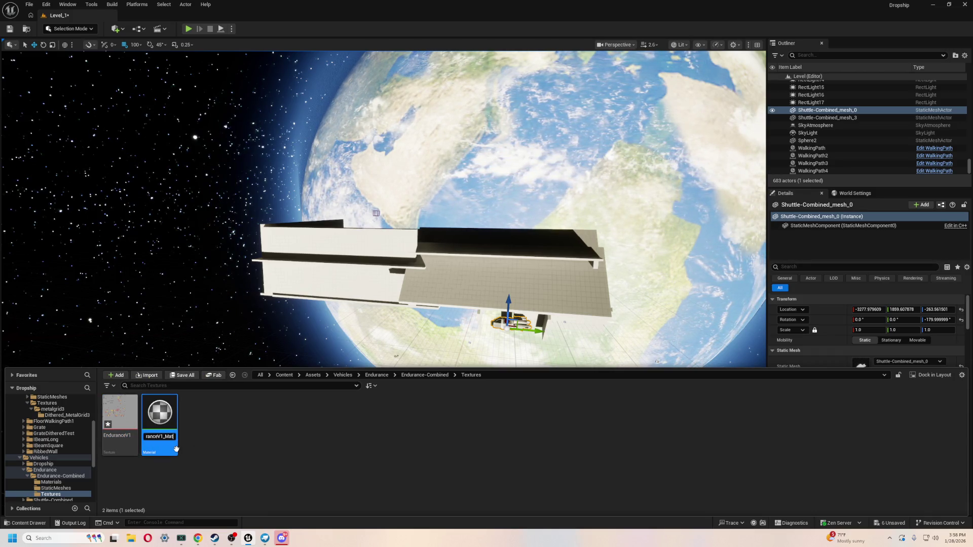
key(Return)
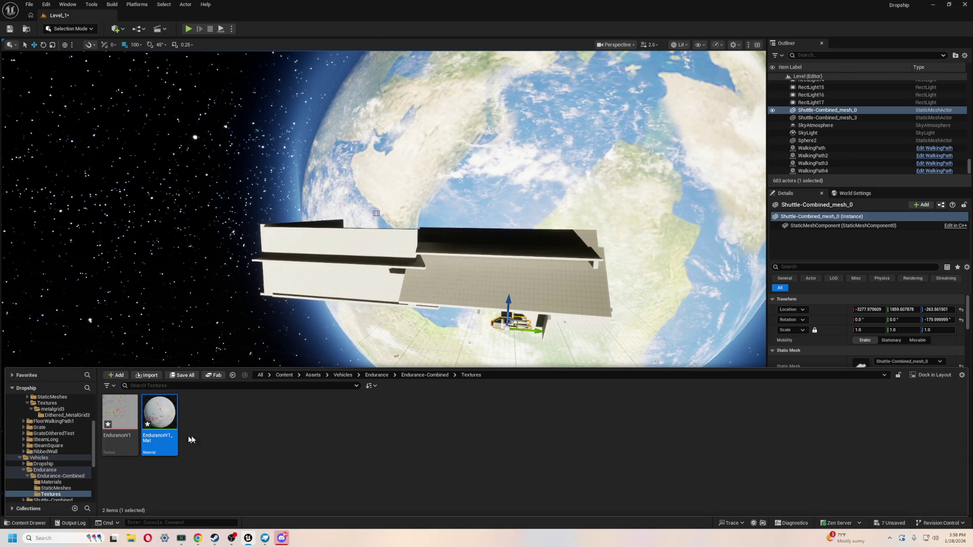
- Browse StaticMeshes and Materials, then place the Endurance-Combined mesh in the level beside the larger ship
click(50, 488)
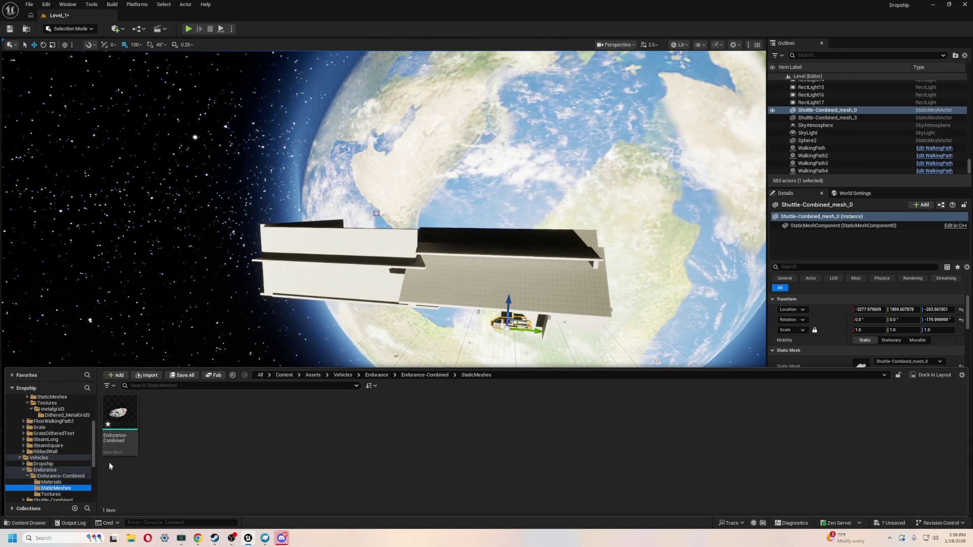
click(51, 482)
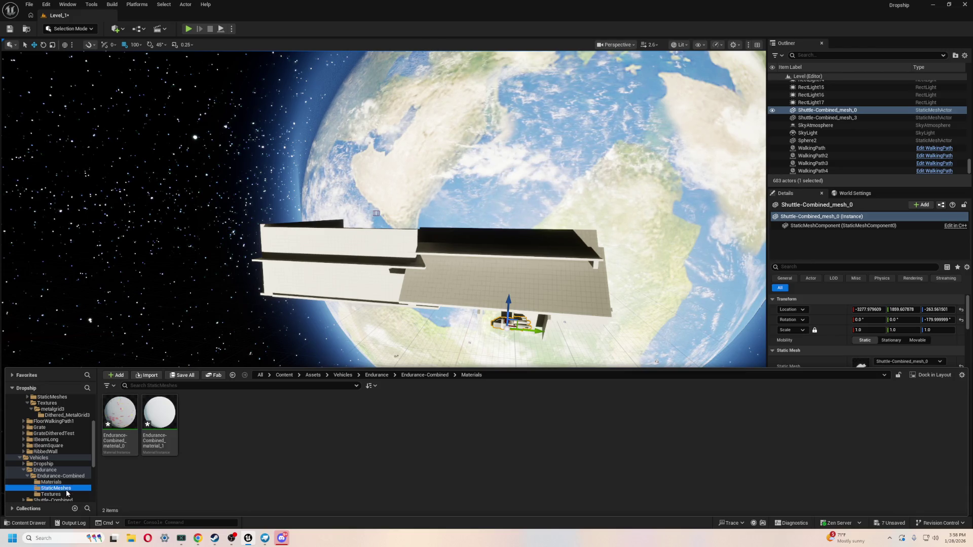
click(56, 488)
mouse_move(132, 424)
mouse_down()
mouse_move(228, 390)
mouse_move(425, 287)
mouse_move(337, 396)
mouse_move(301, 343)
mouse_move(273, 340)
mouse_up()
mouse_move(273, 339)
right_down()
mouse_move(424, 326)
mouse_move(423, 456)
mouse_move(347, 304)
mouse_move(347, 250)
mouse_move(445, 314)
mouse_move(676, 324)
mouse_move(324, 385)
right_up()
drag(583, 305, 189, 246)
mouse_move(298, 284)
right_down()
mouse_move(238, 288)
mouse_move(238, 334)
mouse_move(284, 314)
right_up()
alt+drag(283, 314, 472, 304)
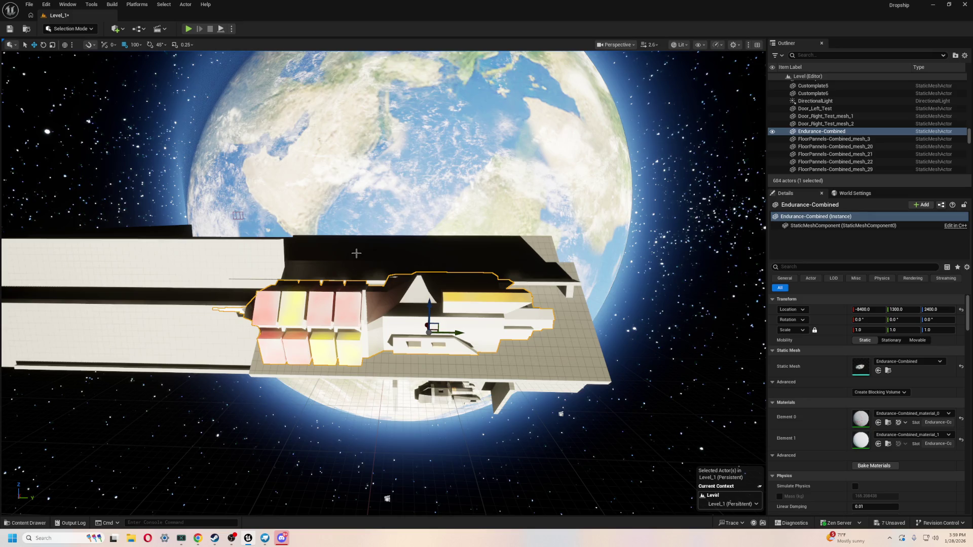
alt+drag(356, 254, 466, 221)
alt+drag(416, 369, 422, 368)
key(Delete)
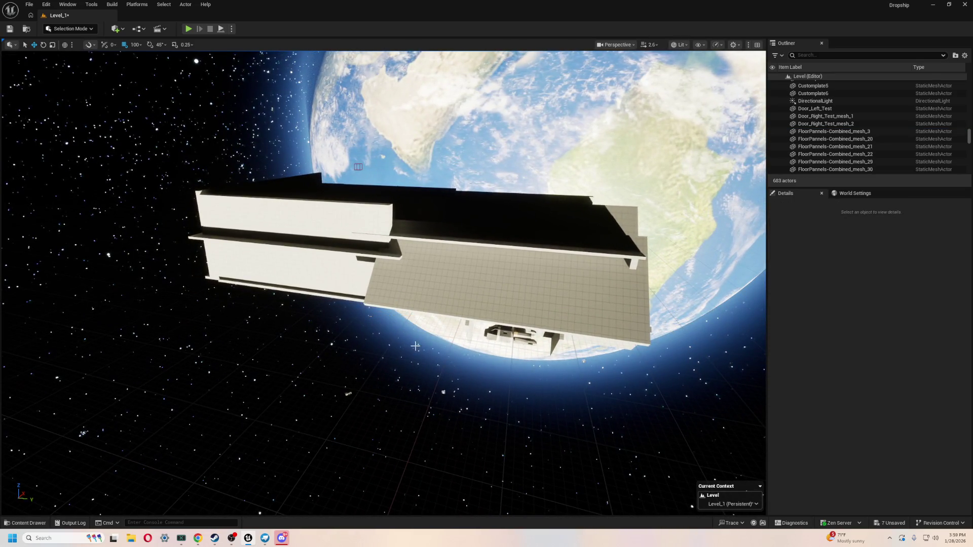
key(alt+Tab)
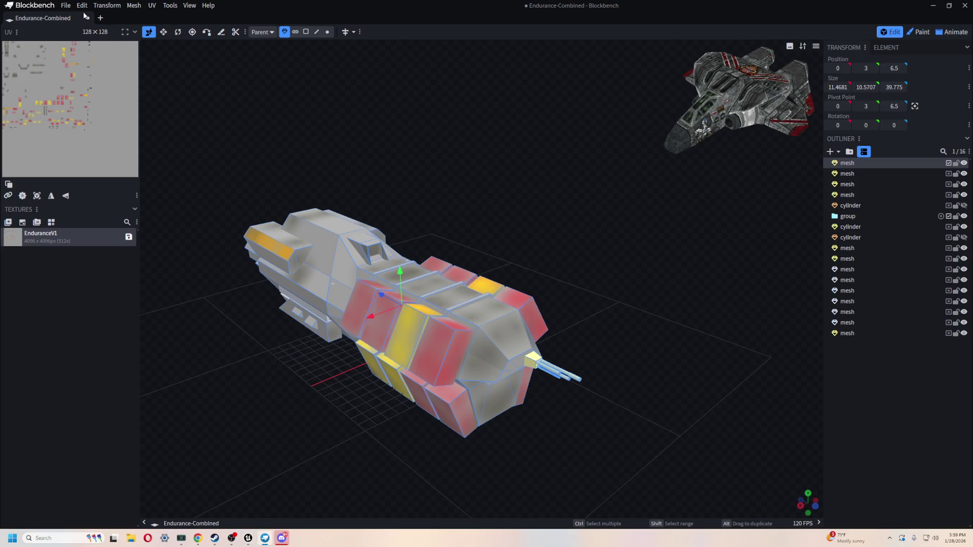
- Re-export the glTF with an edited model export scale, replacing Endurance-Combined.gltf
click(66, 5)
mouse_move(116, 155)
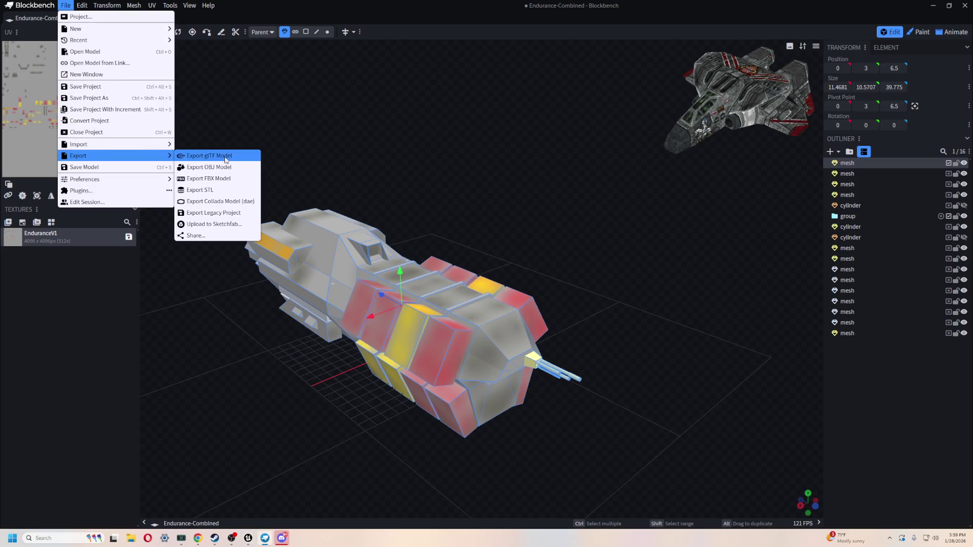
click(226, 160)
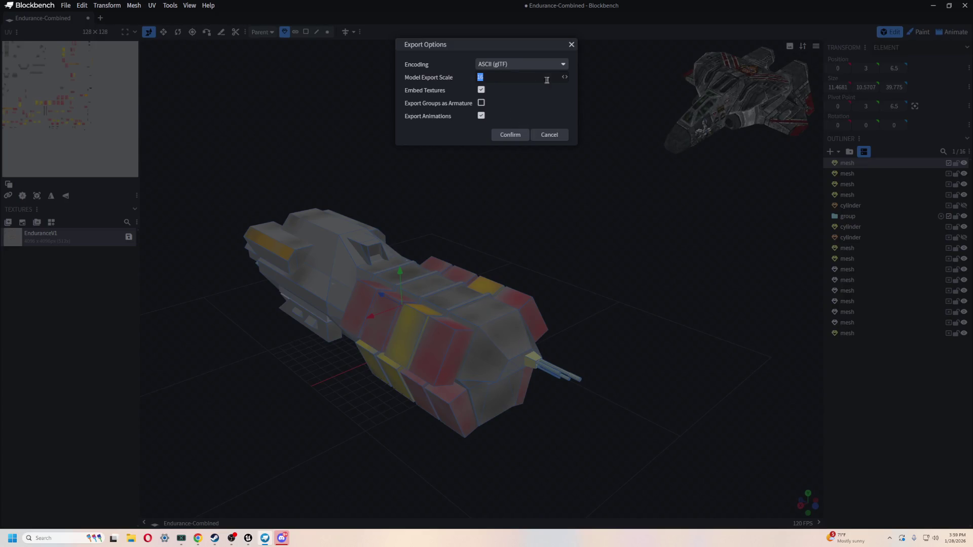
key(BackSpace)
click(508, 135)
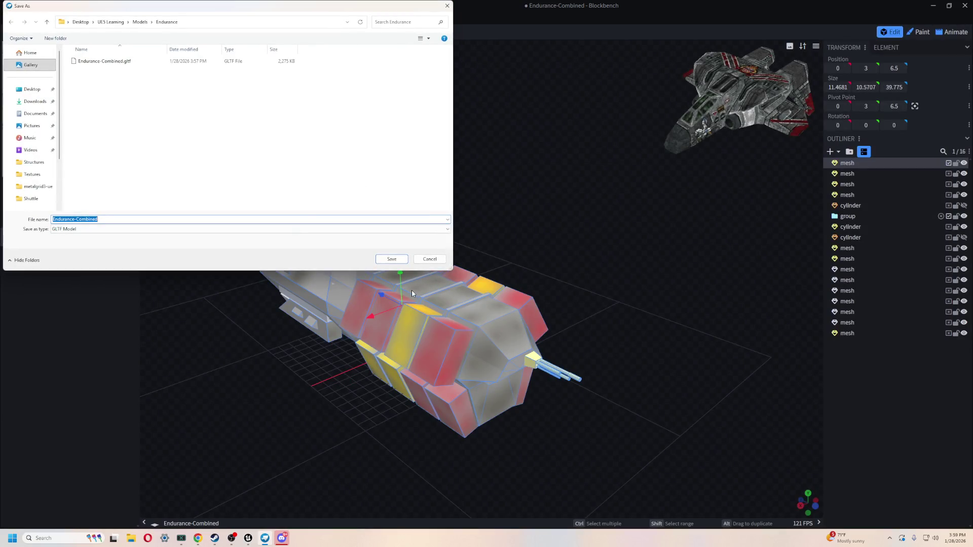
click(122, 64)
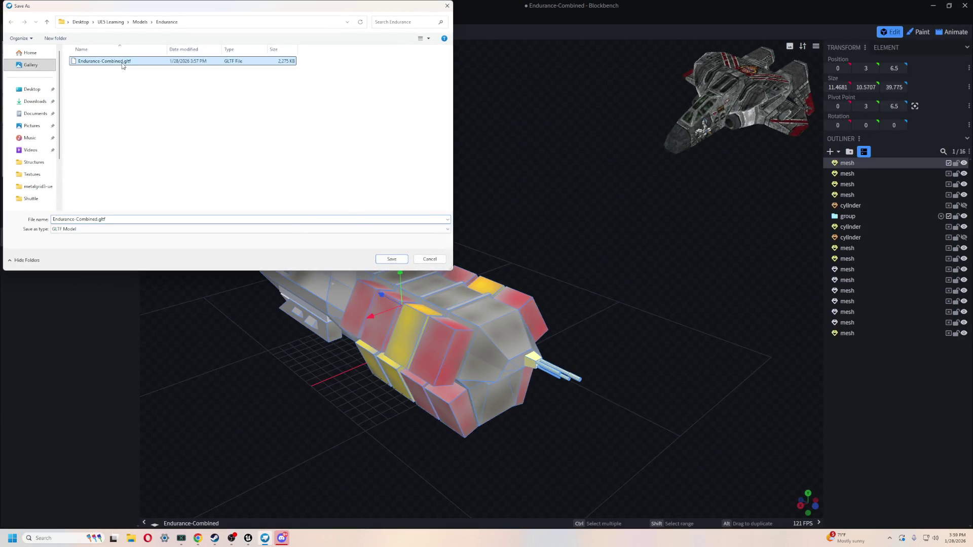
click(396, 261)
click(504, 268)
key(alt+Tab)
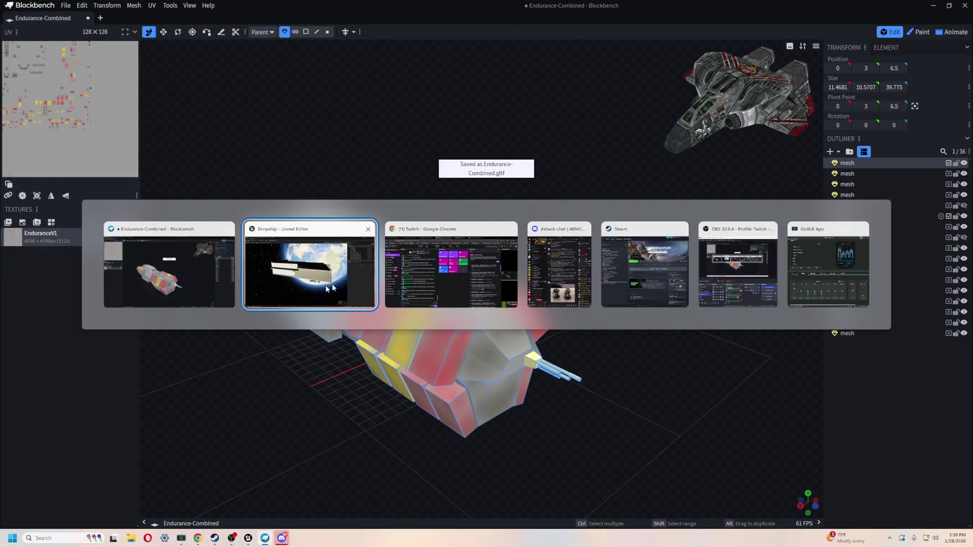
- Reimport Endurance-Combined and place the rescaled ship in the level at -9600, 1600, 2800
right_click(126, 411)
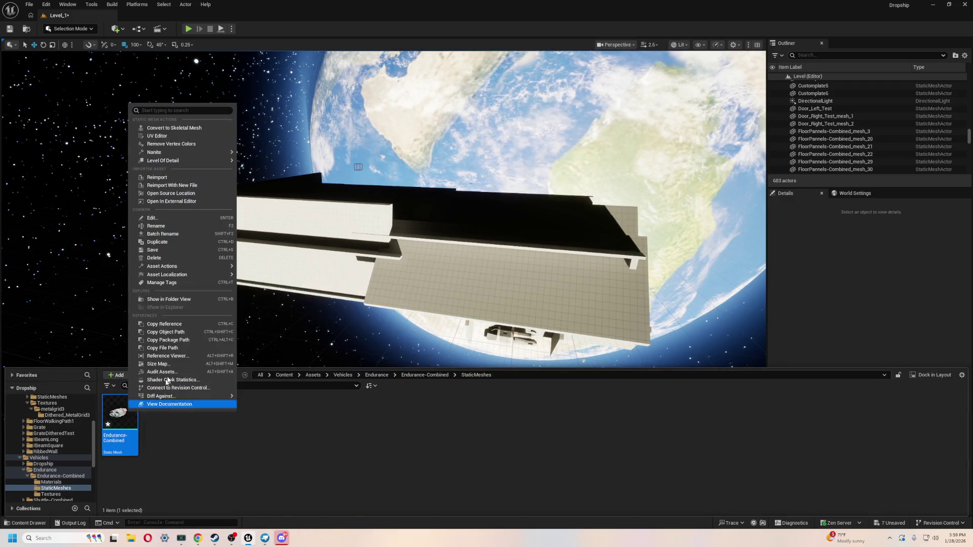
click(192, 179)
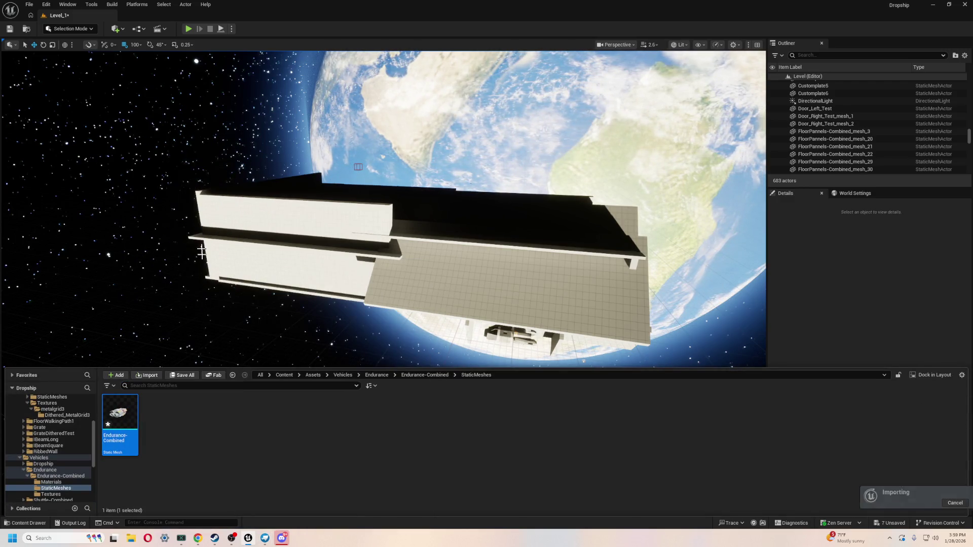
mouse_move(120, 416)
mouse_down()
mouse_move(173, 389)
mouse_move(341, 354)
mouse_up()
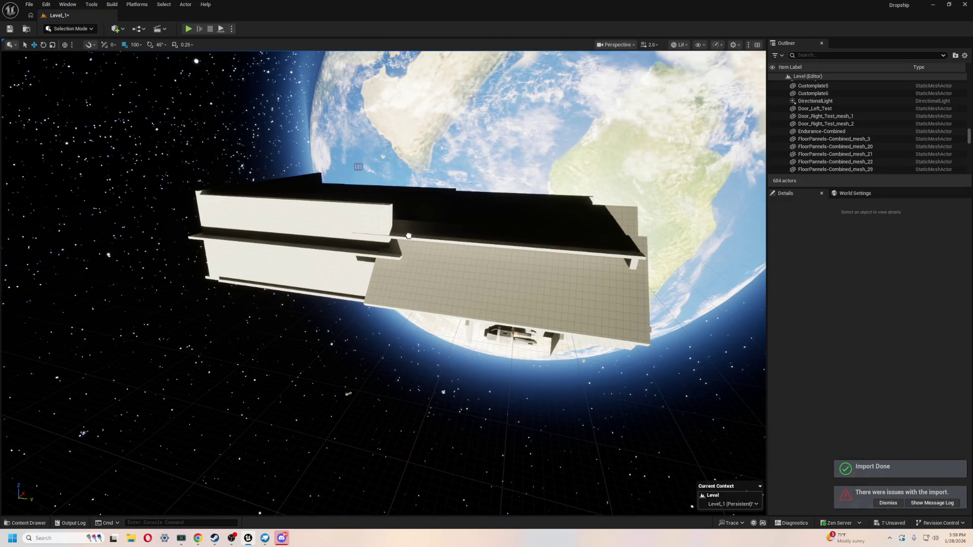
click(343, 400)
drag(342, 400, 259, 477)
key(ctrl+space)
key(alt+Tab)
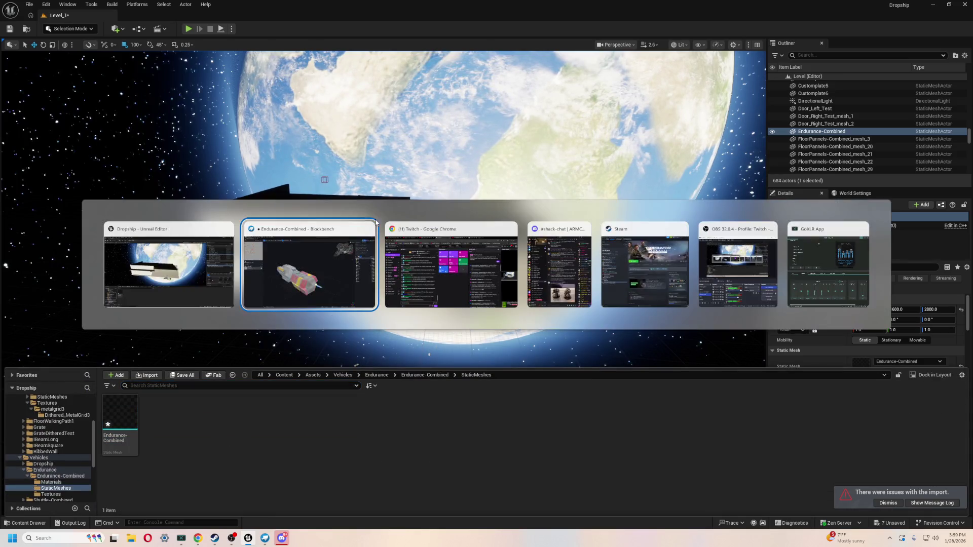
click(65, 5)
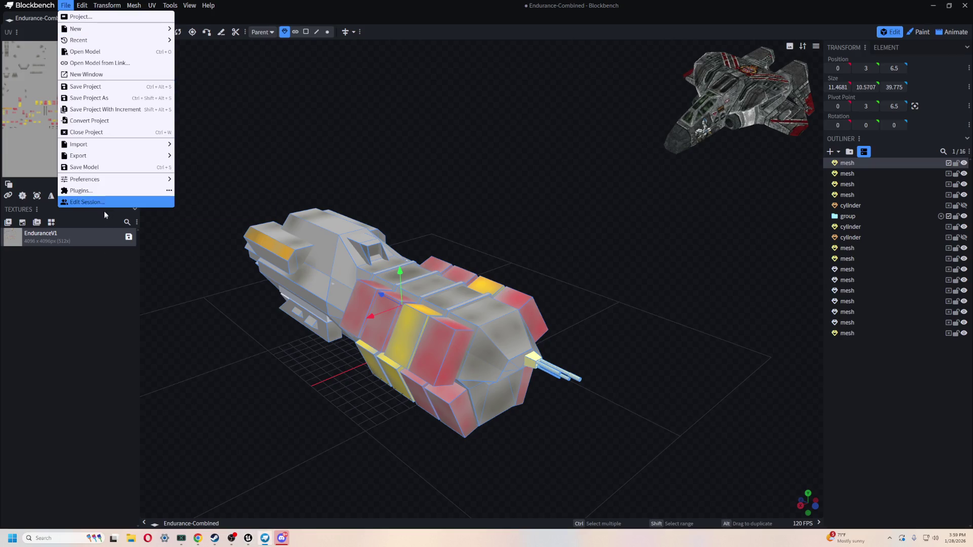
- Export glTF with the default options, confirm replacing Endurance-Combined.gltf, and return to Unreal
mouse_move(108, 157)
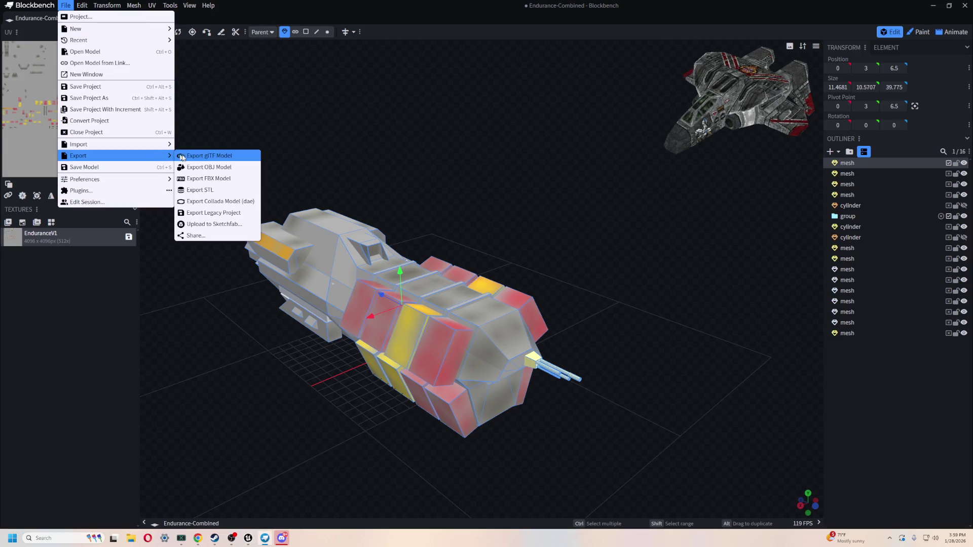
click(216, 157)
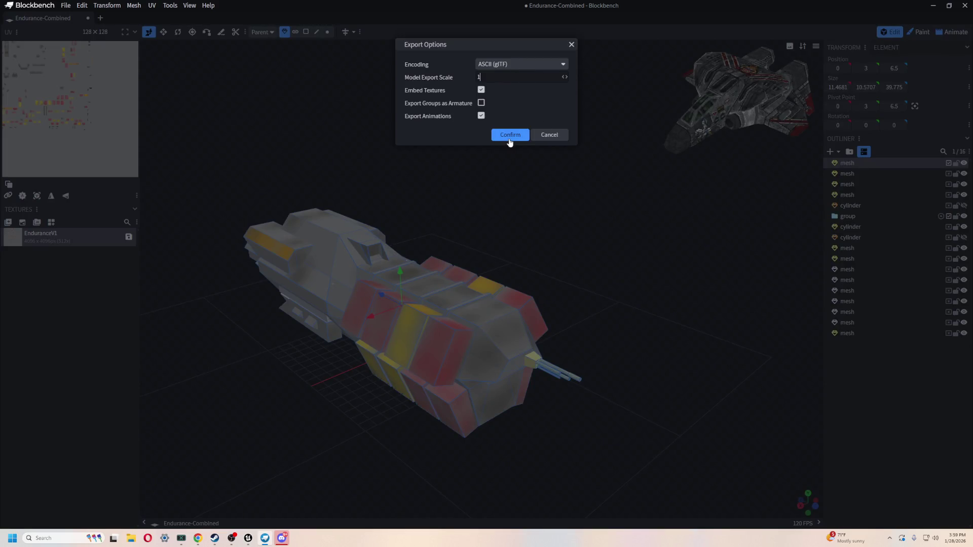
click(510, 136)
double_click(110, 61)
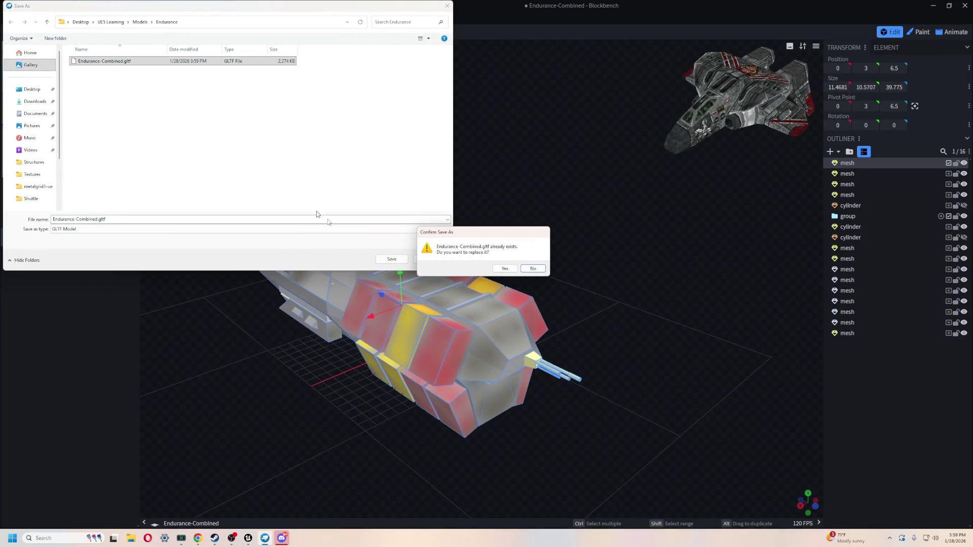
click(495, 271)
key(alt+Tab)
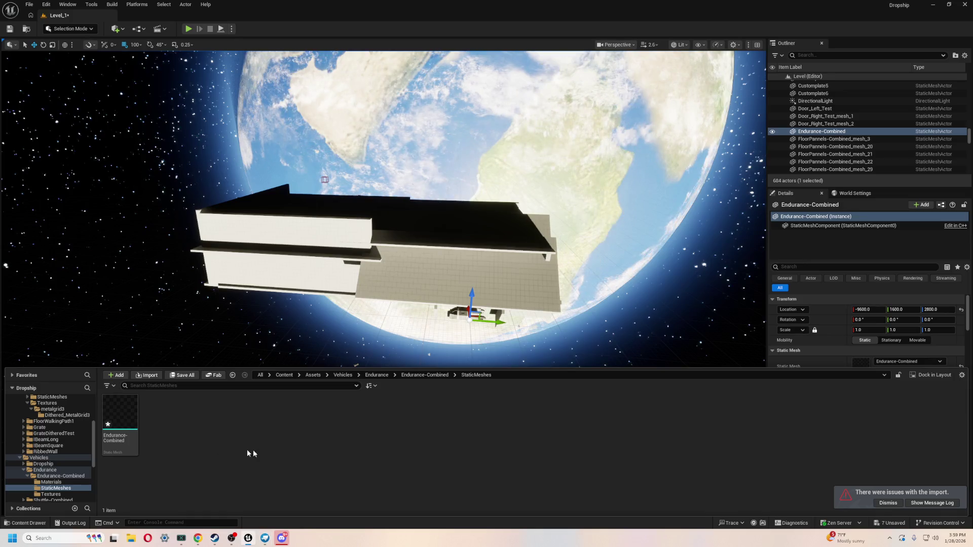
- Reimport Endurance-Combined and orbit the viewport to view the red-and-yellow ship beside the station
right_click(116, 409)
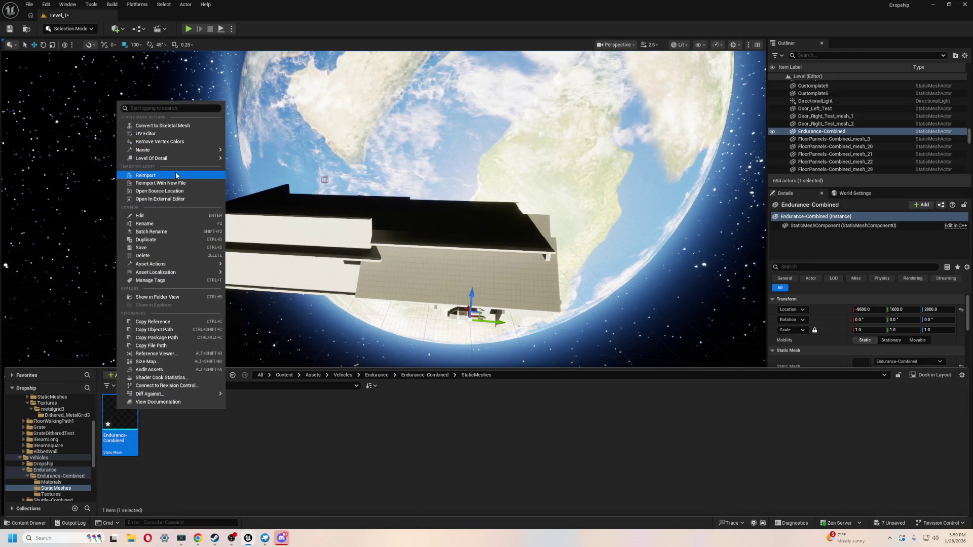
click(151, 175)
click(124, 257)
right_drag(124, 257, 123, 257)
right_drag(466, 287, 467, 287)
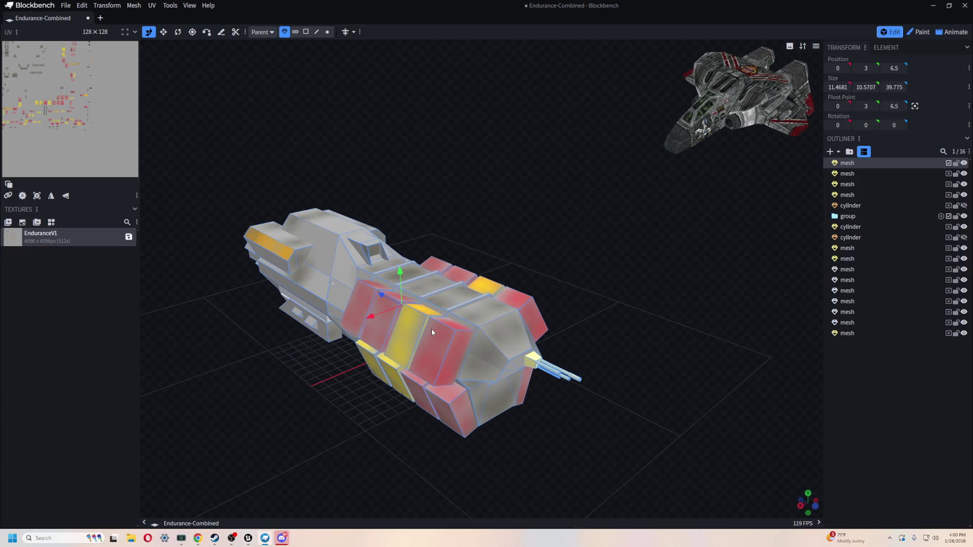
key(v)
drag(432, 332, 317, 359)
scroll(319, 355, down, 5)
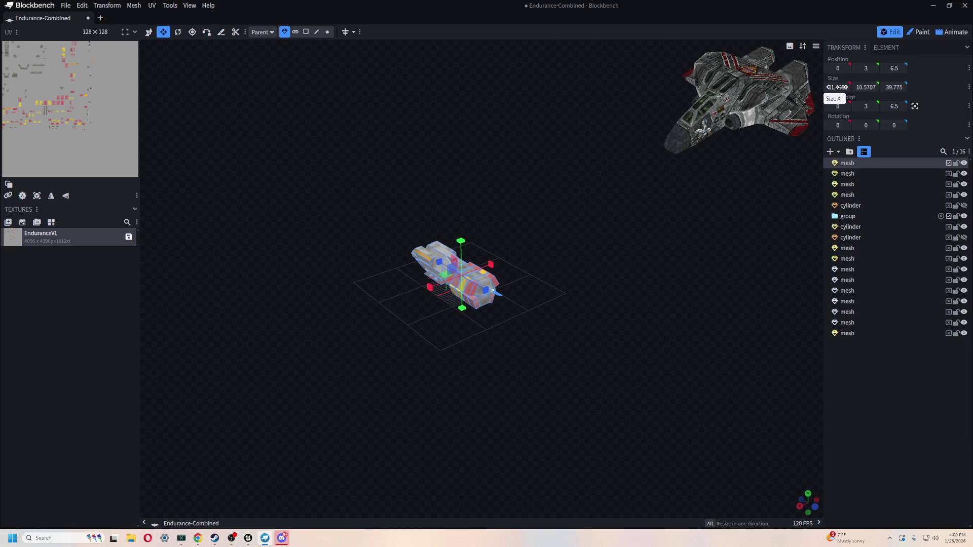
text(v)
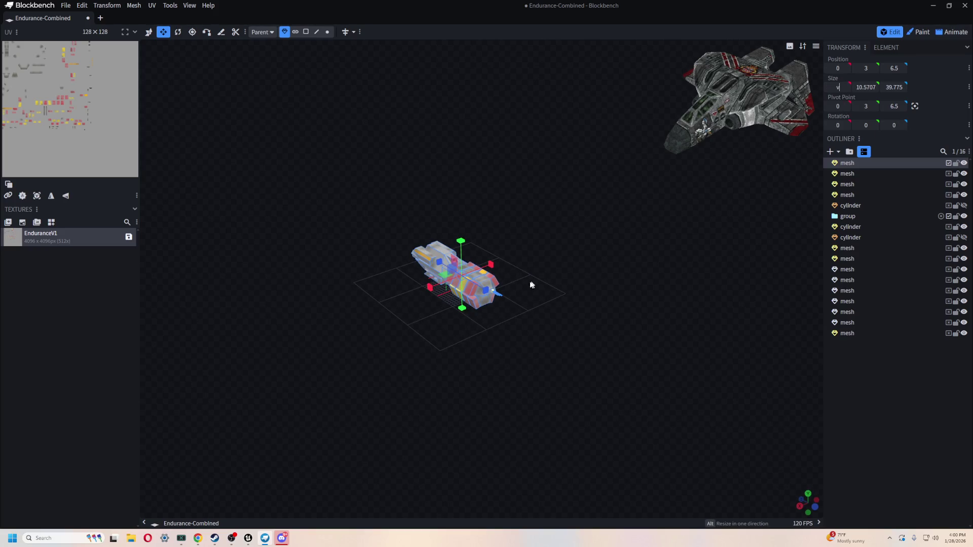
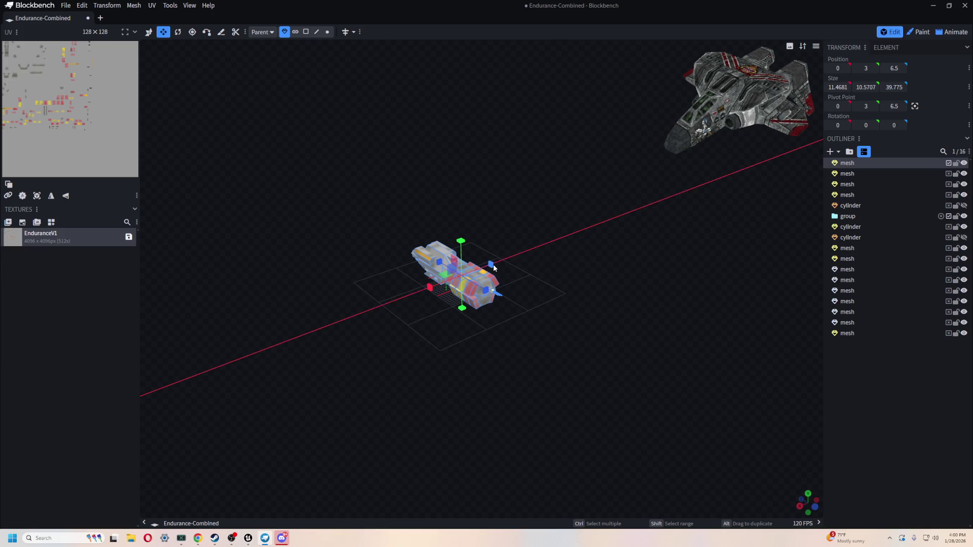
- Undo the accidental width stretch on the Blockbench model, then switch to the Unreal Engine editor
drag(494, 265, 567, 225)
key(ctrl+z)
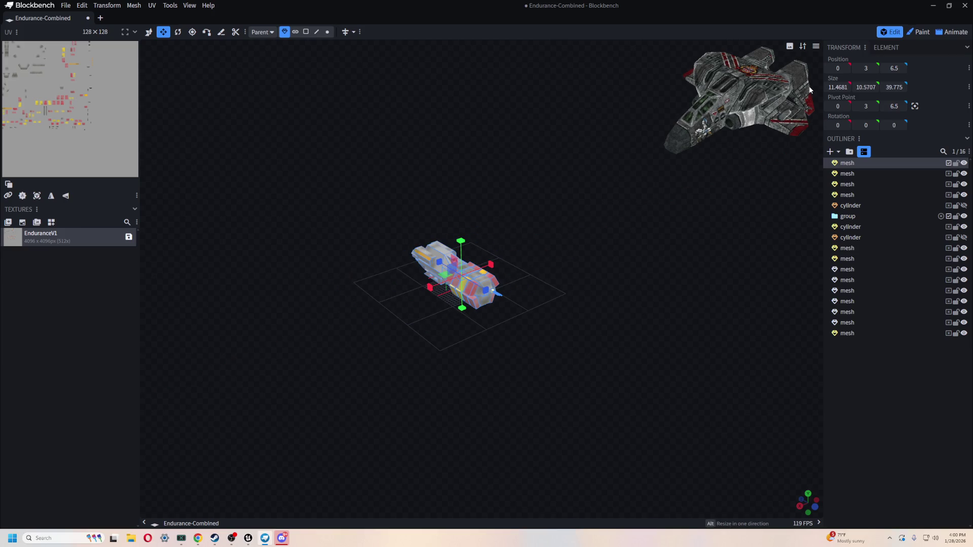
drag(472, 174, 489, 170)
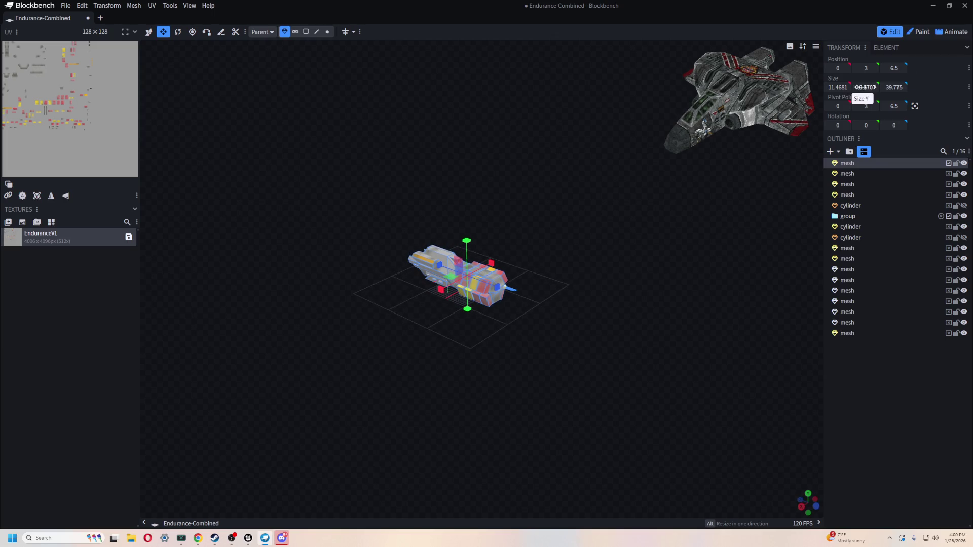
key(alt+Tab)
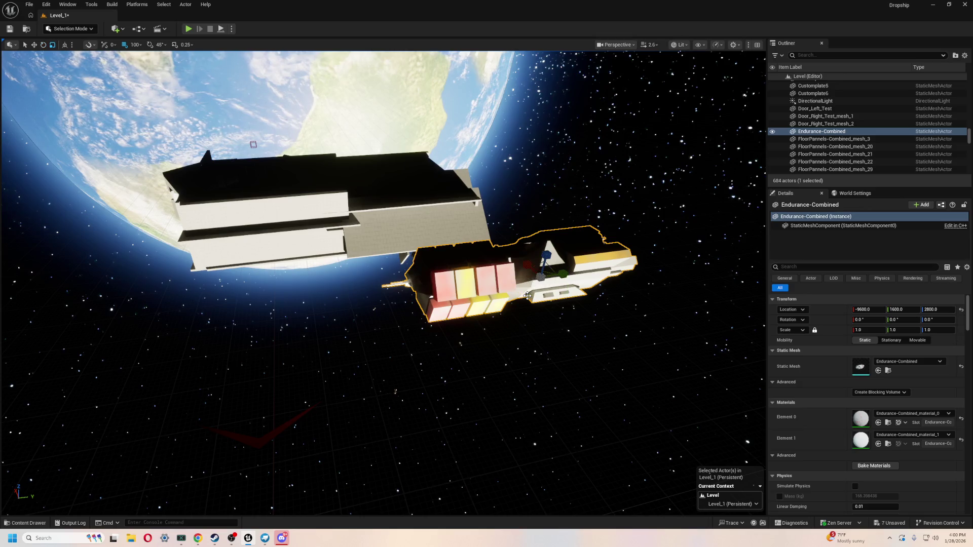
- Undo an accidental lengthwise stretch and give the ship a uniform scale of 4.42
drag(559, 272, 629, 266)
right_drag(499, 335, 447, 347)
key(ctrl+z)
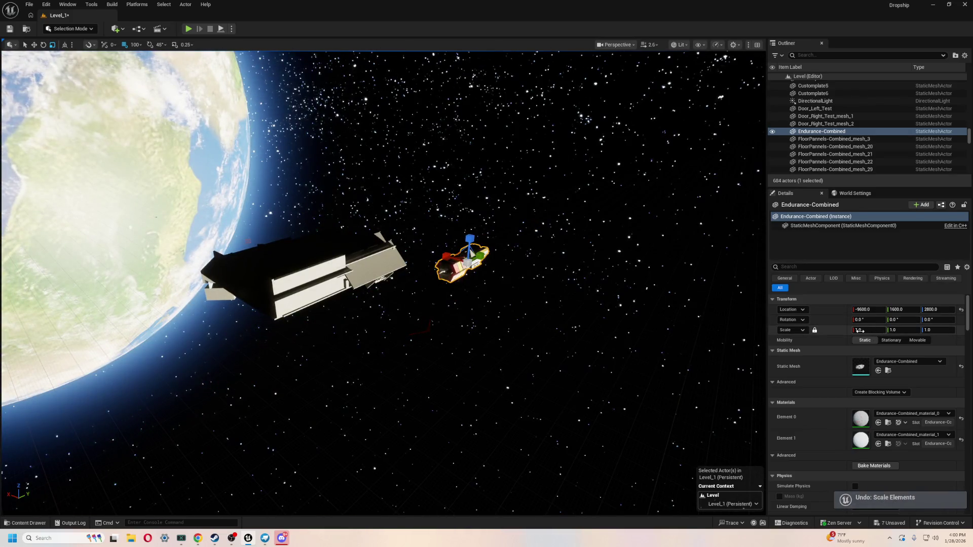
text(4.42)
key(Return)
- Fly around the ship and rotate the sun direction over the scene
right_drag(382, 294, 382, 294)
right_drag(409, 397, 410, 397)
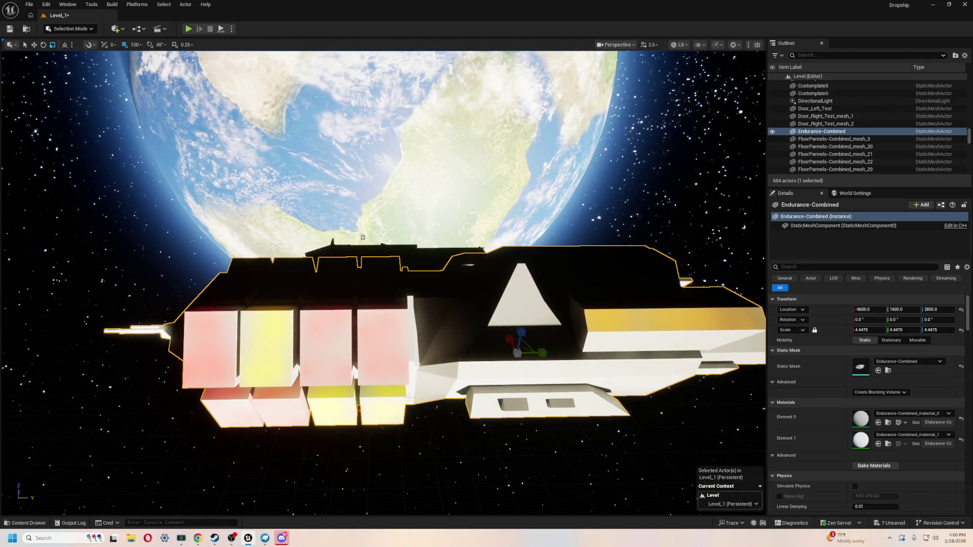
key(ctrl+l)
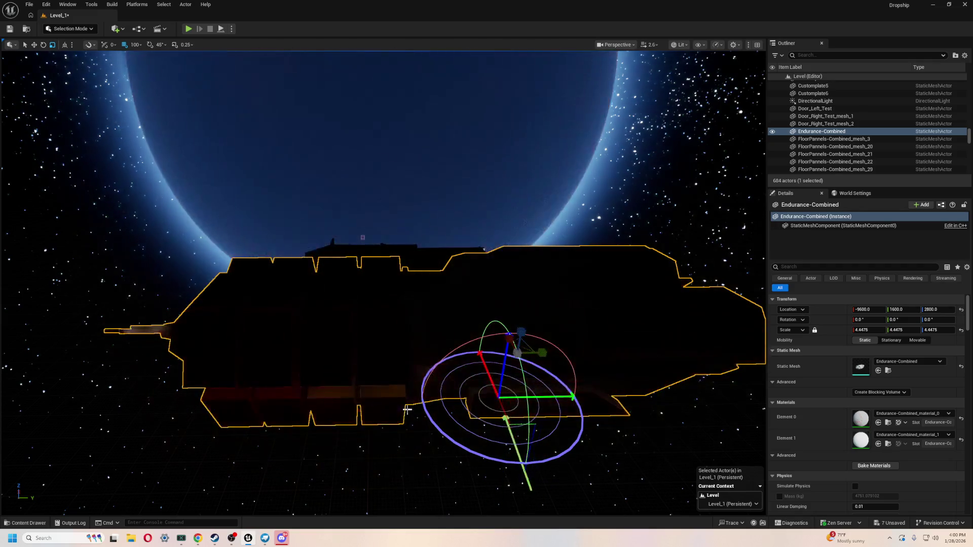
key(ctrl+l)
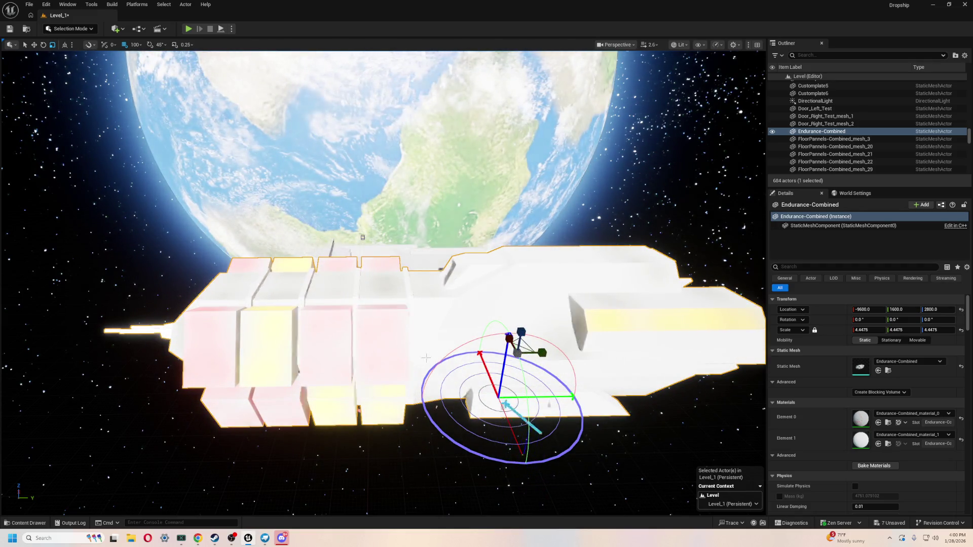
key(ctrl+l)
mouse_move(385, 284)
right_down()
mouse_move(304, 233)
mouse_move(387, 334)
right_up()
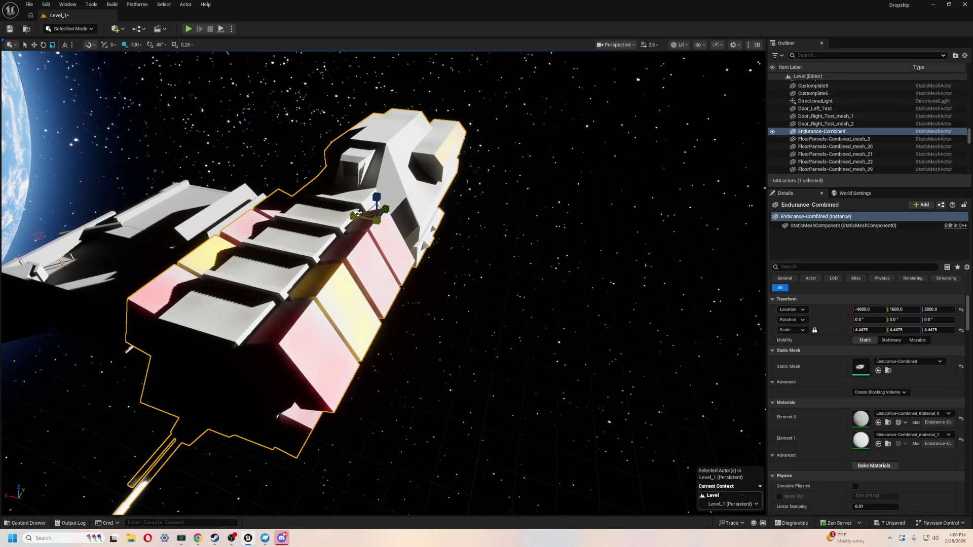
- Slide the ship along its X axis and lower it along Z
mouse_move(356, 216)
mouse_down()
mouse_move(206, 152)
mouse_move(337, 218)
mouse_move(413, 329)
mouse_up()
mouse_move(413, 329)
right_down()
mouse_move(309, 241)
mouse_move(465, 287)
right_up()
drag(447, 293, 439, 382)
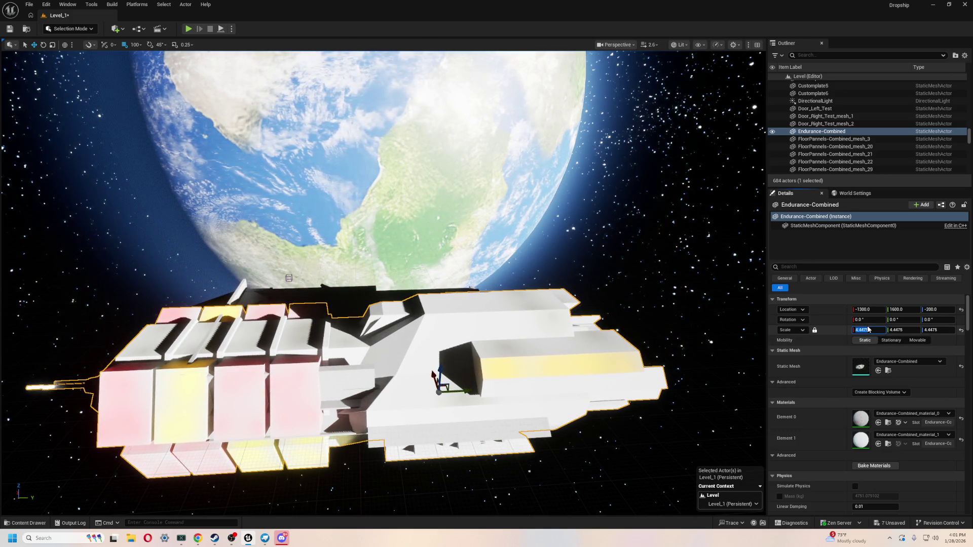
text(5)
- Change the ship's uniform scale to 5, then to 8
key(Return)
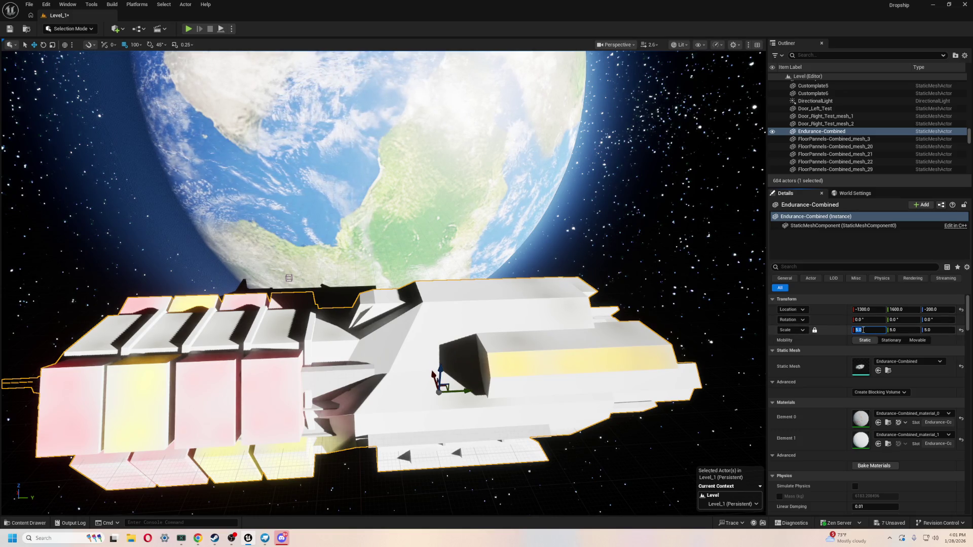
text(8)
key(Return)
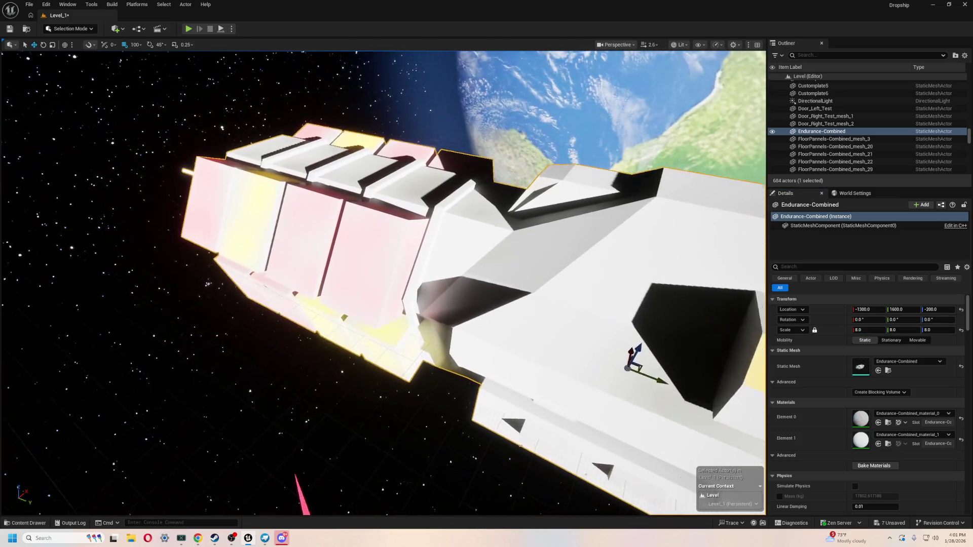
- Raise the ship along Z so it sits near Earth, and select the BP_SpaceSkybox backdrop
mouse_move(383, 283)
right_down()
mouse_move(329, 286)
mouse_move(376, 375)
right_up()
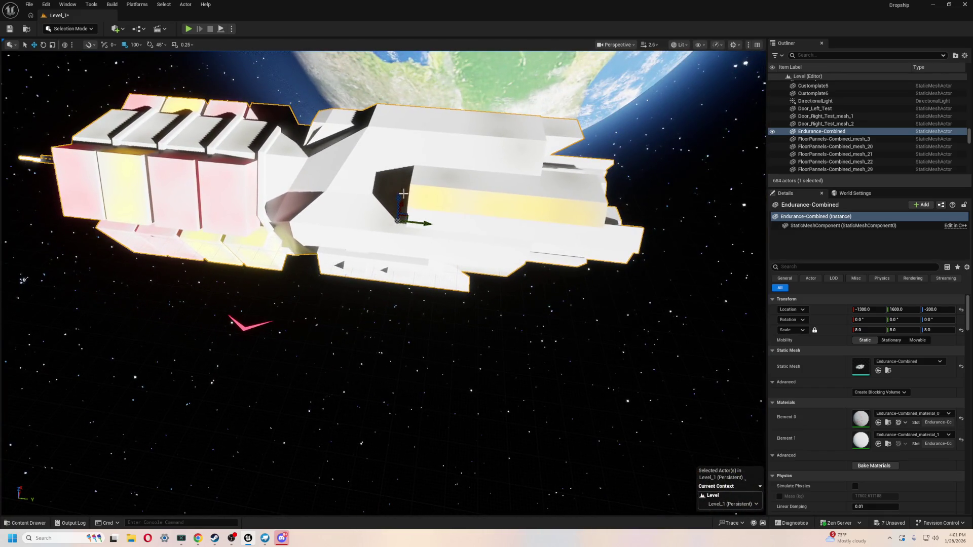
mouse_move(398, 194)
mouse_down()
mouse_move(396, 61)
mouse_move(394, 102)
mouse_move(334, 83)
mouse_up()
mouse_move(334, 83)
right_down()
mouse_move(405, 142)
mouse_move(350, 172)
mouse_move(350, 152)
mouse_move(593, 205)
right_up()
click(406, 142)
- Rotate the sun with Ctrl+L so warm light brightly hits the ship and Earth
key(ctrl+l)
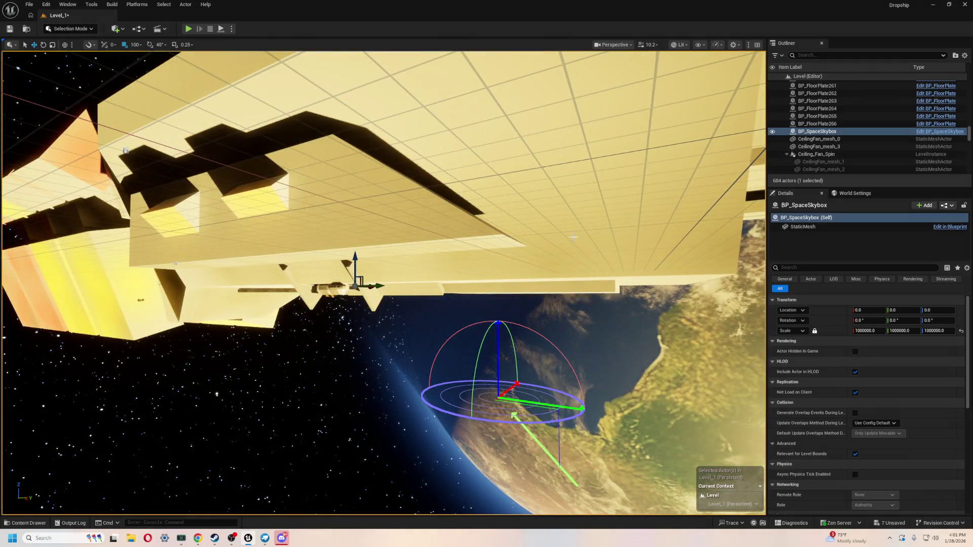
key(ctrl+l)
key(ctrl+l)
mouse_move(563, 235)
right_down()
mouse_move(684, 266)
mouse_move(532, 222)
right_up()
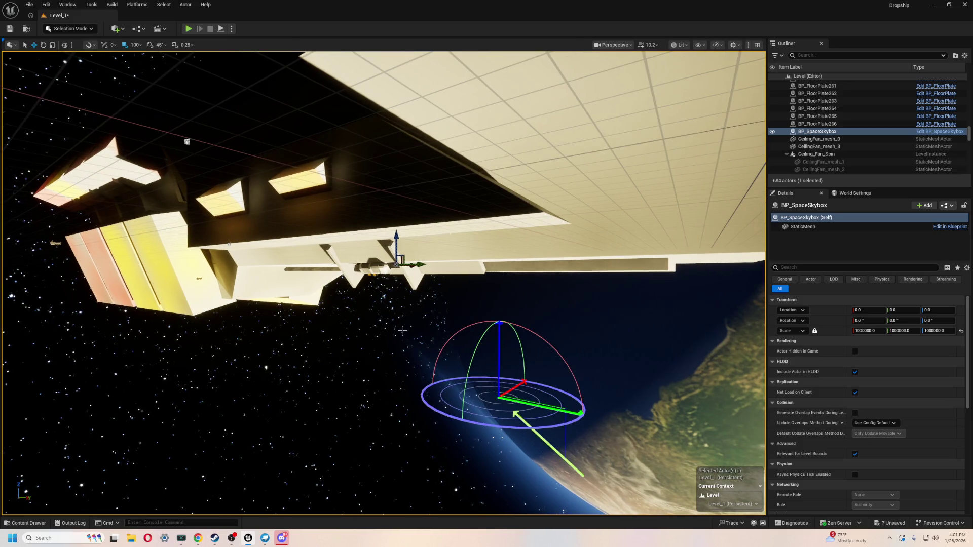
key(ctrl+l)
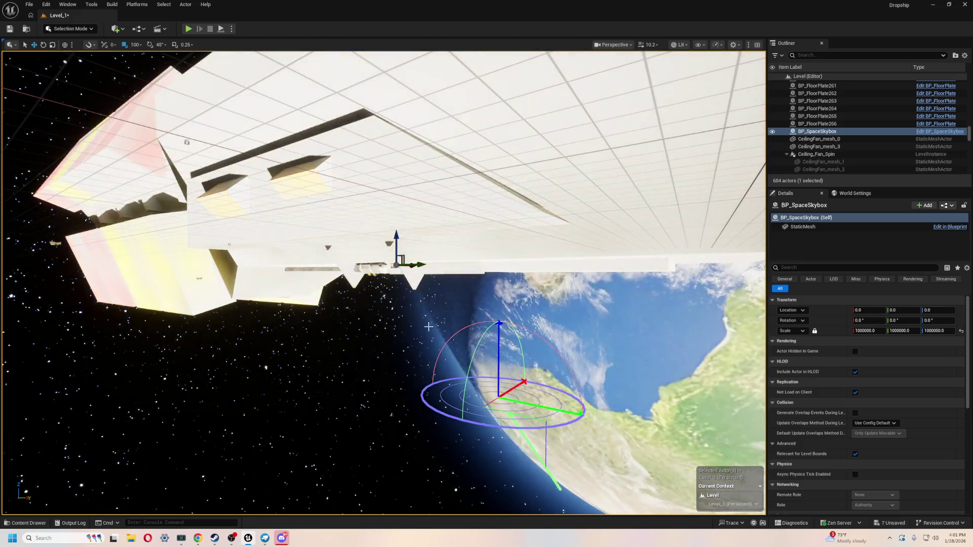
key(ctrl+l)
key(ctrl+l)
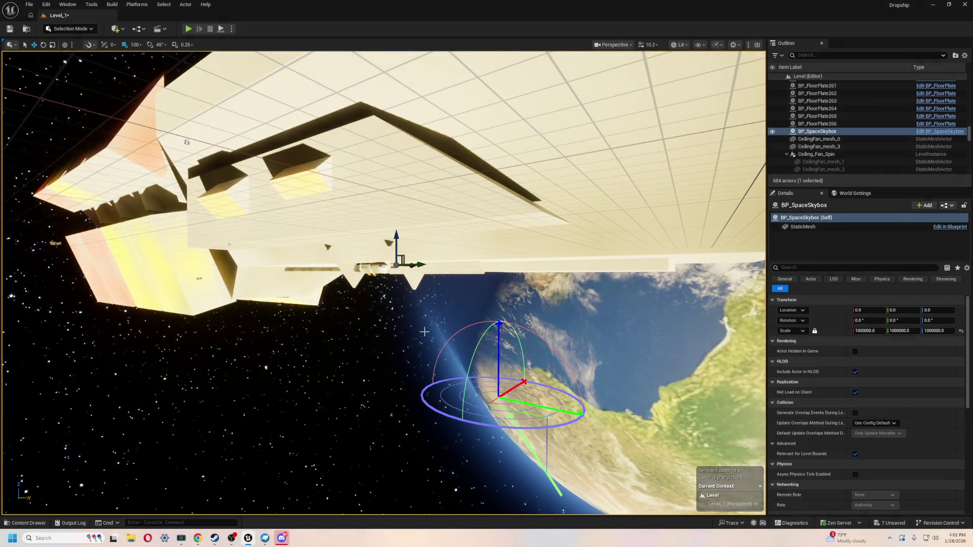
- Fly the camera beside the hull and select the Endurance-Combined ship
mouse_move(366, 328)
right_down()
mouse_move(365, 320)
mouse_move(365, 328)
right_up()
mouse_move(429, 305)
right_down()
mouse_move(423, 299)
mouse_move(430, 305)
right_up()
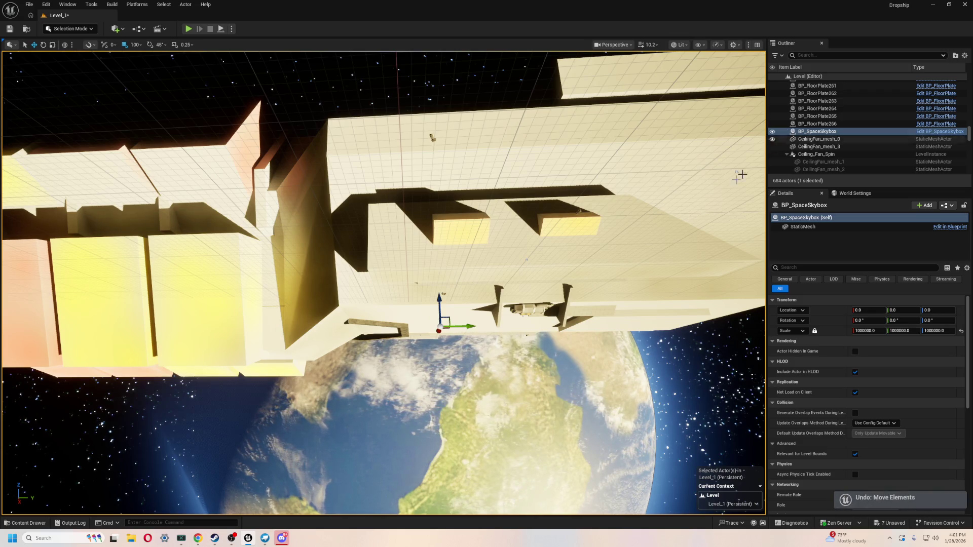
click(430, 305)
- Set the Endurance-Combined ship's uniform scale to 16
mouse_move(494, 257)
mouse_down()
mouse_move(494, 272)
mouse_move(494, 222)
mouse_move(506, 259)
mouse_move(494, 281)
mouse_move(322, 288)
mouse_move(423, 293)
mouse_up()
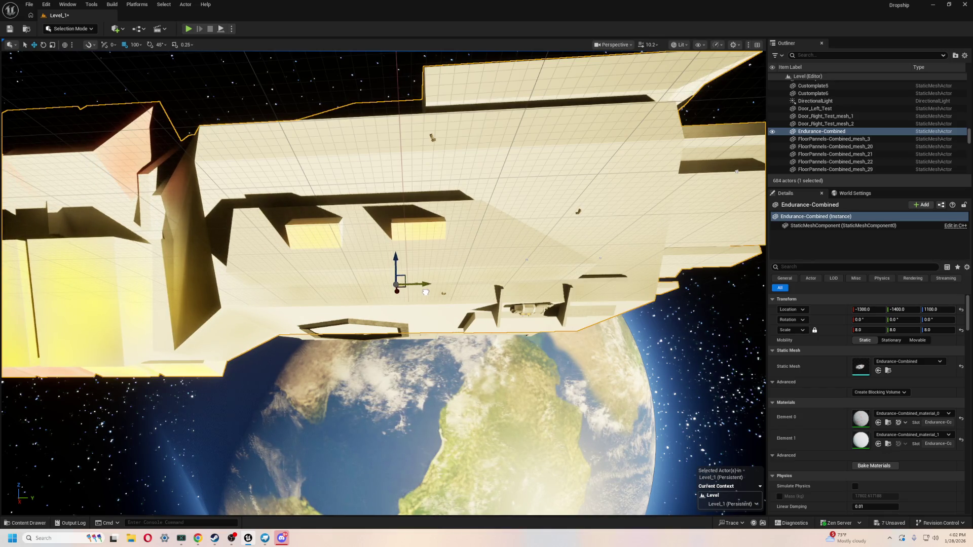
mouse_move(423, 390)
right_down()
mouse_move(400, 349)
mouse_move(425, 391)
right_up()
scroll(425, 391, down, 1)
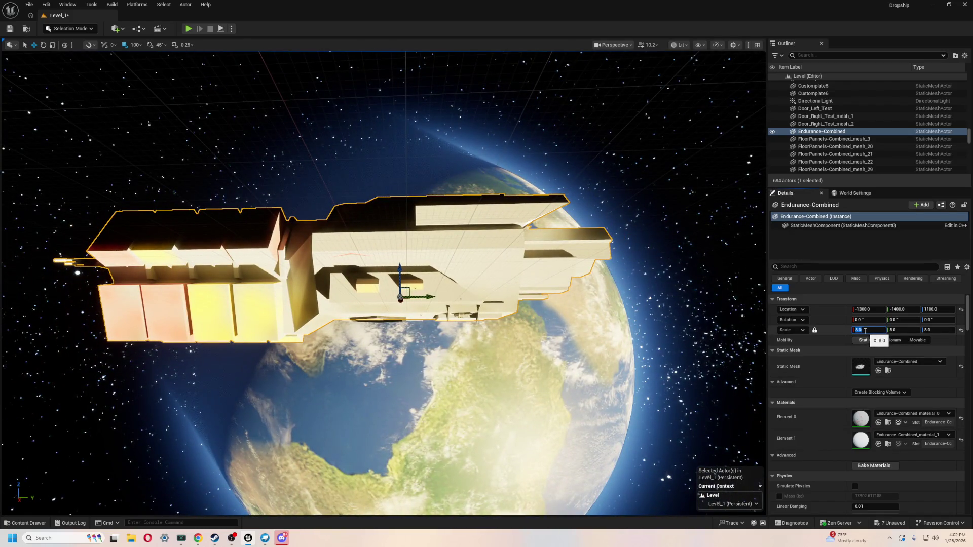
text(16)
key(Return)
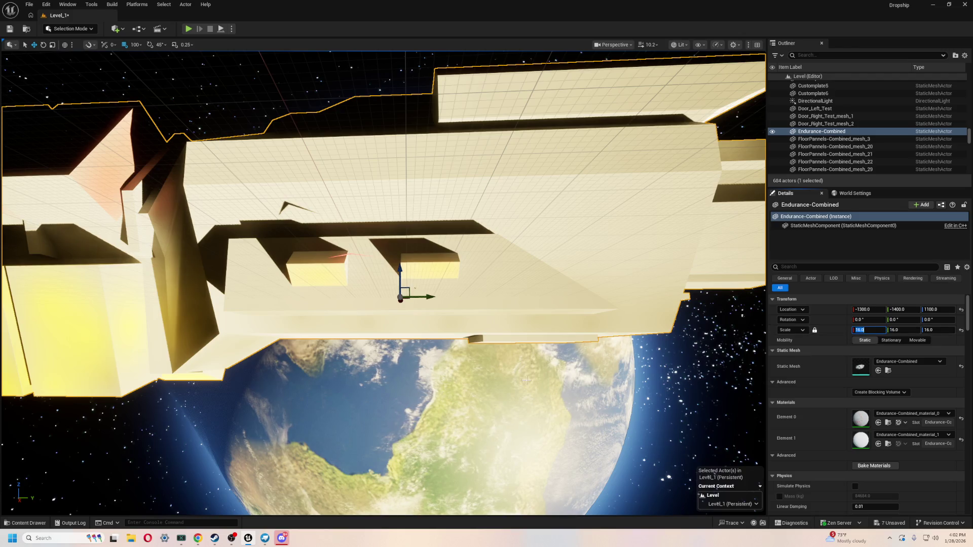
- Move the ship up along Z and along Y to -1300, -4700, 2300, undoing a stray rotation
scroll(525, 380, down, 6)
mouse_move(436, 286)
mouse_down()
mouse_move(435, 261)
mouse_move(434, 274)
mouse_up()
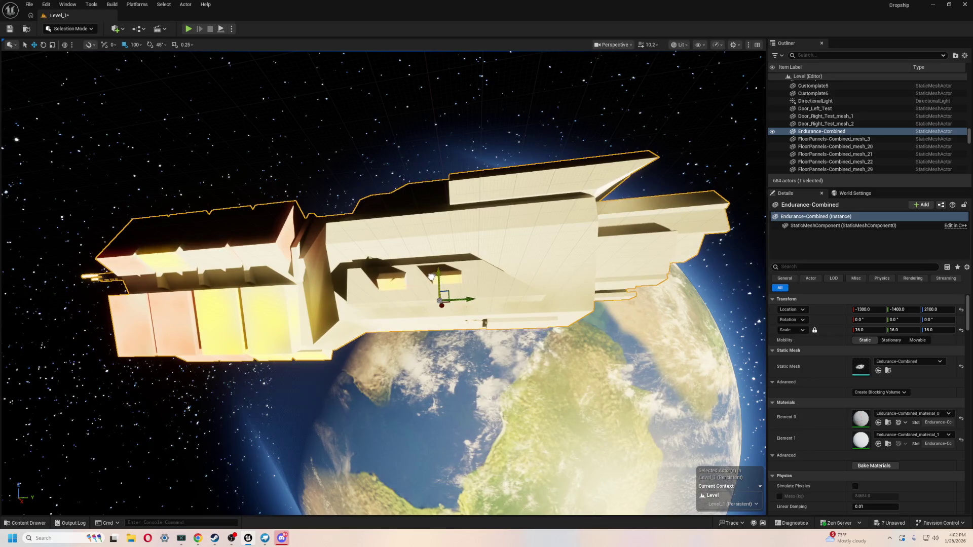
drag(472, 296, 435, 290)
mouse_move(435, 290)
right_down()
mouse_move(385, 268)
mouse_move(315, 213)
mouse_move(342, 228)
right_up()
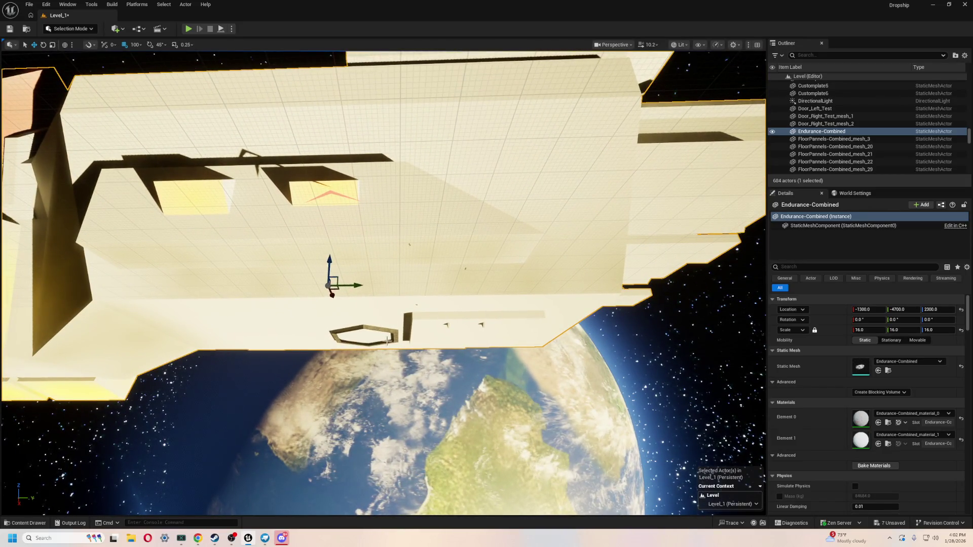
mouse_move(385, 342)
right_down()
mouse_move(385, 324)
mouse_move(385, 349)
mouse_move(376, 340)
right_up()
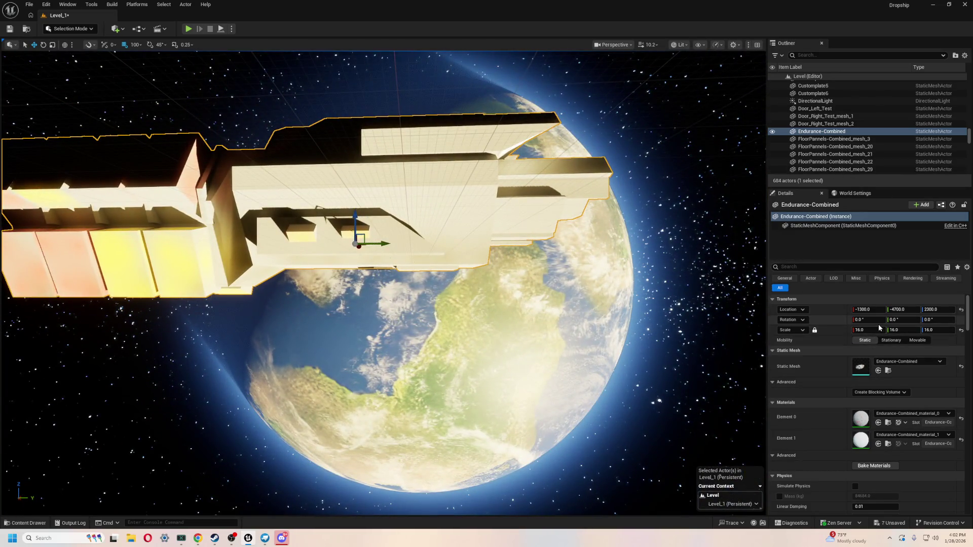
drag(862, 320, 942, 321)
key(ctrl+z)
key(ctrl+z)
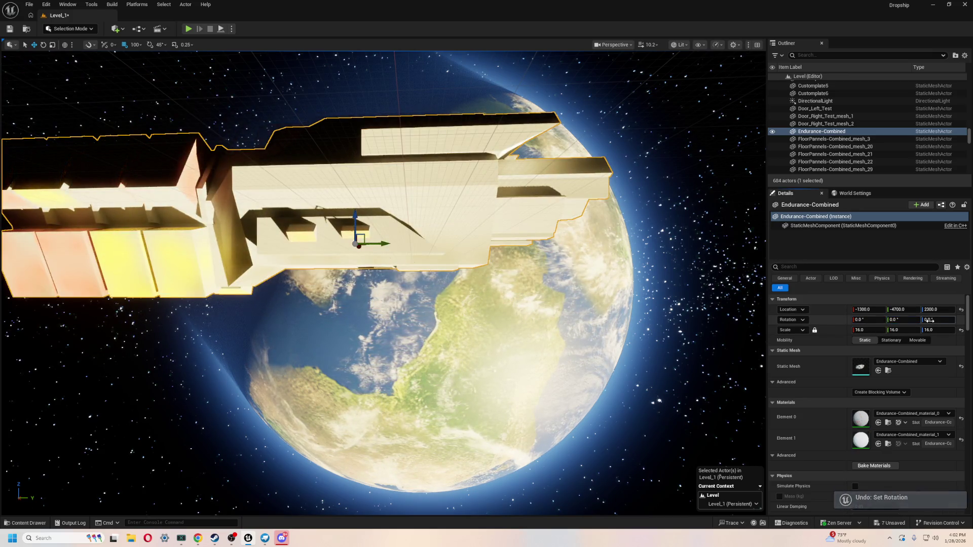
- Rotate the ship 180° around Z
click(930, 320)
text(180)
key(Return)
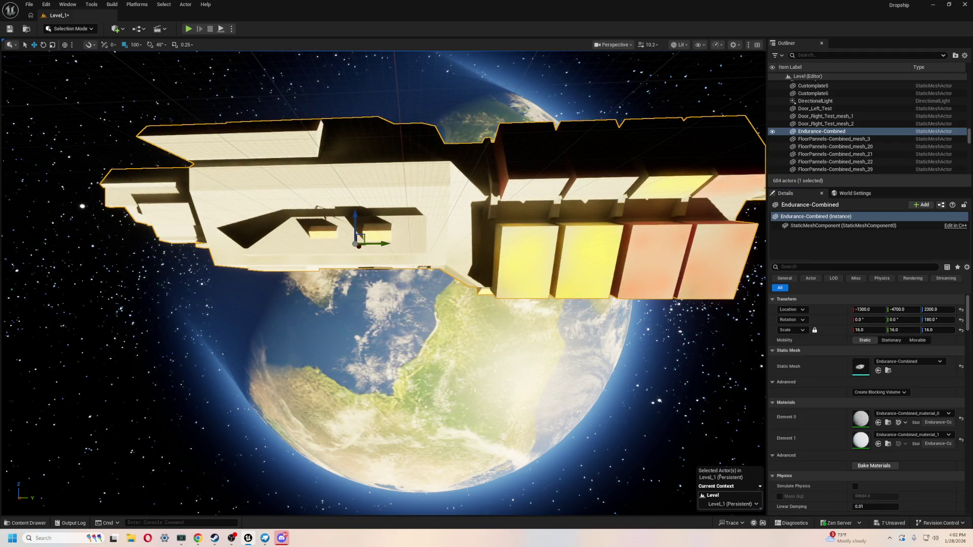
scroll(396, 238, up, 6)
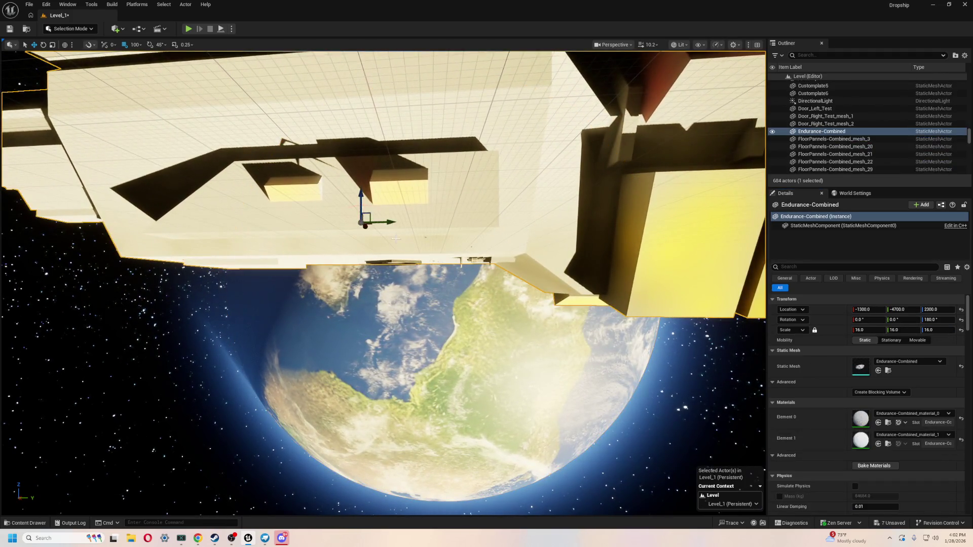
- Move the ship with the gizmo to location 1500, 6000, 2300 and fly into its interior
mouse_move(402, 228)
mouse_down()
mouse_move(587, 200)
mouse_move(608, 216)
mouse_move(575, 225)
mouse_up()
mouse_move(575, 226)
right_down()
mouse_move(506, 223)
mouse_move(547, 98)
right_up()
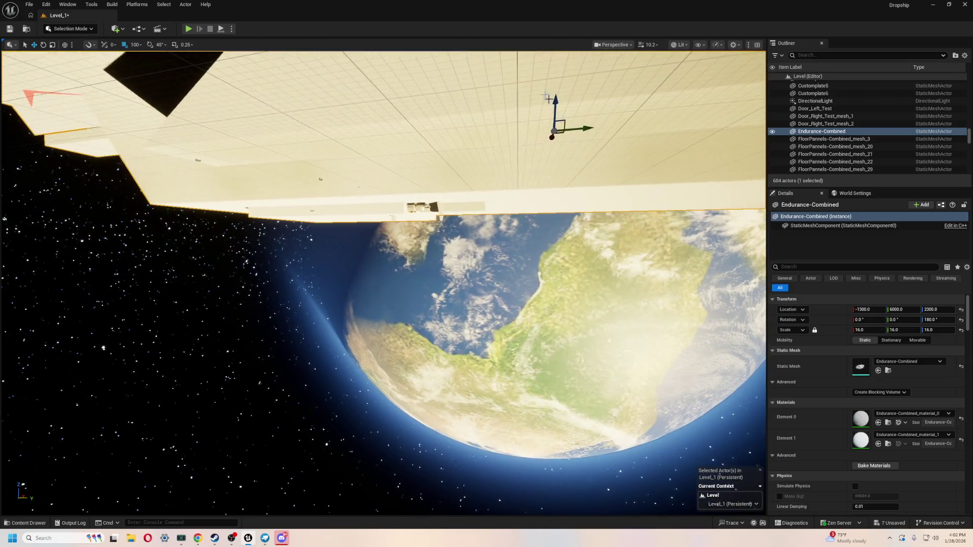
drag(552, 98, 549, 108)
mouse_move(501, 210)
right_down()
mouse_move(486, 222)
mouse_move(501, 210)
right_up()
mouse_move(515, 91)
mouse_down()
mouse_move(705, 131)
mouse_move(605, 115)
mouse_move(694, 76)
mouse_up()
scroll(708, 241, up, 5)
scroll(707, 241, down, 10)
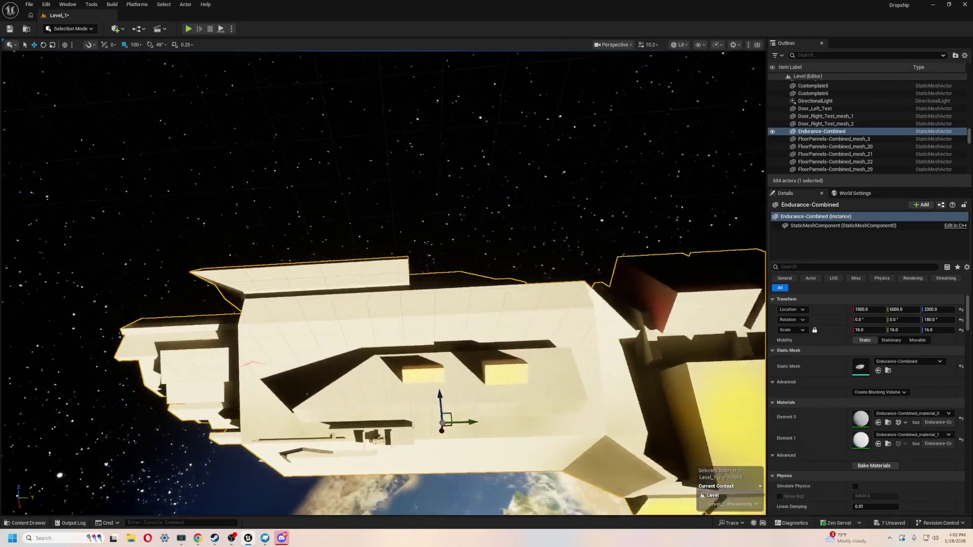
mouse_move(707, 241)
right_down()
mouse_move(547, 228)
mouse_move(222, 250)
mouse_move(224, 235)
mouse_move(521, 287)
mouse_move(449, 243)
right_up()
key(ctrl+b)
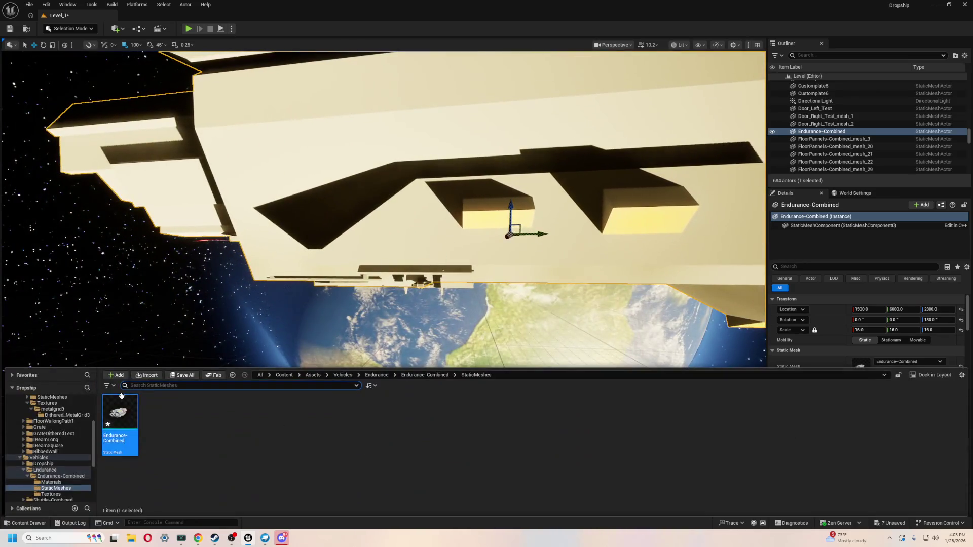
- Open MasterSequence from Content > Cutscene and play it in the Sequencer
scroll(67, 473, up, 5)
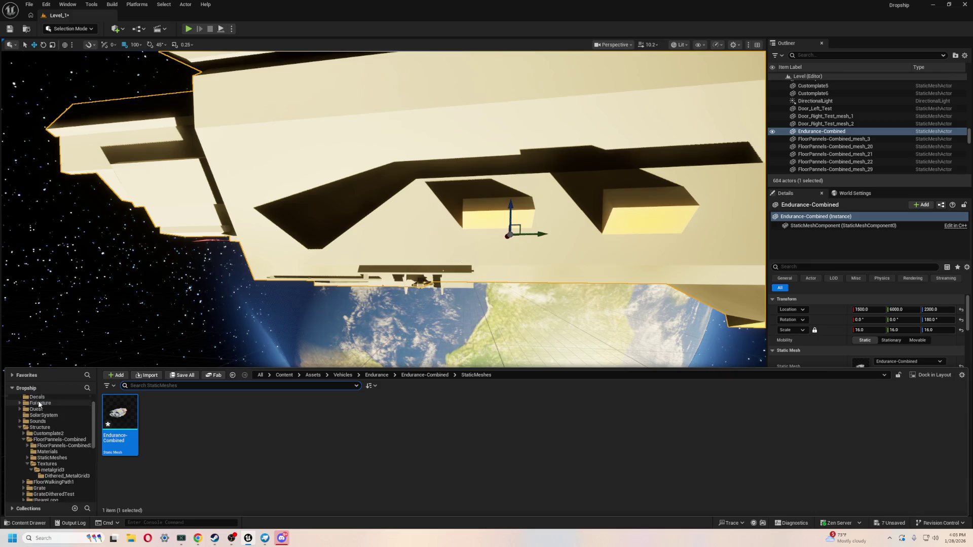
click(37, 406)
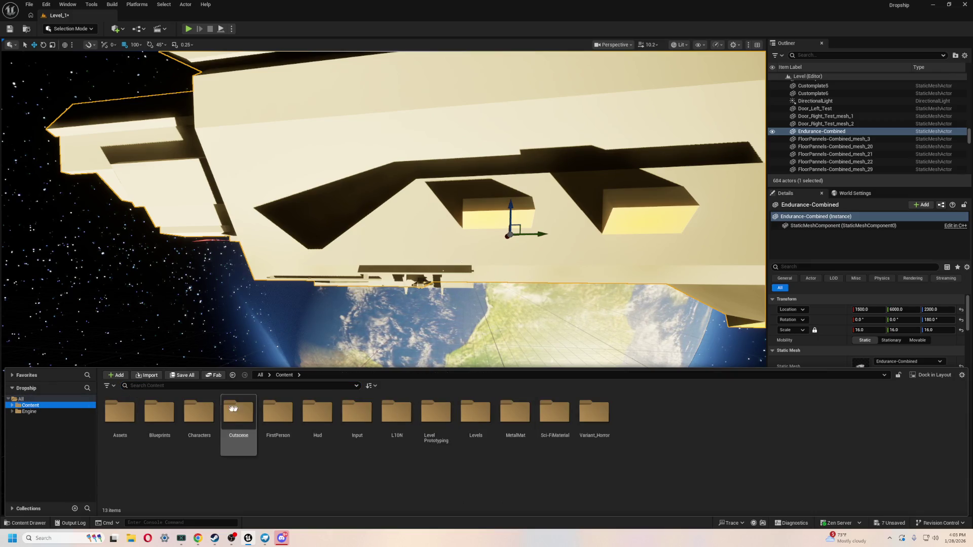
double_click(247, 415)
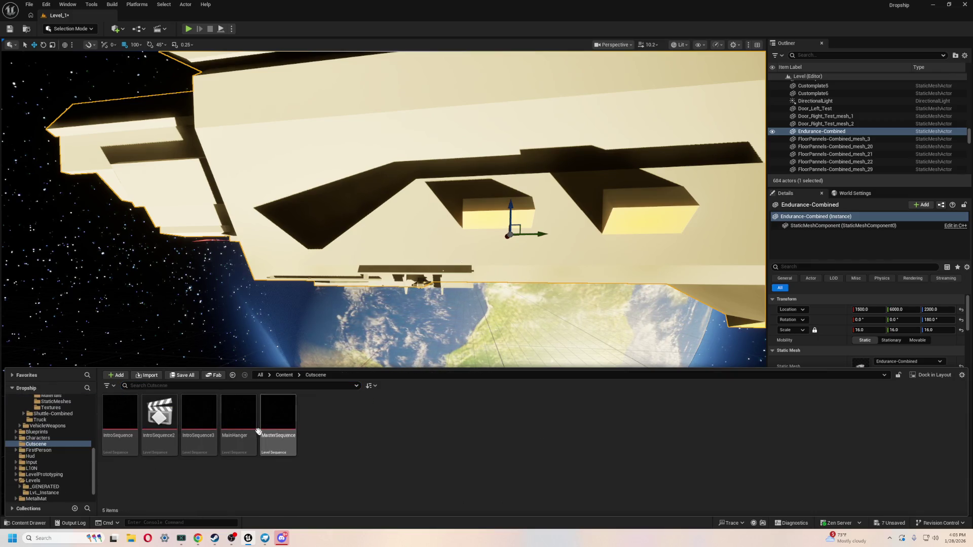
double_click(274, 408)
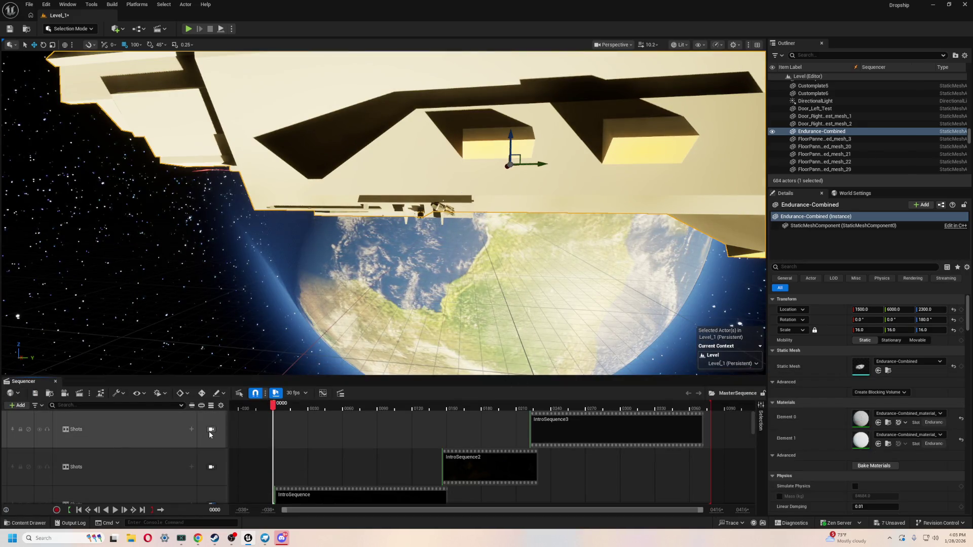
key(space)
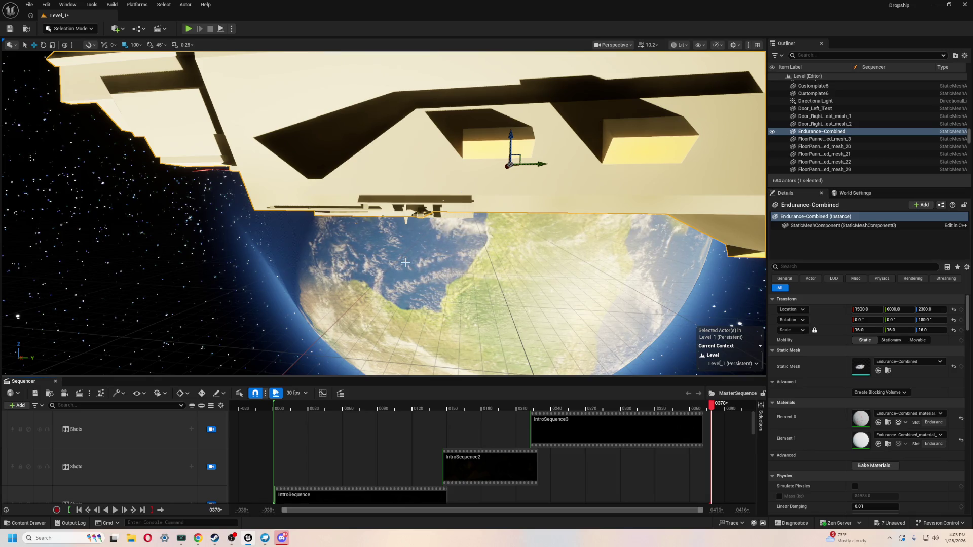
- Rotate the sun with Ctrl+L to change the lighting angle over the ship
mouse_move(319, 214)
right_down()
mouse_move(304, 192)
mouse_move(314, 183)
mouse_move(324, 223)
mouse_move(357, 200)
mouse_move(342, 208)
mouse_move(350, 223)
right_up()
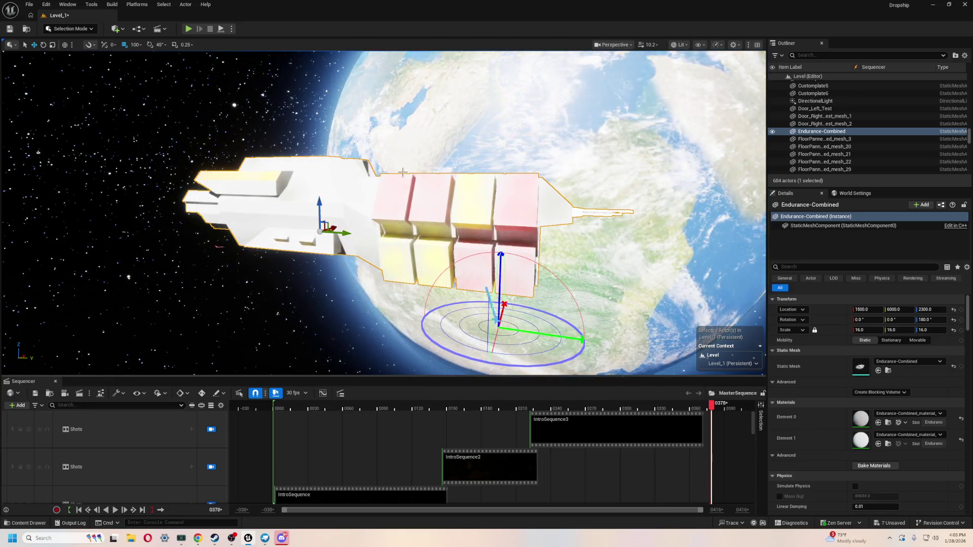
key(ctrl+l)
right_drag(435, 171, 434, 171)
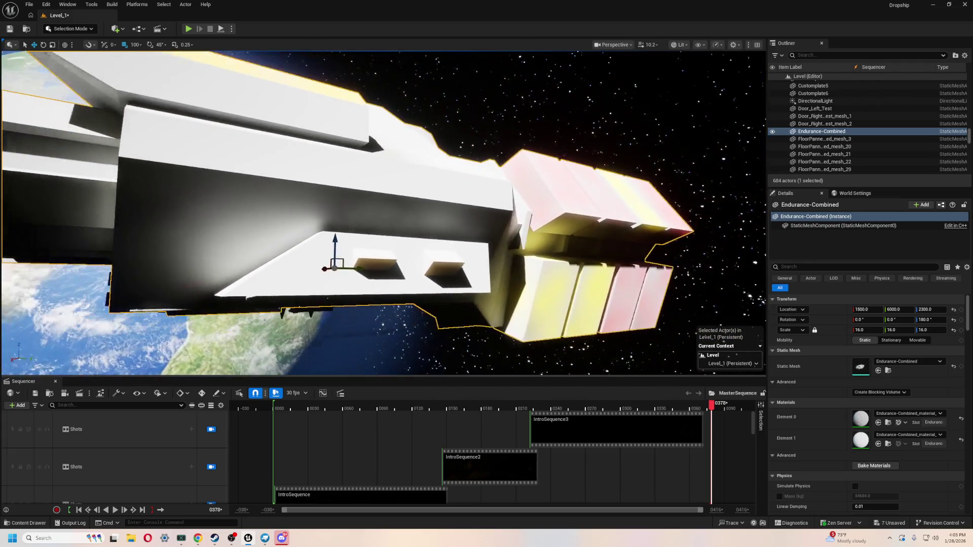
right_drag(419, 224, 419, 224)
key(ctrl+space)
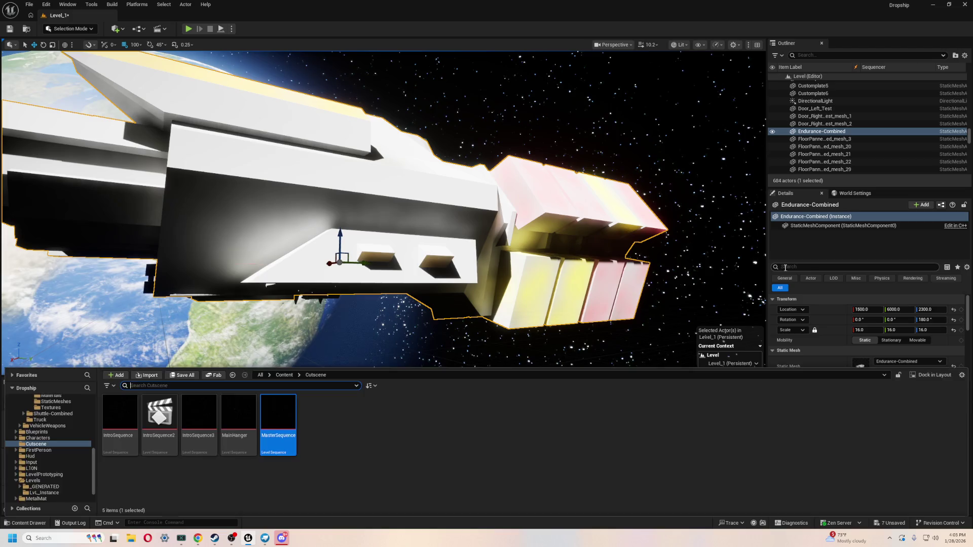
- Assign DitheredCustomPlating_Mat to material Element 1 and Dithered_MetalGrid3 to Element 0
click(785, 267)
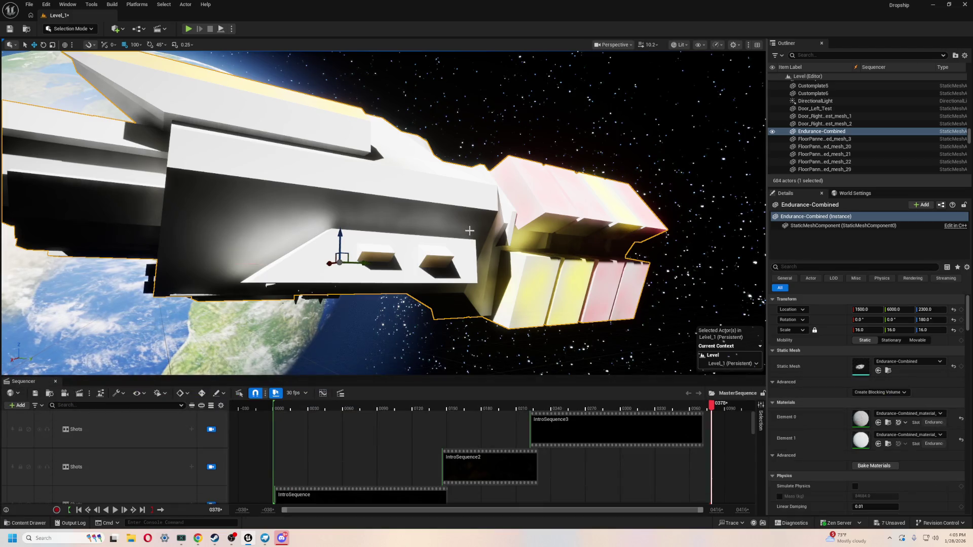
click(918, 437)
text(de)
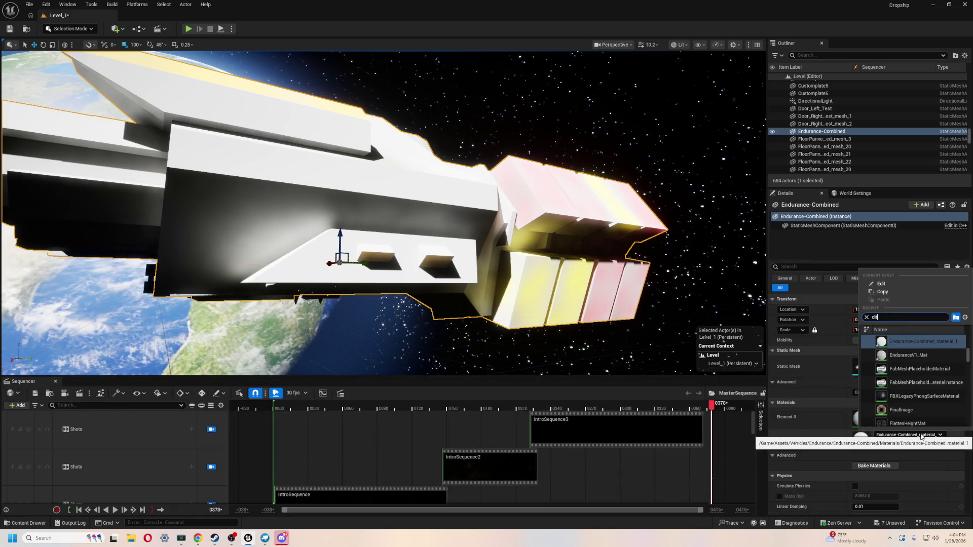
text(h)
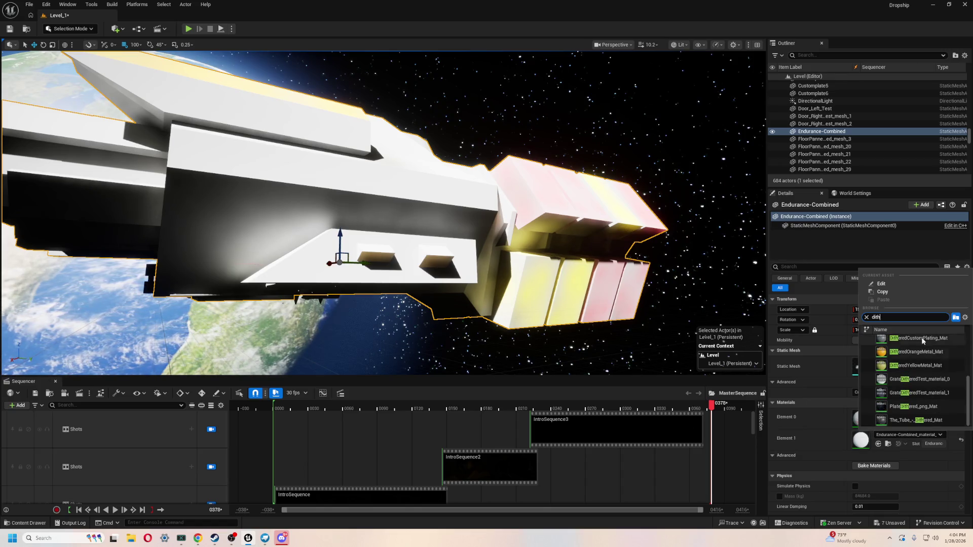
click(917, 338)
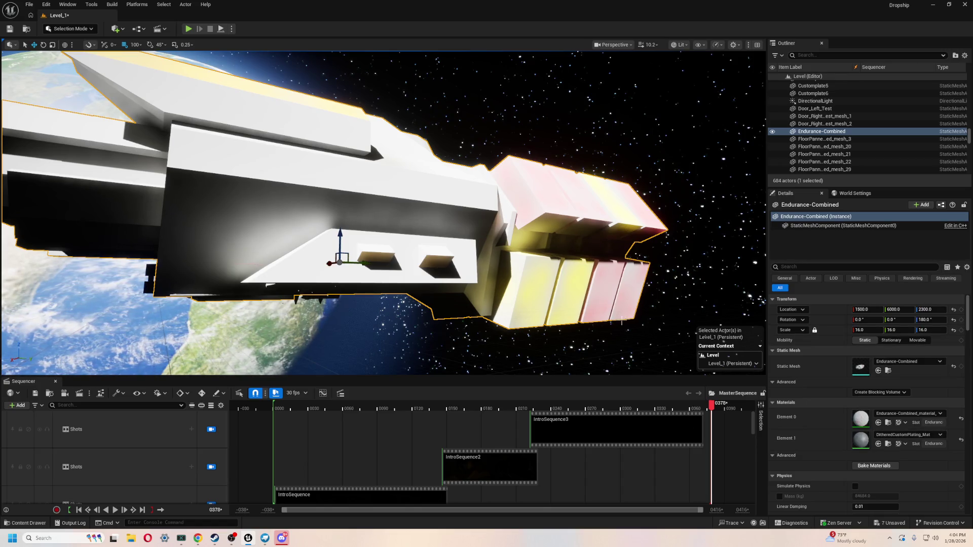
click(895, 414)
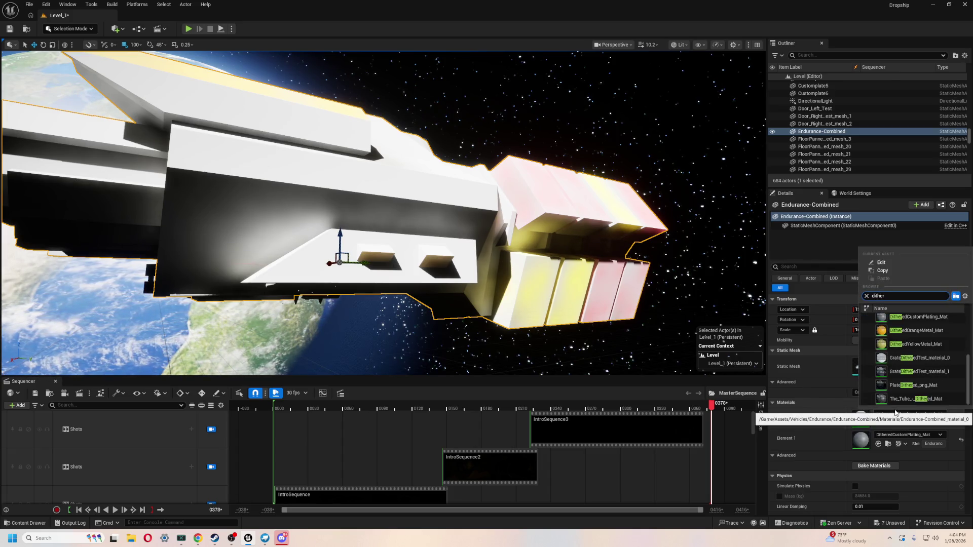
scroll(917, 327, up, 3)
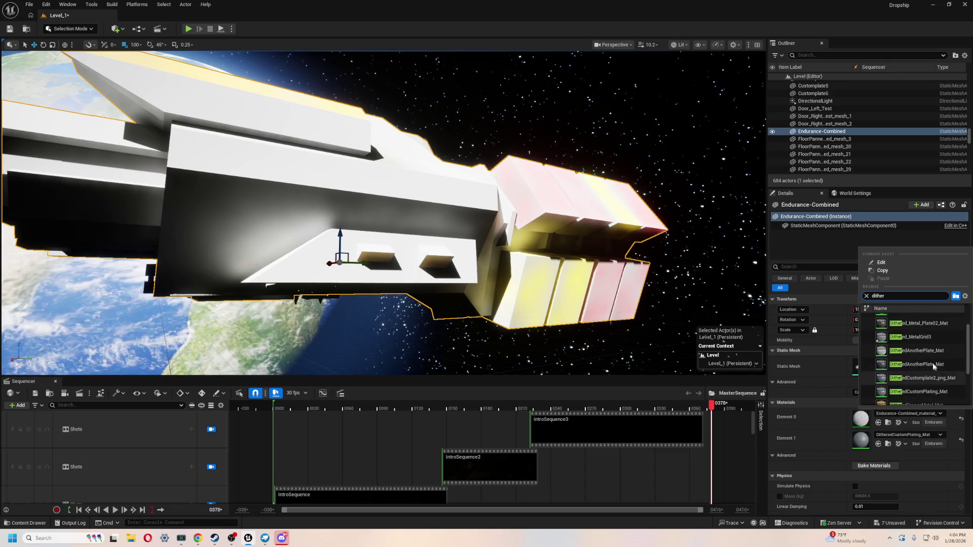
click(912, 349)
- Inspect the newly plated hull up close, then switch back to Blockbench
mouse_move(470, 307)
right_down()
mouse_move(445, 264)
mouse_move(466, 299)
mouse_move(453, 338)
mouse_move(433, 235)
right_up()
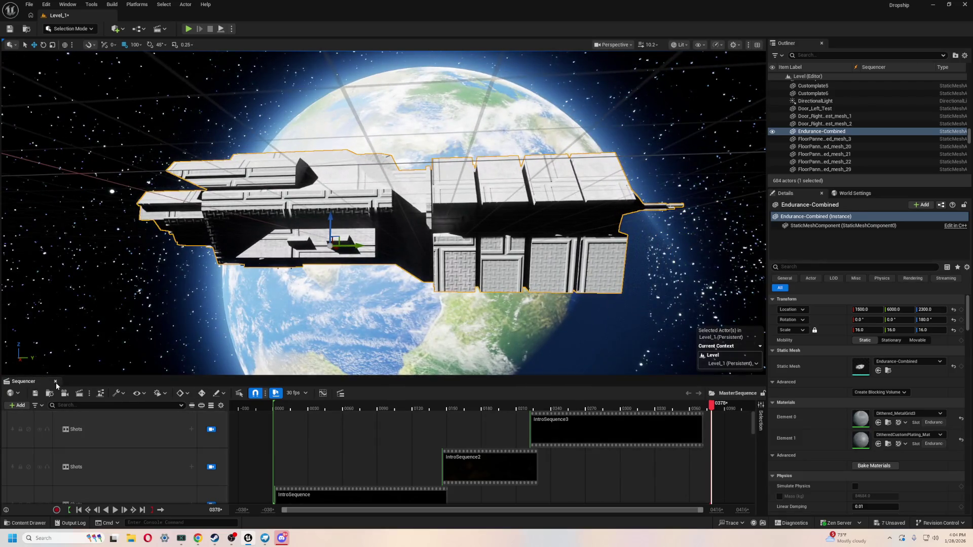
scroll(355, 312, up, 4)
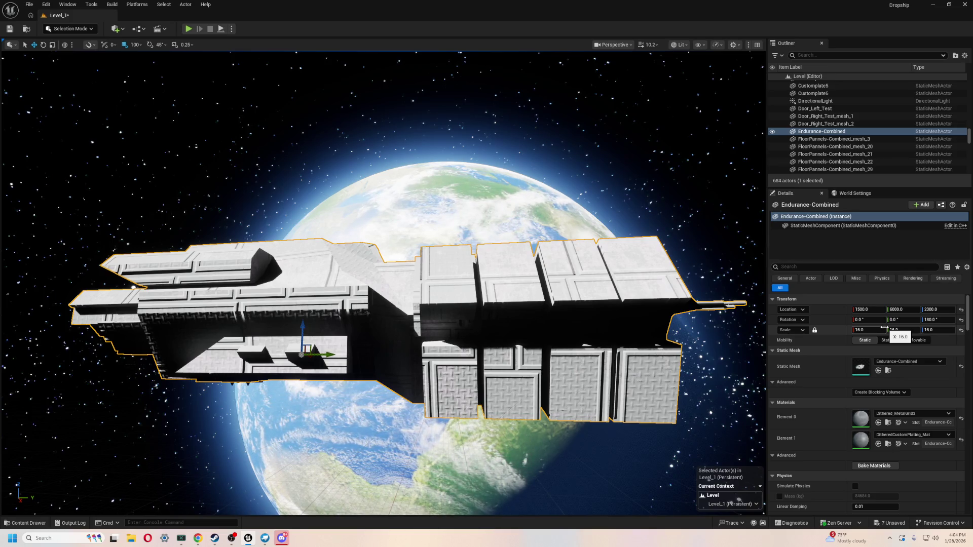
key(alt+Tab)
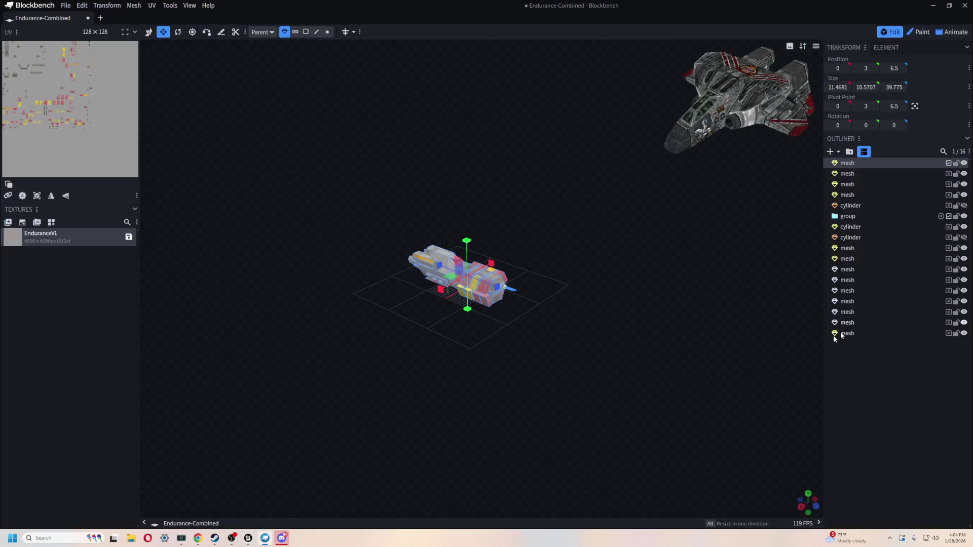
- Orbit and zoom to frame the blocked-out ship, switching to the Move tool
scroll(574, 259, up, 5)
mouse_move(546, 241)
mouse_down()
mouse_move(573, 219)
mouse_move(578, 265)
mouse_move(591, 242)
mouse_move(551, 158)
mouse_move(499, 233)
mouse_up()
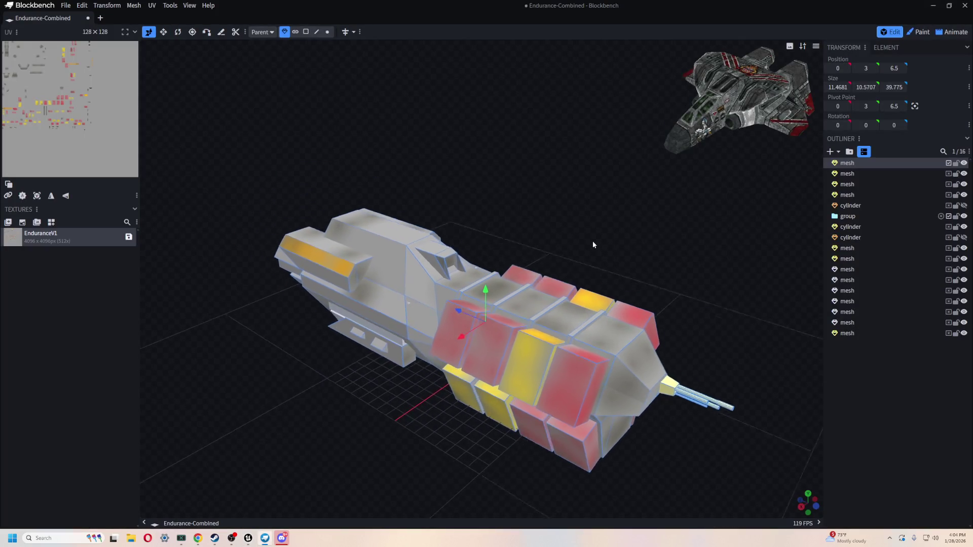
scroll(592, 244, down, 3)
right_drag(530, 387, 550, 315)
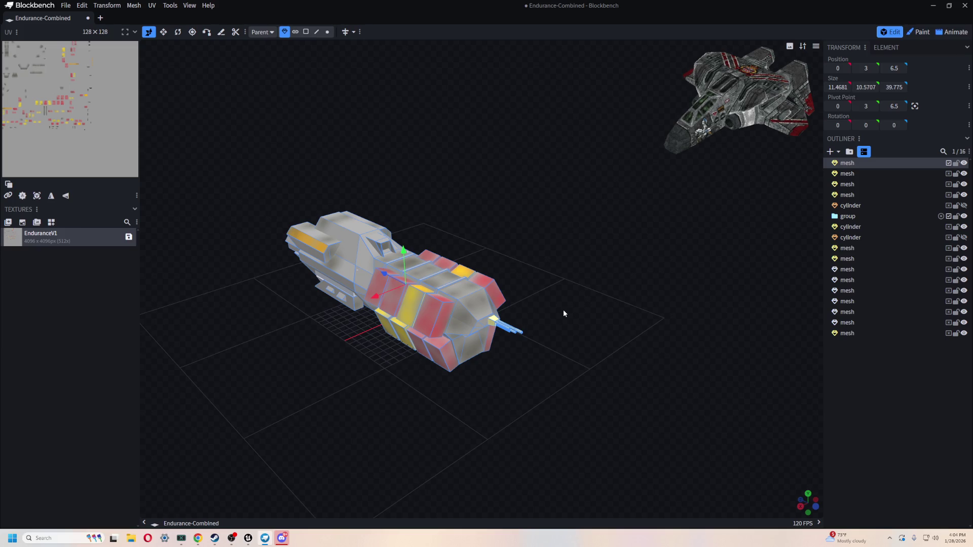
scroll(558, 309, up, 3)
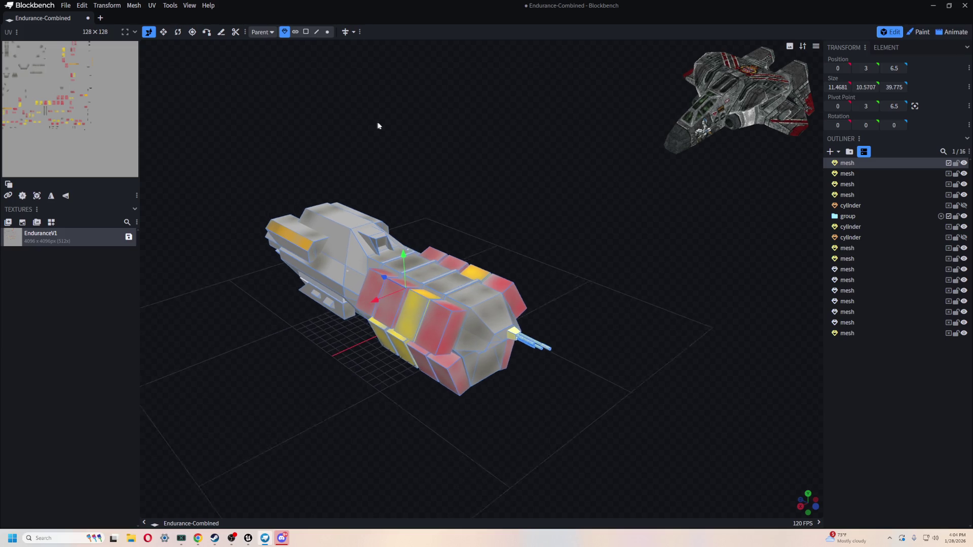
drag(429, 161, 434, 136)
drag(483, 157, 527, 161)
key(v)
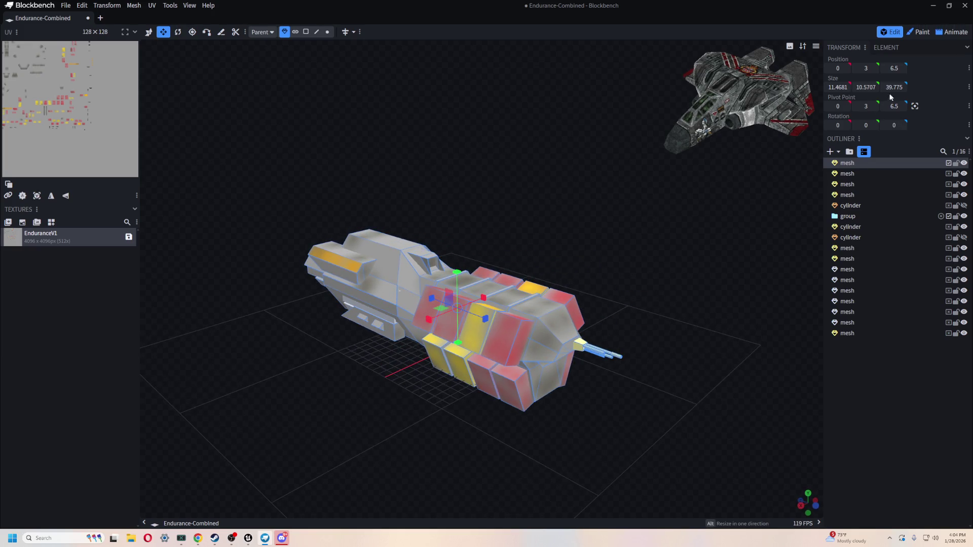
mouse_move(750, 152)
mouse_down()
mouse_move(674, 196)
mouse_move(577, 224)
mouse_up()
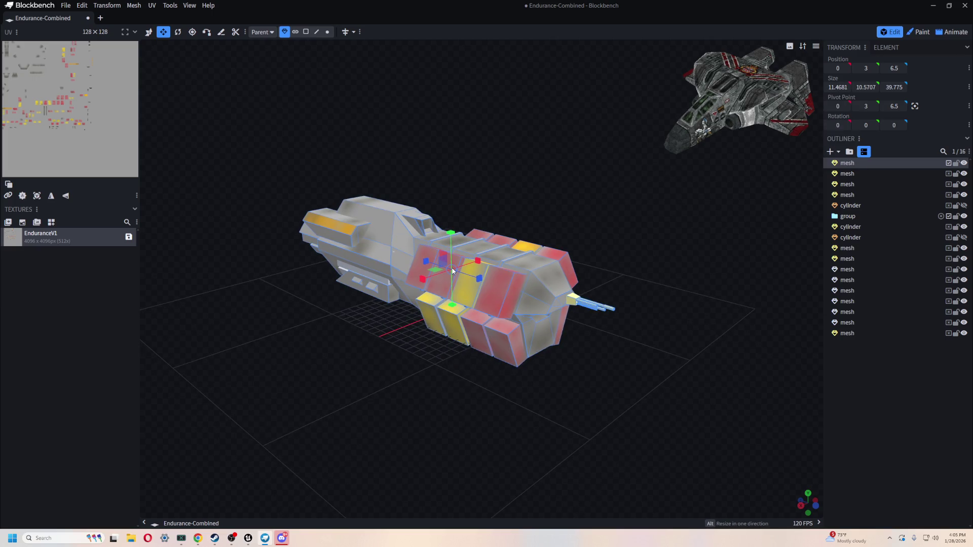
scroll(453, 271, up, 5)
scroll(449, 274, down, 3)
mouse_move(449, 274)
mouse_down()
mouse_move(535, 151)
mouse_move(495, 153)
mouse_move(502, 158)
mouse_up()
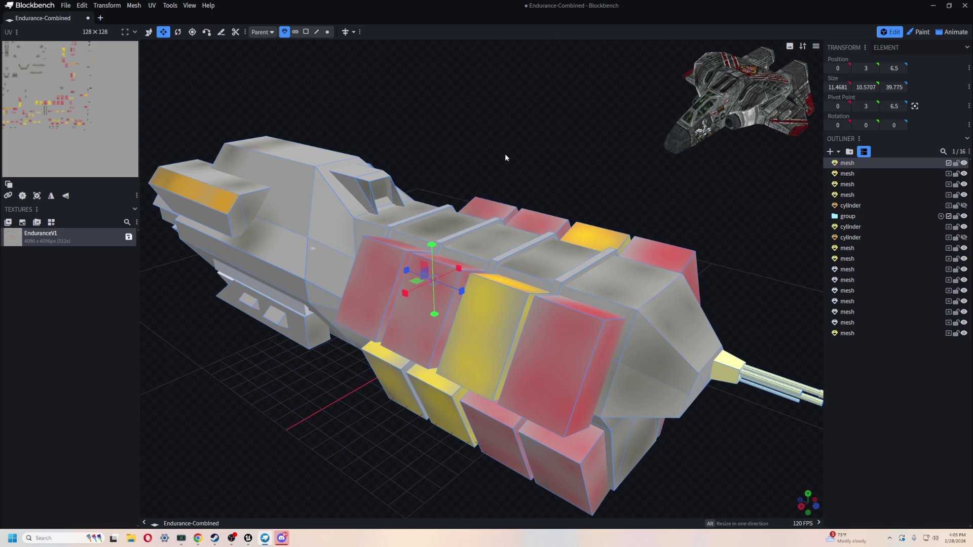
scroll(505, 157, down, 2)
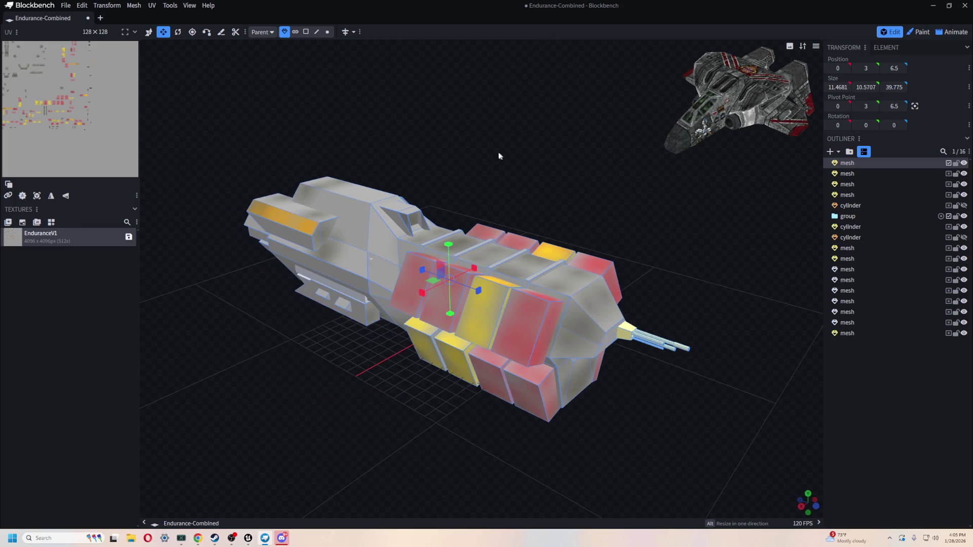
- Snip the ship area of the screen and bring the Discord chat forward
key(super+shift+s)
mouse_move(187, 139)
mouse_down()
mouse_move(674, 529)
mouse_move(739, 477)
mouse_up()
key(alt+Tab)
click(560, 266)
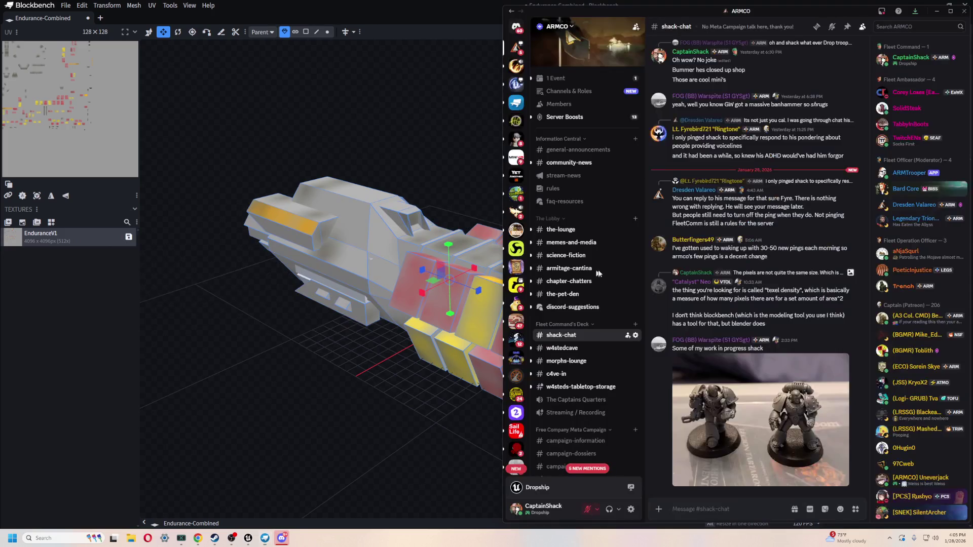
- Post the ship screenshot to #shack-chat with a 'boxed out Endurance' note, then return to Blockbench
key(ctrl+v)
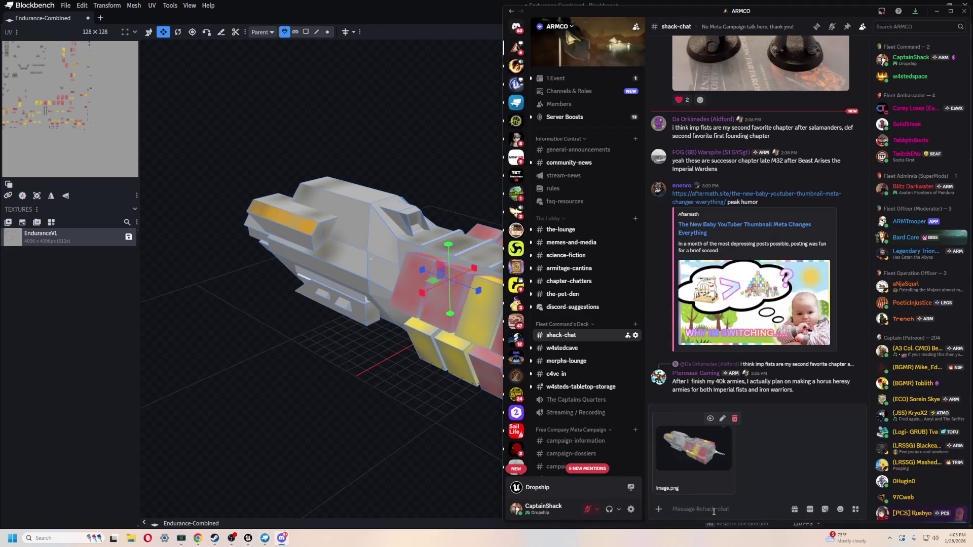
text(boxed out Endurance)
key(Return)
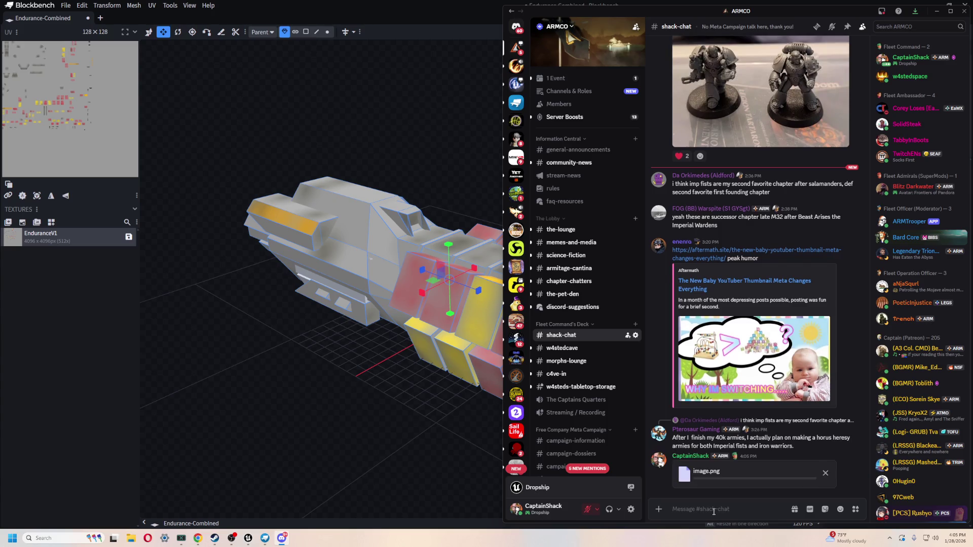
click(216, 369)
drag(370, 385, 421, 406)
click(64, 6)
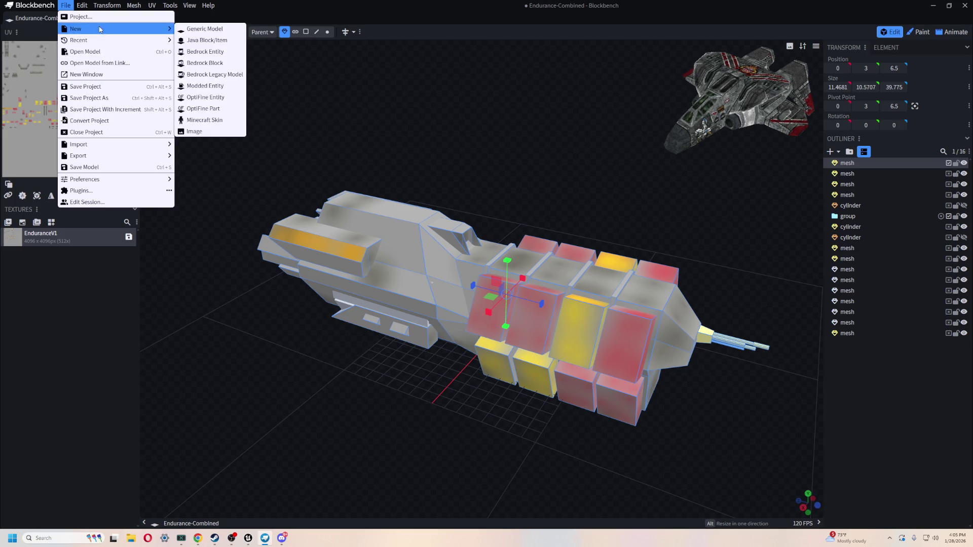
- Open the saved Endurance.bbmodel project and orbit to view the ship from behind
mouse_move(110, 40)
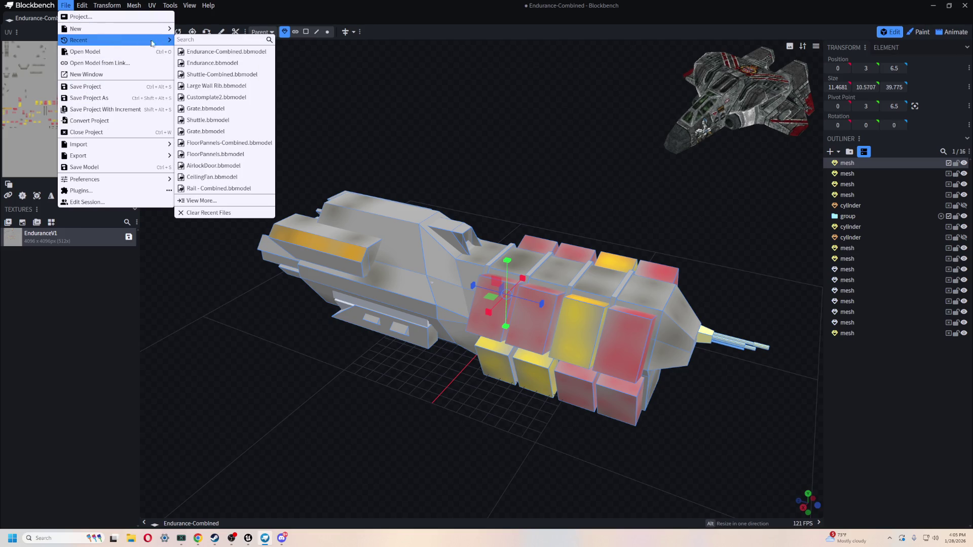
click(232, 66)
mouse_move(432, 241)
mouse_down()
mouse_move(387, 252)
mouse_move(463, 244)
mouse_move(519, 257)
mouse_move(456, 206)
mouse_up()
scroll(456, 207, up, 5)
mouse_move(470, 169)
mouse_down()
mouse_move(537, 263)
mouse_move(440, 235)
mouse_move(500, 224)
mouse_move(494, 385)
mouse_up()
- Give the thin side panel on the hull a depth of 2 and orbit to check it
click(496, 406)
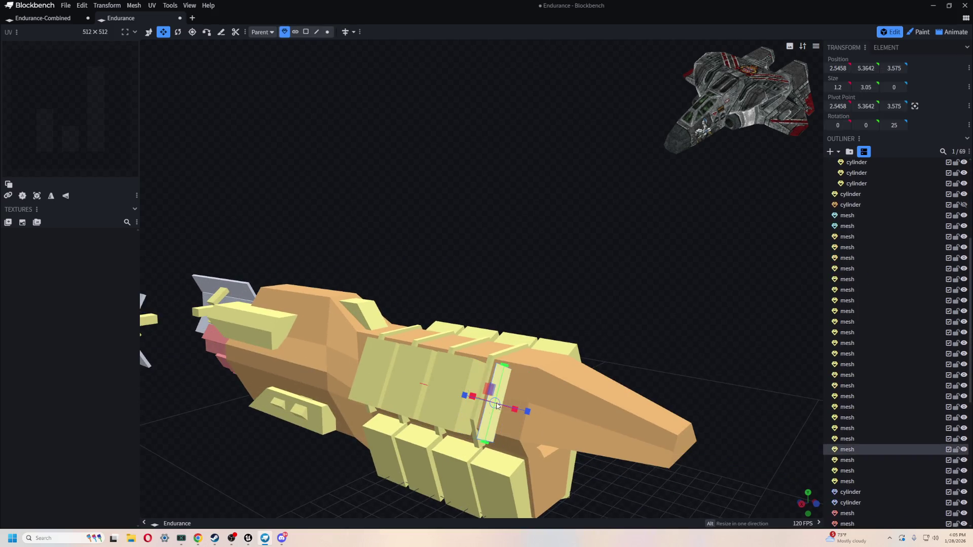
key(v)
mouse_move(552, 260)
mouse_down()
mouse_move(457, 448)
mouse_move(308, 420)
mouse_move(447, 230)
mouse_move(418, 302)
mouse_up()
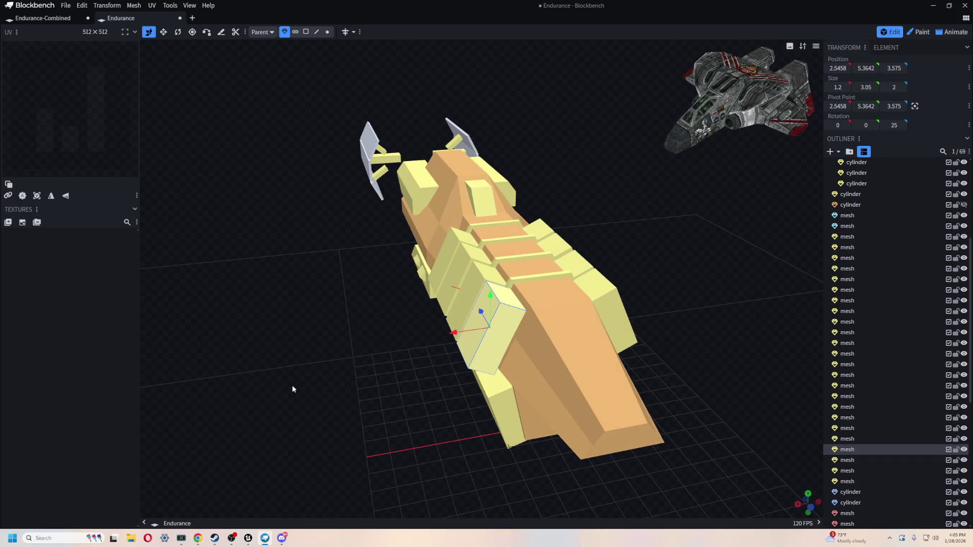
scroll(292, 387, up, 5)
mouse_move(289, 397)
mouse_down()
mouse_move(284, 412)
mouse_move(318, 267)
mouse_move(350, 215)
mouse_move(285, 216)
mouse_move(406, 123)
mouse_up()
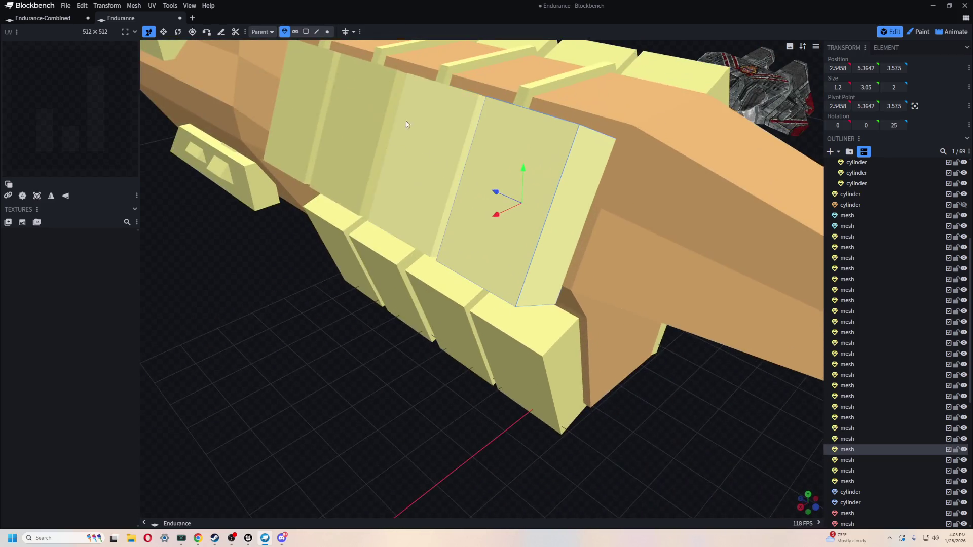
scroll(406, 124, down, 5)
drag(331, 294, 622, 369)
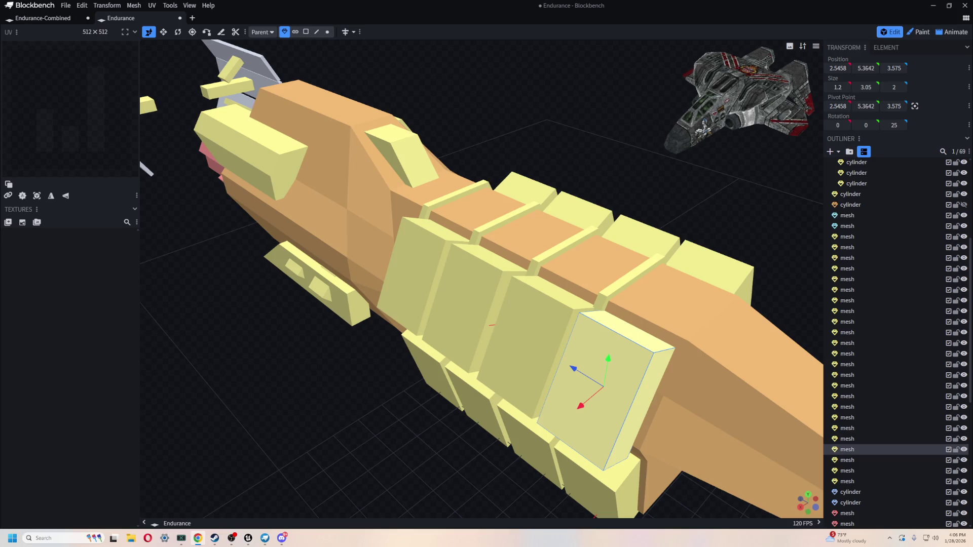
right_click(275, 364)
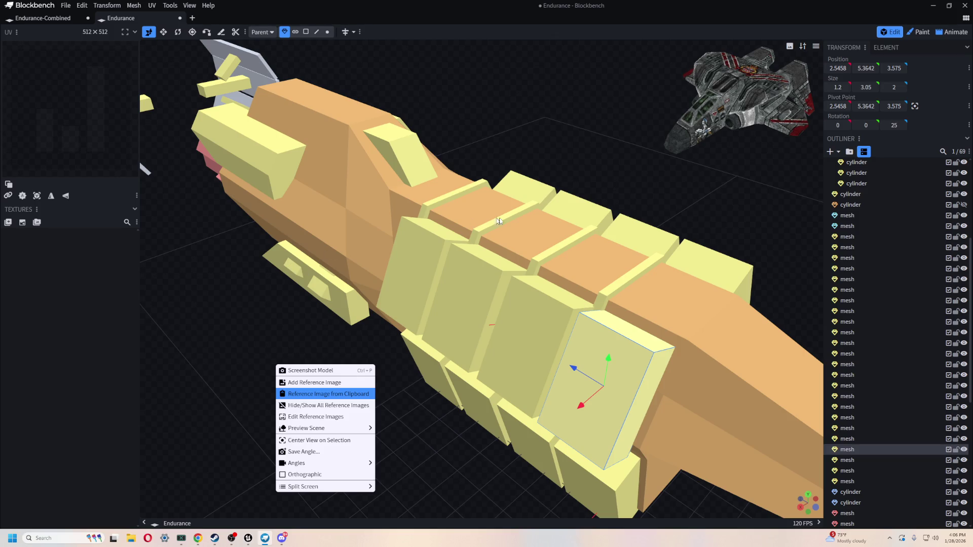
- Add the copied Endurance ship photo as a reference image and position it at the viewport's top centre
key(Return)
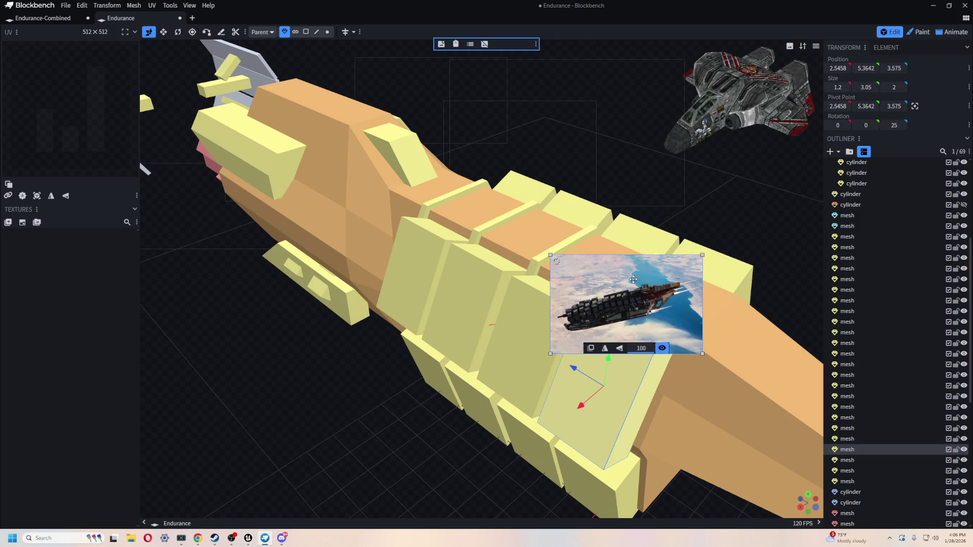
drag(649, 285, 300, 111)
drag(355, 181, 560, 314)
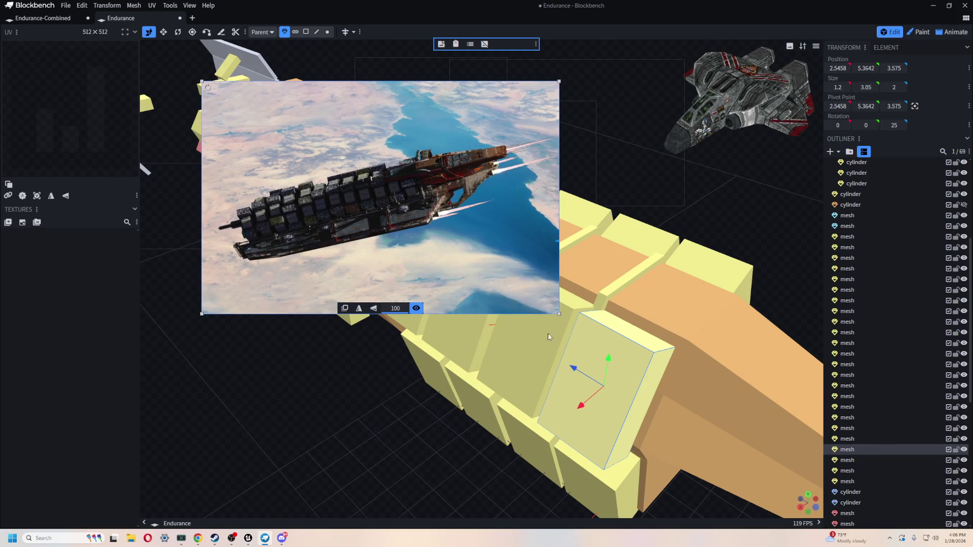
drag(560, 315, 353, 180)
drag(275, 131, 578, 94)
mouse_move(529, 63)
mouse_down()
mouse_move(445, 148)
mouse_move(443, 119)
mouse_move(536, 64)
mouse_move(462, 86)
mouse_move(536, 66)
mouse_move(435, 378)
mouse_up()
scroll(357, 391, down, 8)
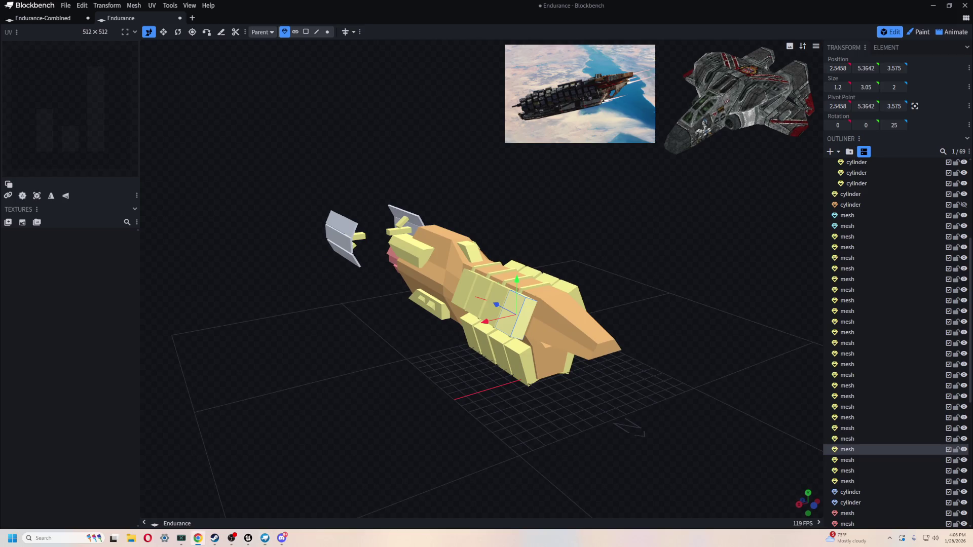
- Duplicate the selected side armour panel and shorten the copy's height with the Resize tool
scroll(588, 380, up, 5)
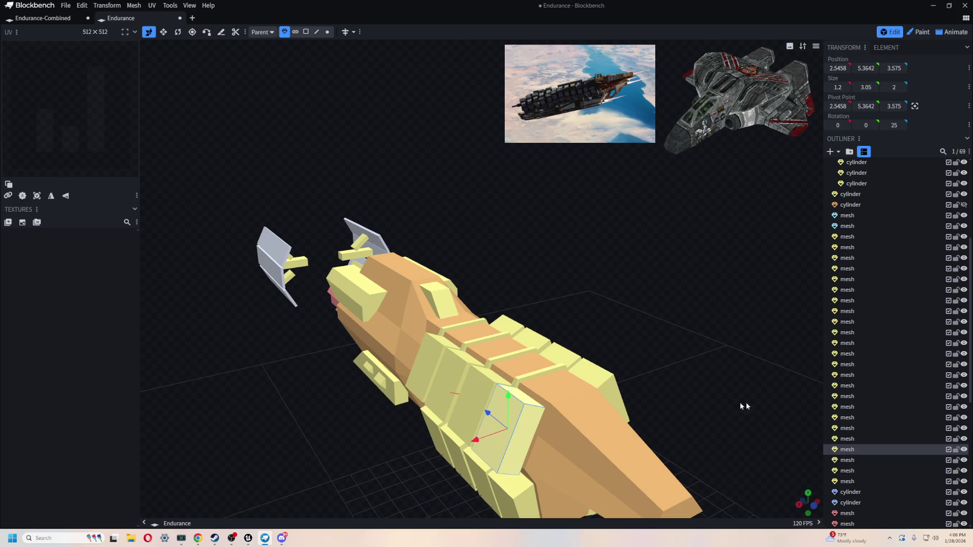
drag(733, 351, 696, 268)
scroll(679, 268, up, 2)
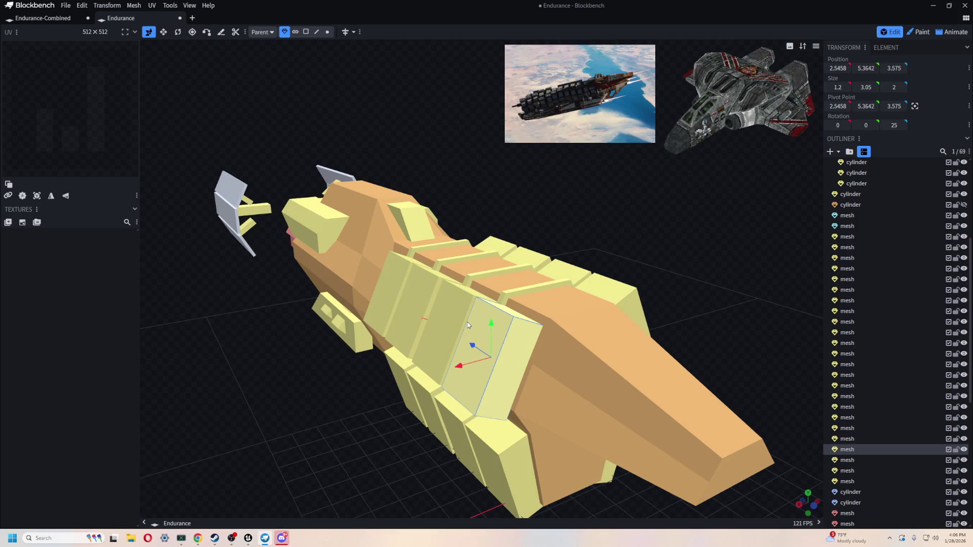
scroll(466, 325, up, 2)
key(s)
mouse_move(305, 446)
mouse_down()
mouse_move(337, 390)
mouse_move(336, 355)
mouse_up()
key(v)
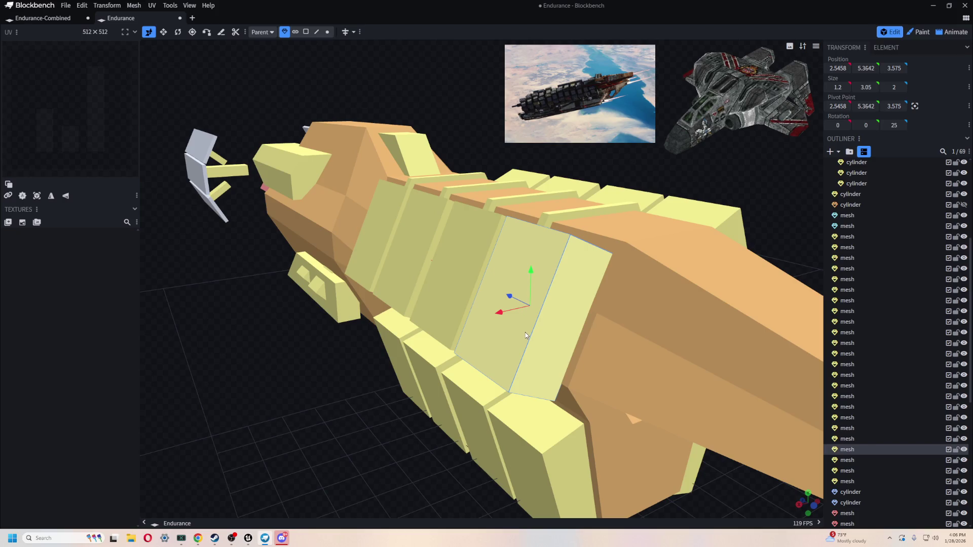
key(ctrl+d)
key(s)
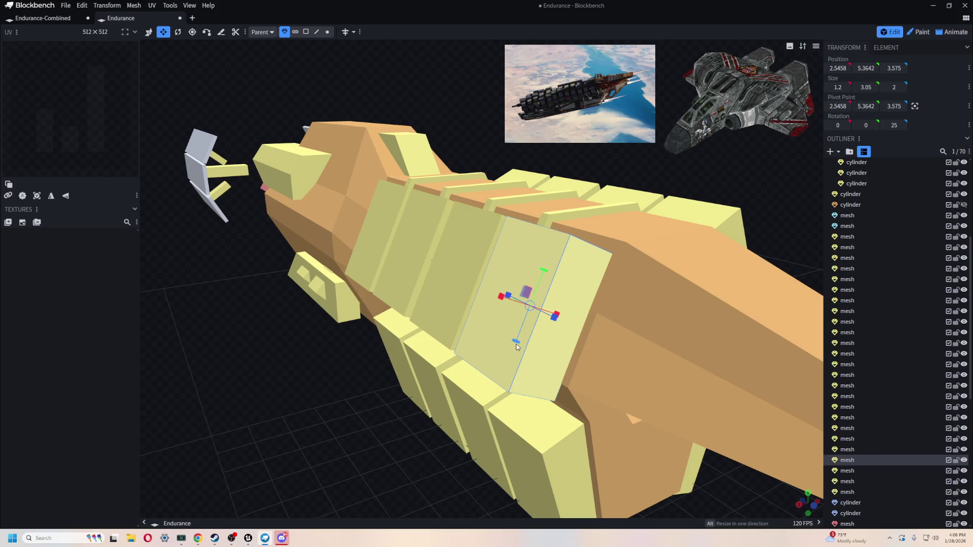
mouse_move(517, 344)
mouse_down()
mouse_move(543, 275)
mouse_move(525, 309)
mouse_up()
- Copy and paste the neighbouring side panel, cutting the new copy's height to about 1.3
click(543, 275)
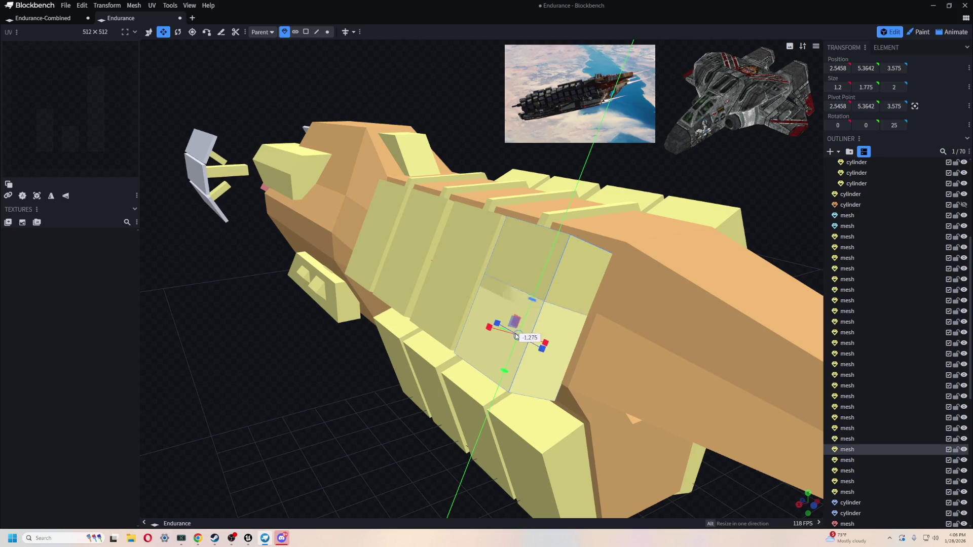
click(441, 309)
scroll(385, 400, up, 2)
key(ctrl+c)
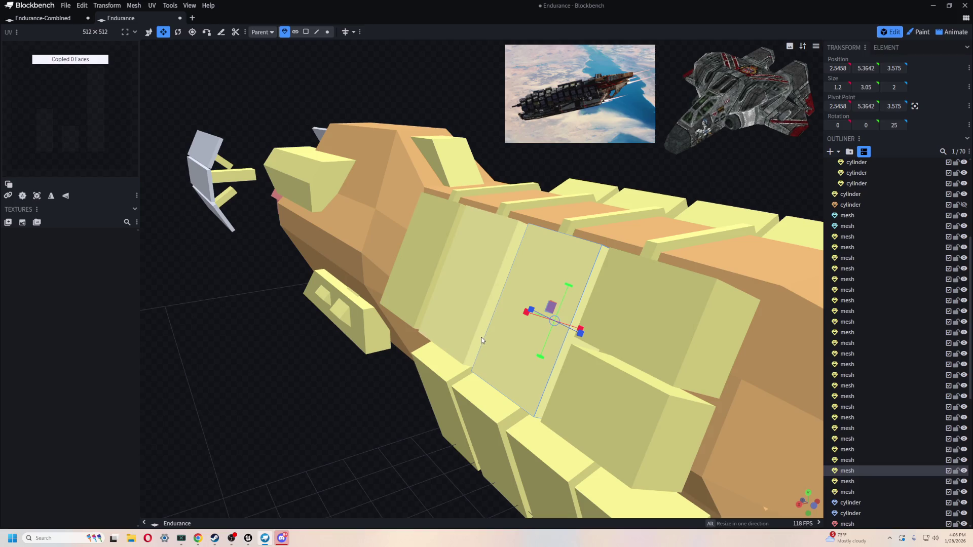
key(ctrl+v)
mouse_move(580, 331)
mouse_down()
mouse_move(577, 314)
mouse_move(600, 285)
mouse_move(560, 315)
mouse_move(540, 364)
mouse_move(511, 378)
mouse_move(536, 398)
mouse_move(519, 315)
mouse_move(545, 317)
mouse_up()
click(525, 340)
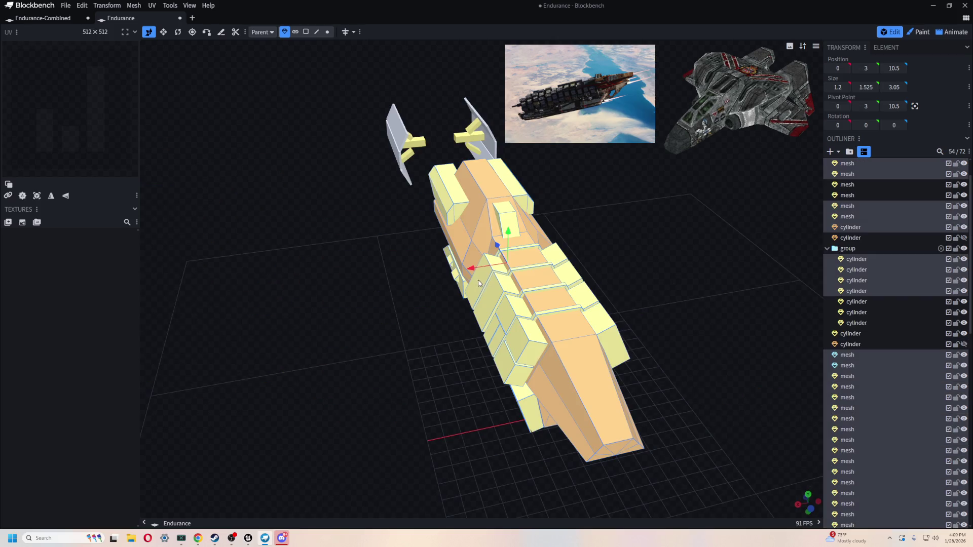
key(v)
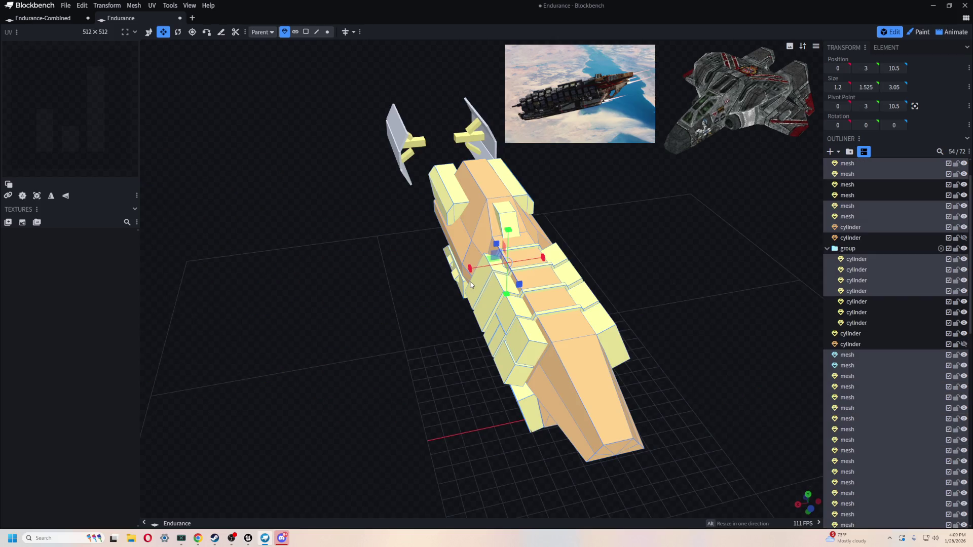
drag(471, 271, 447, 282)
mouse_move(447, 282)
middle_down()
mouse_move(369, 363)
mouse_move(341, 343)
mouse_move(496, 342)
mouse_move(594, 318)
mouse_move(497, 371)
middle_up()
scroll(463, 352, down, 5)
mouse_move(547, 235)
middle_down()
mouse_move(445, 242)
mouse_move(320, 219)
mouse_move(348, 244)
mouse_move(403, 255)
mouse_move(619, 253)
mouse_move(502, 302)
middle_up()
scroll(555, 277, up, 3)
middle_drag(554, 276, 551, 257)
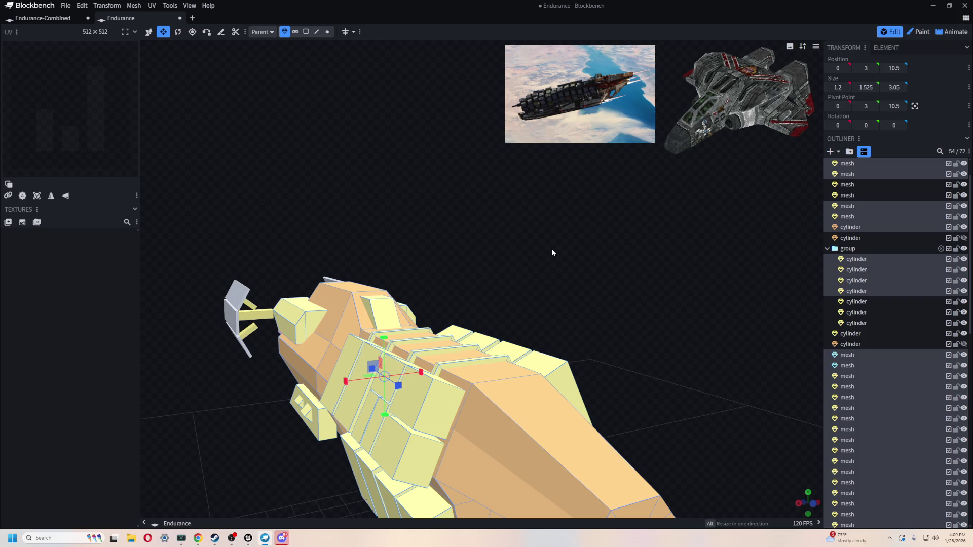
mouse_move(586, 278)
middle_down()
mouse_move(553, 208)
mouse_move(556, 219)
middle_up()
scroll(553, 213, up, 3)
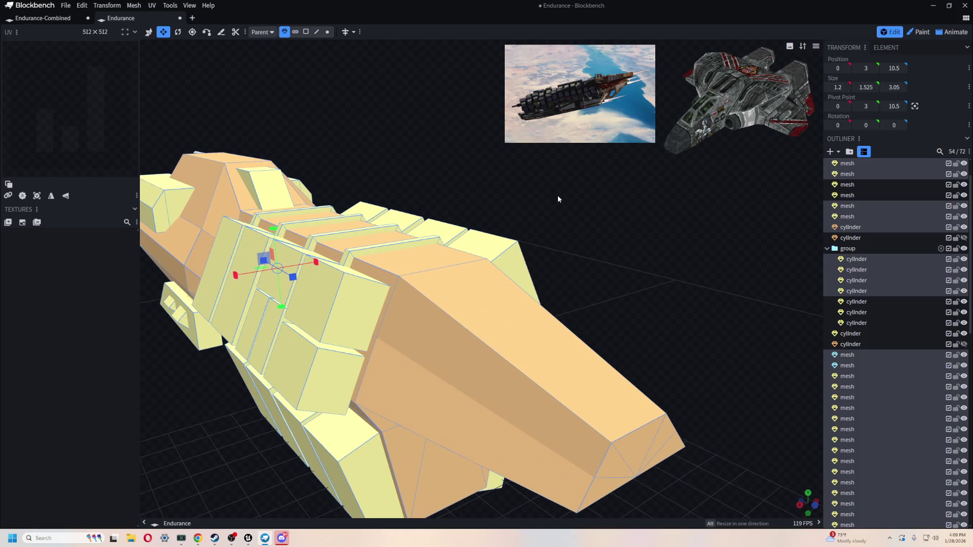
middle_drag(558, 195, 515, 276)
mouse_move(574, 220)
middle_down()
mouse_move(450, 189)
mouse_move(341, 206)
mouse_move(504, 246)
mouse_move(569, 252)
mouse_move(566, 239)
mouse_move(549, 228)
mouse_move(518, 430)
middle_up()
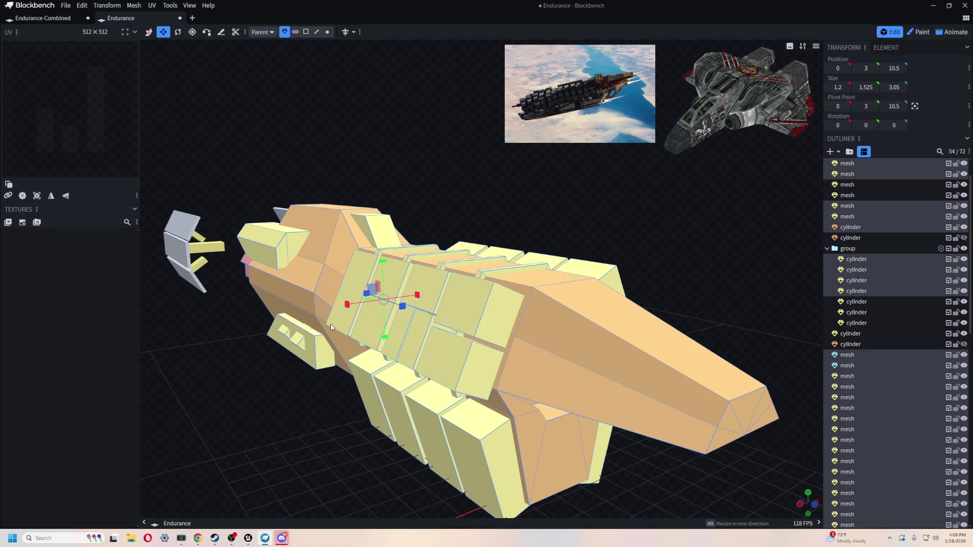
click(589, 332)
mouse_move(588, 332)
middle_down()
mouse_move(362, 399)
mouse_move(393, 397)
mouse_move(546, 320)
middle_up()
click(546, 320)
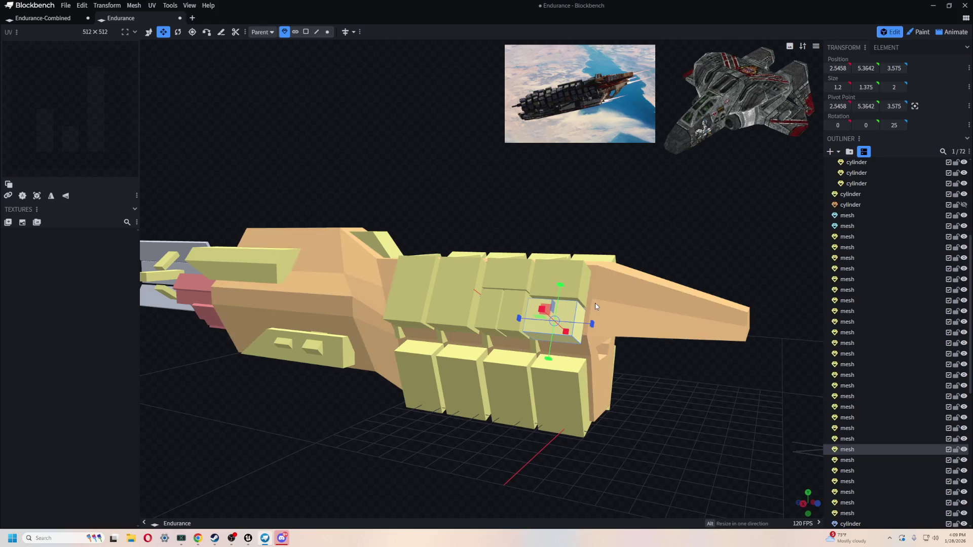
- Multi-select the upper and lower side panel boxes along one side of the hull
shift+click(524, 272)
shift+click(557, 284)
shift+click(515, 310)
shift+click(456, 294)
shift+click(410, 289)
shift+click(481, 314)
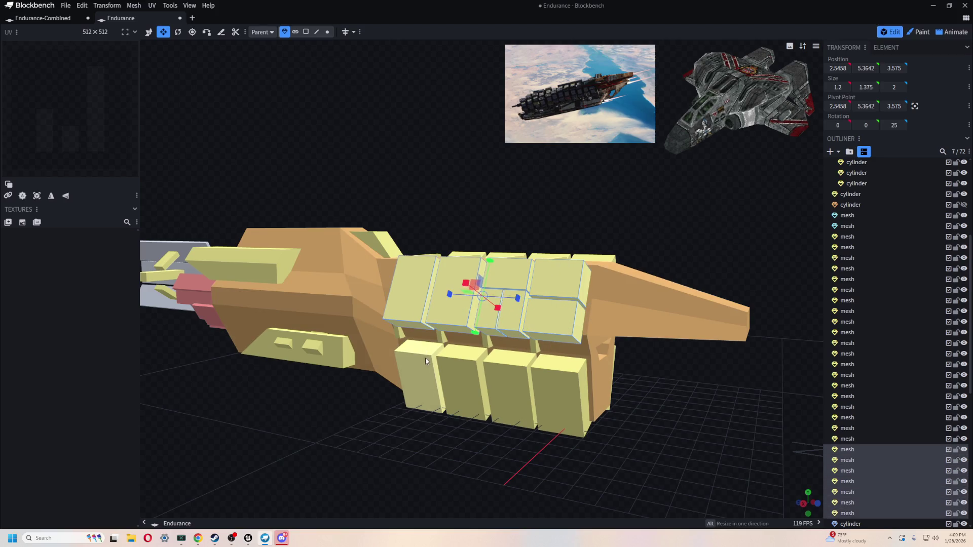
shift+click(424, 357)
shift+click(462, 377)
shift+click(509, 385)
shift+click(589, 393)
shift+click(486, 345)
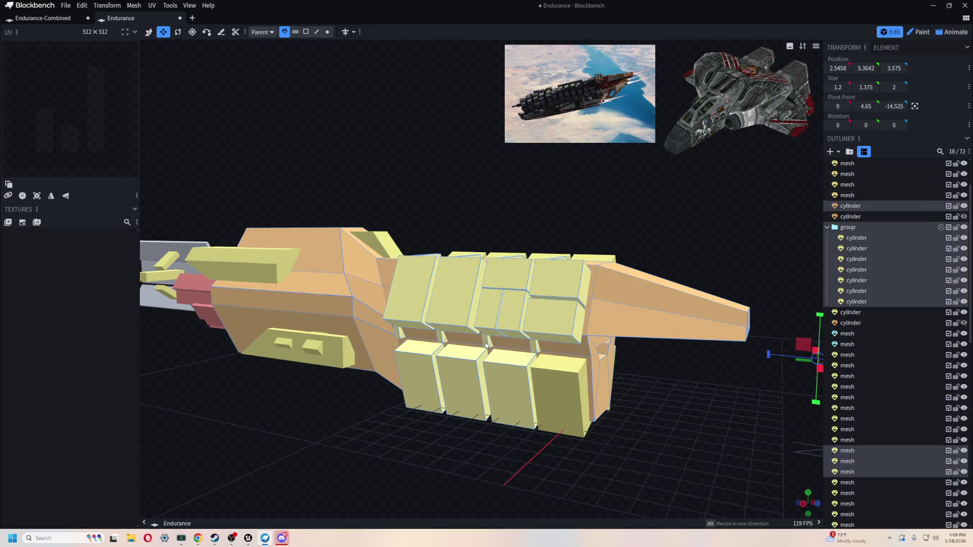
click(440, 336)
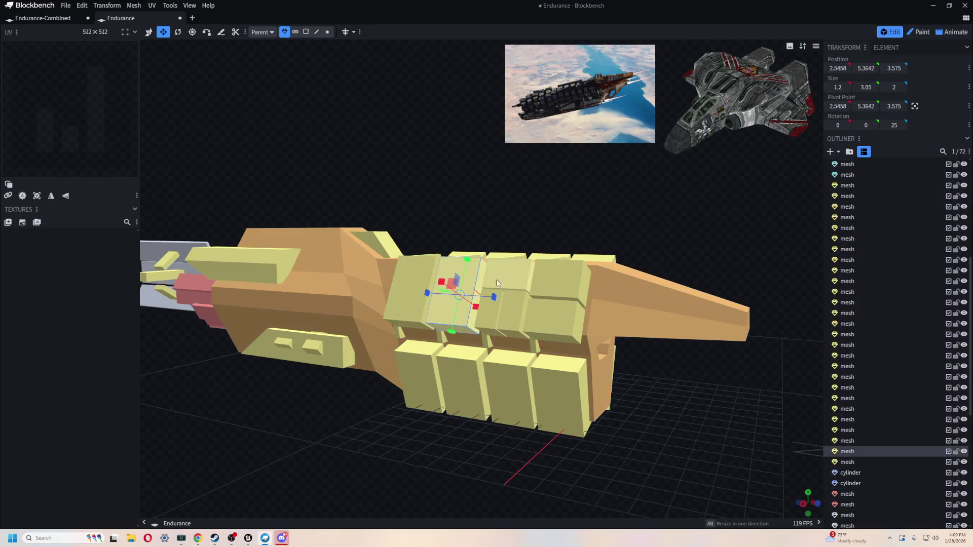
click(544, 336)
shift+click(518, 297)
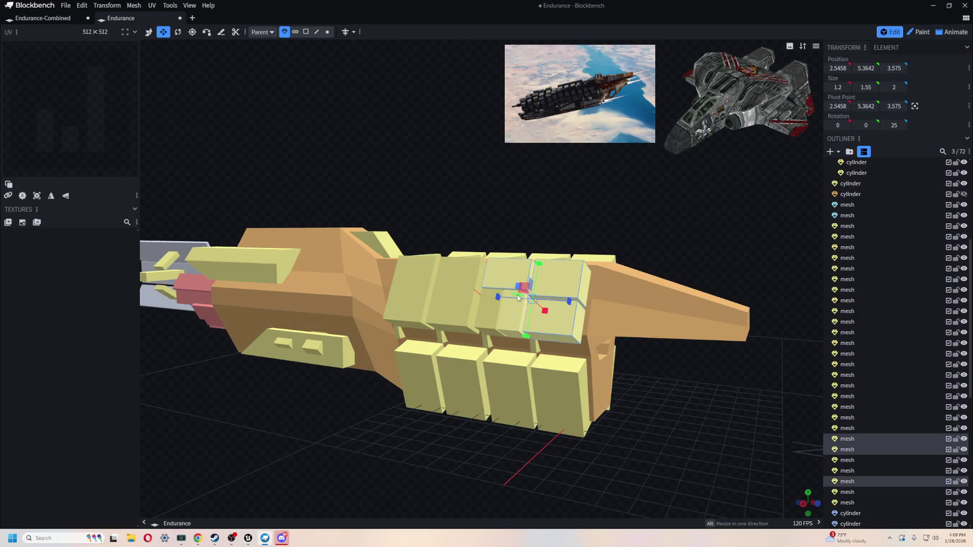
shift+click(486, 314)
shift+click(458, 284)
shift+click(412, 294)
shift+click(420, 377)
shift+click(464, 385)
shift+click(509, 390)
shift+click(557, 395)
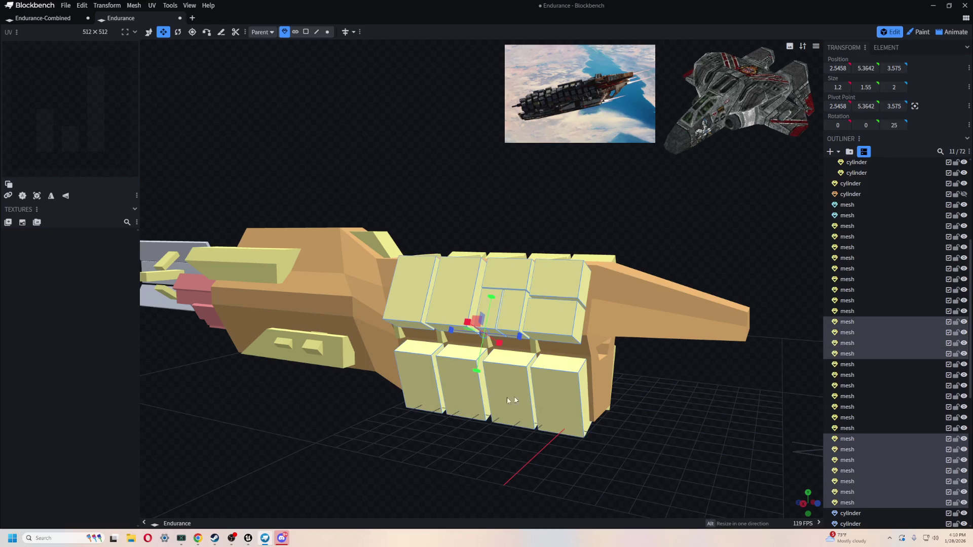
shift+click(231, 256)
shift+click(336, 354)
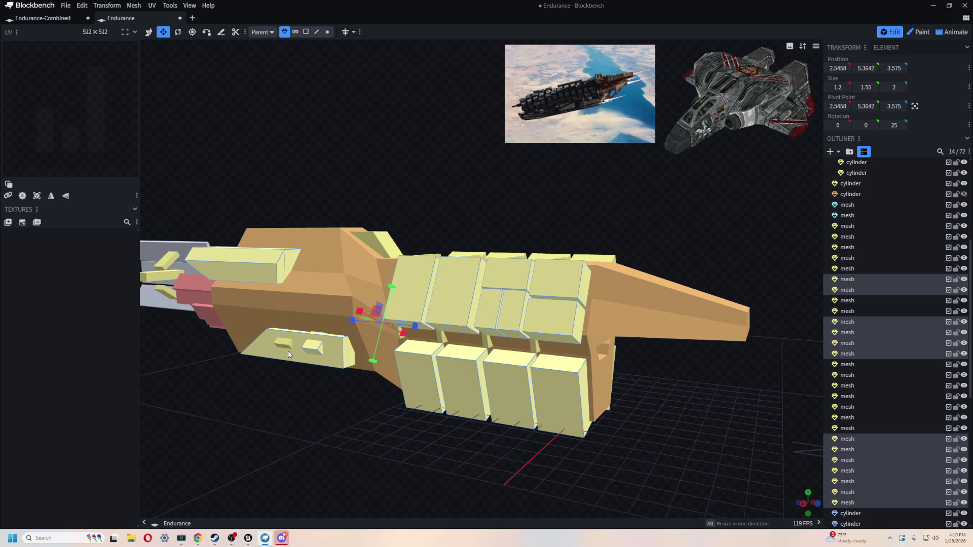
- Move the selected side panel boxes 5 units outward along X
mouse_move(313, 385)
mouse_down()
mouse_move(353, 433)
mouse_move(341, 439)
mouse_move(370, 408)
mouse_move(441, 423)
mouse_up()
key(v)
mouse_move(448, 331)
mouse_down()
mouse_move(384, 351)
mouse_move(267, 354)
mouse_move(294, 367)
mouse_up()
- Select the orange hull cylinder and ribbed cylinders and widen them along X
mouse_move(504, 394)
mouse_down()
mouse_move(444, 335)
mouse_move(489, 398)
mouse_move(486, 313)
mouse_move(521, 320)
mouse_up()
click(444, 336)
shift+click(480, 292)
click(521, 320)
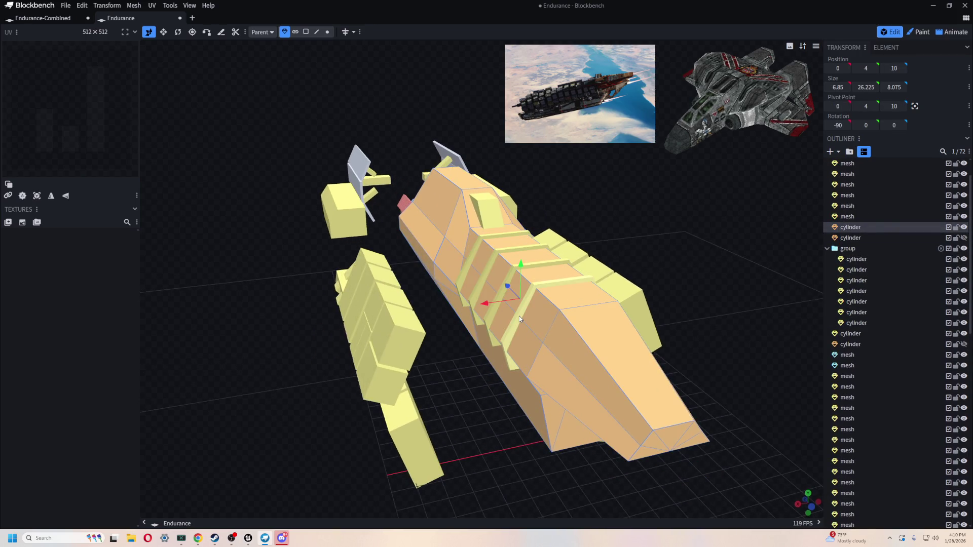
shift+click(519, 319)
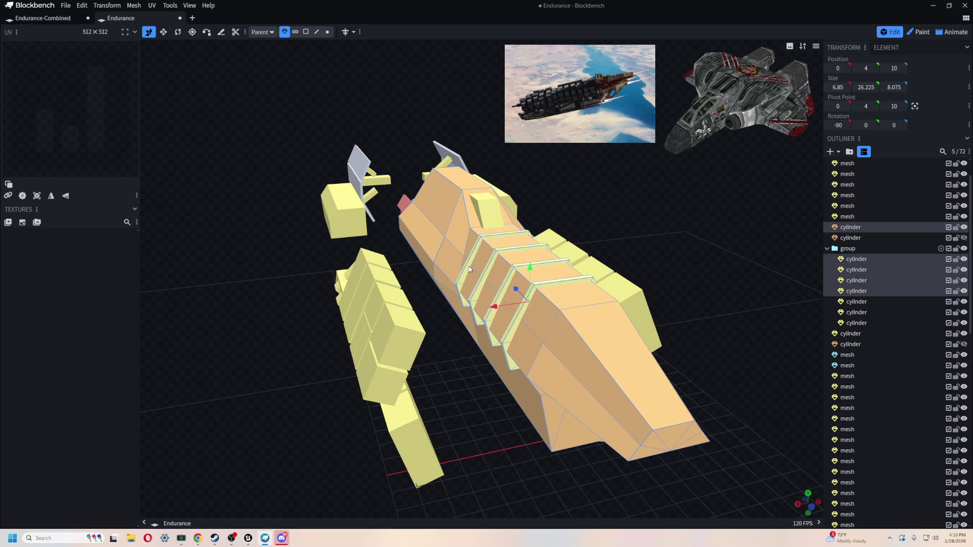
shift+click(423, 241)
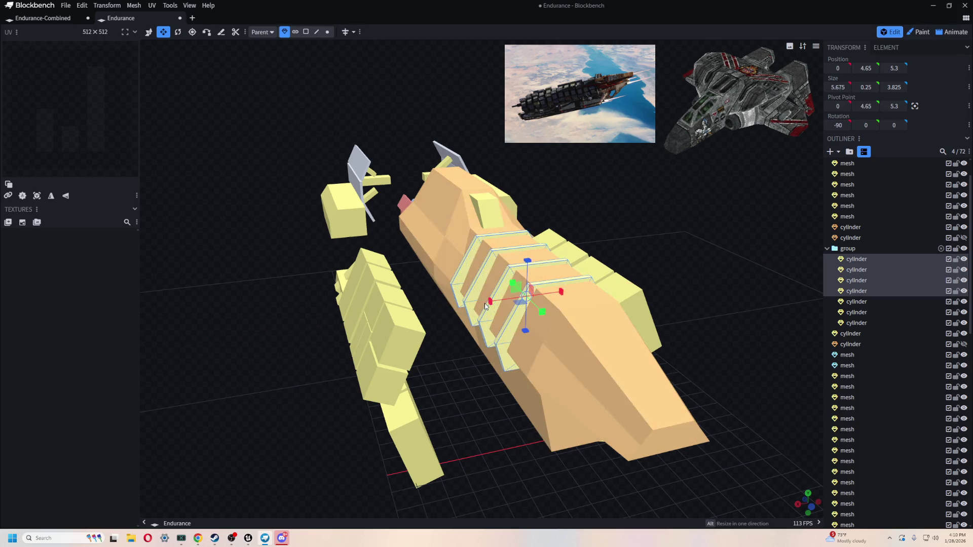
shift+click(546, 347)
drag(493, 307, 453, 316)
mouse_move(709, 325)
mouse_down()
mouse_move(666, 315)
mouse_move(658, 299)
mouse_move(679, 324)
mouse_up()
drag(454, 307, 443, 307)
- Nudge the small top box one unit along X, then undo the changes
mouse_move(623, 243)
mouse_down()
mouse_move(597, 232)
mouse_move(411, 223)
mouse_move(638, 236)
mouse_move(622, 214)
mouse_up()
click(491, 222)
drag(491, 222, 475, 222)
mouse_move(557, 238)
mouse_down()
mouse_move(701, 251)
mouse_move(701, 232)
mouse_move(703, 269)
mouse_up()
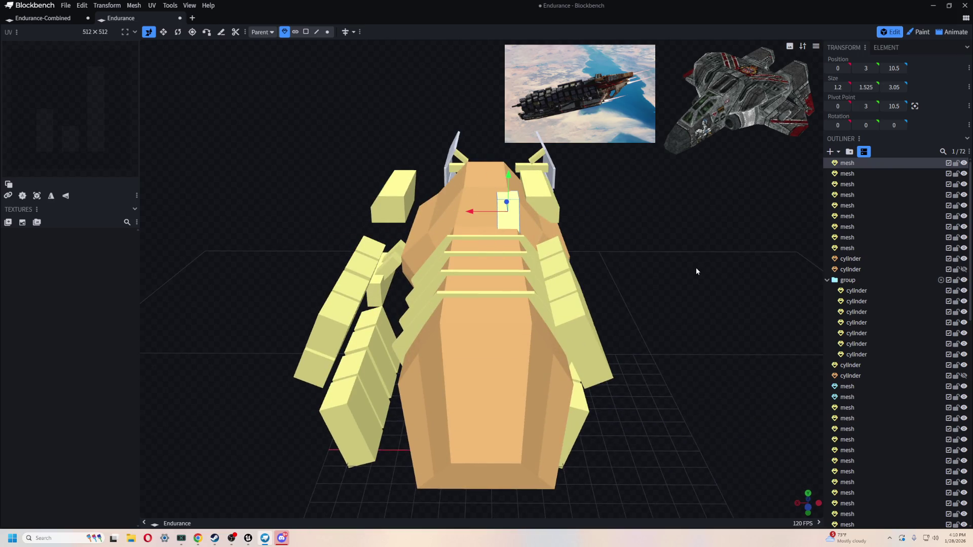
key(ctrl+z)
mouse_move(675, 333)
mouse_down()
mouse_move(707, 341)
mouse_move(600, 340)
mouse_move(652, 223)
mouse_move(577, 257)
mouse_move(326, 22)
mouse_up()
key(ctrl+z)
- Select the five upper and four lower side hull panels on the other side
scroll(652, 223, up, 2)
mouse_move(507, 173)
mouse_down()
mouse_move(632, 302)
mouse_move(643, 301)
mouse_up()
mouse_move(442, 437)
mouse_down()
mouse_move(293, 381)
mouse_move(434, 364)
mouse_up()
scroll(670, 311, up, 5)
shift+click(655, 324)
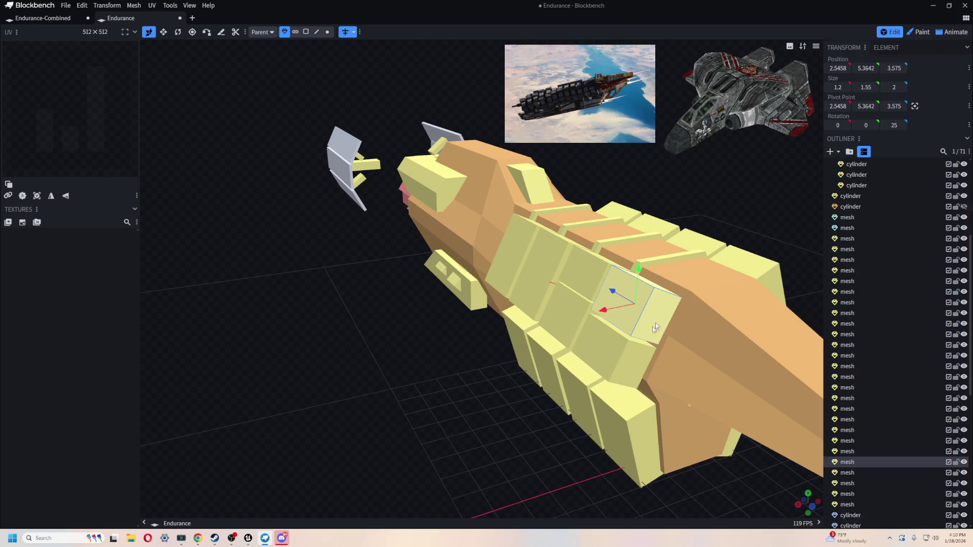
shift+click(602, 334)
shift+click(587, 258)
shift+click(537, 304)
shift+click(504, 255)
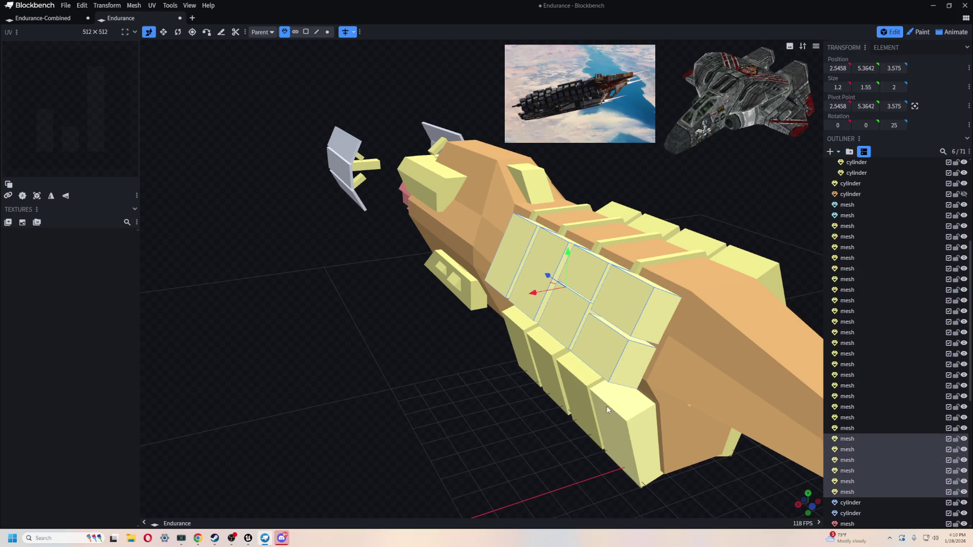
shift+click(618, 435)
shift+click(590, 405)
shift+click(552, 369)
shift+click(522, 347)
- Drag the selected panels outward from the hull, then clear the selection
mouse_move(521, 347)
mouse_down()
mouse_move(493, 431)
mouse_move(479, 417)
mouse_up()
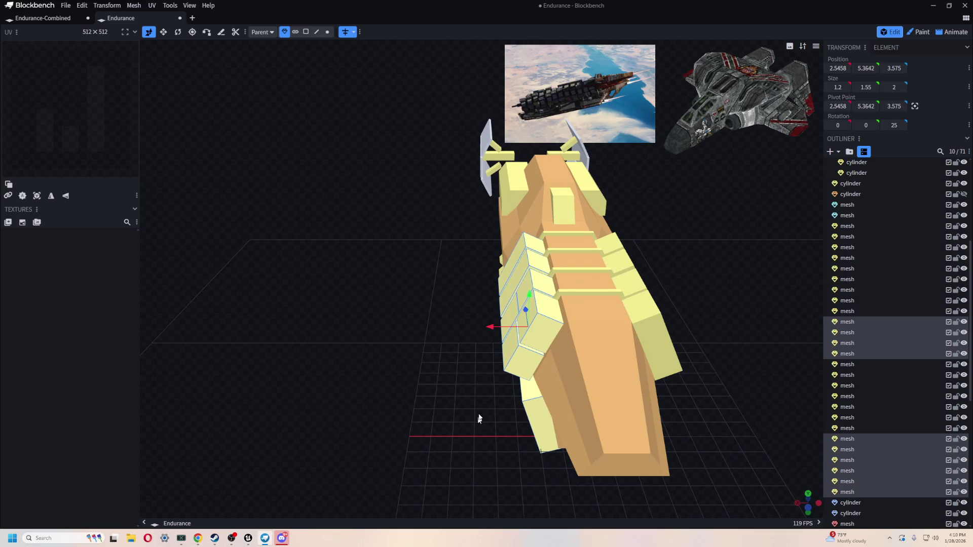
mouse_move(497, 327)
mouse_down()
mouse_move(411, 327)
mouse_move(456, 329)
mouse_move(502, 301)
mouse_up()
mouse_move(522, 445)
mouse_down()
mouse_move(573, 504)
mouse_move(587, 440)
mouse_move(531, 368)
mouse_move(505, 375)
mouse_move(500, 404)
mouse_move(494, 388)
mouse_move(527, 423)
mouse_up()
click(531, 369)
scroll(533, 335, up, 2)
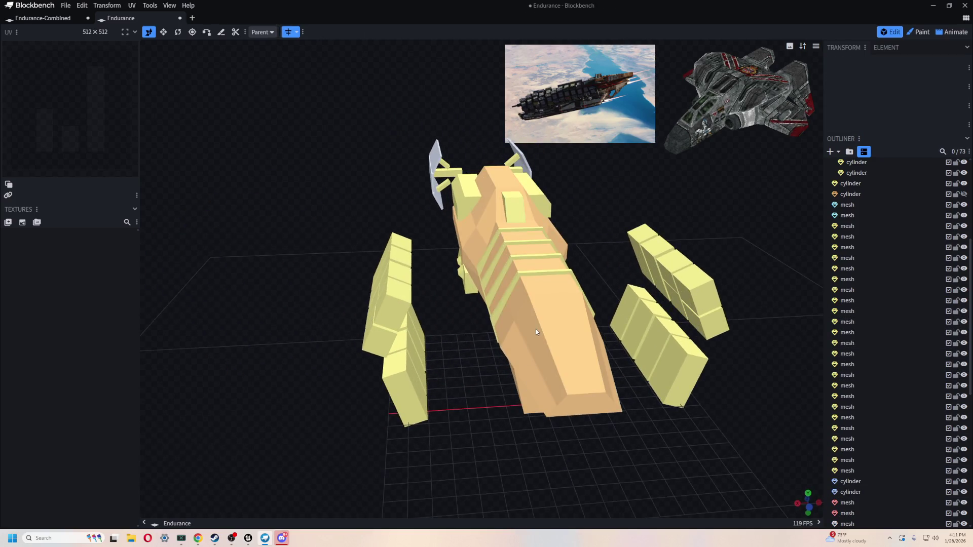
- Select the orange hull and resize it to Size X 9.2 instead of 6.85
click(541, 333)
shift+click(464, 181)
shift+click(503, 300)
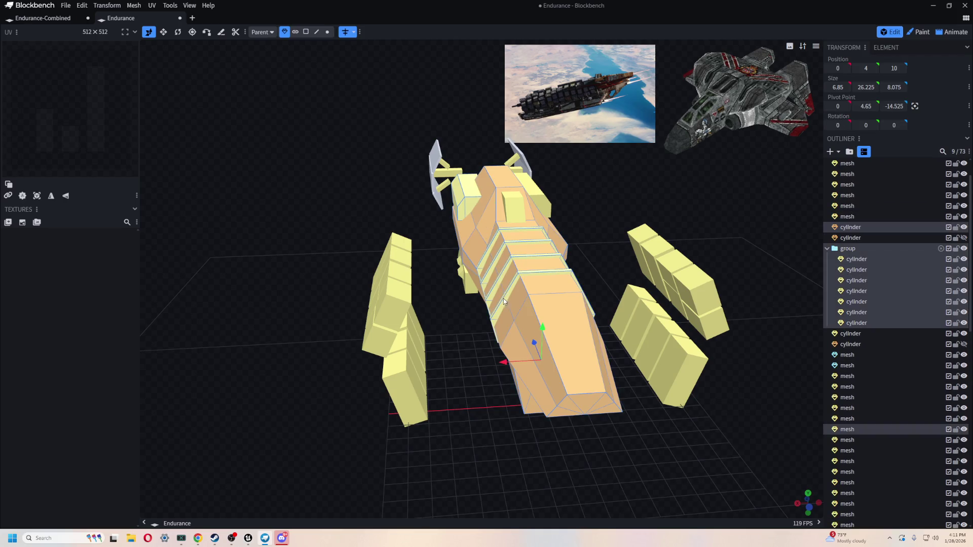
scroll(503, 285, up, 2)
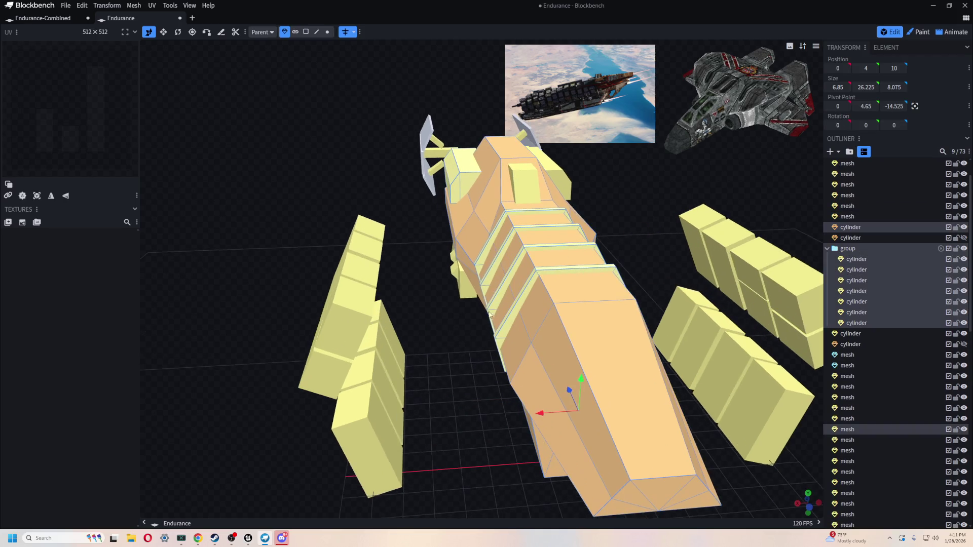
shift+click(507, 284)
shift+click(510, 284)
mouse_move(544, 412)
mouse_down()
mouse_move(550, 418)
mouse_move(503, 419)
mouse_move(535, 413)
mouse_up()
mouse_move(211, 298)
mouse_down()
mouse_move(228, 304)
mouse_move(261, 278)
mouse_move(245, 271)
mouse_move(282, 223)
mouse_move(261, 243)
mouse_up()
scroll(283, 235, up, 5)
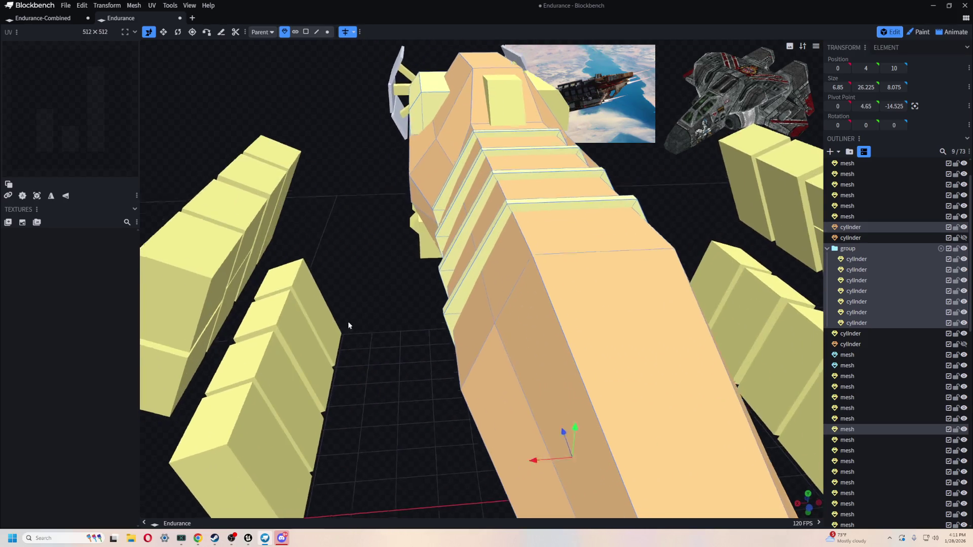
scroll(350, 314, down, 3)
drag(505, 335, 421, 330)
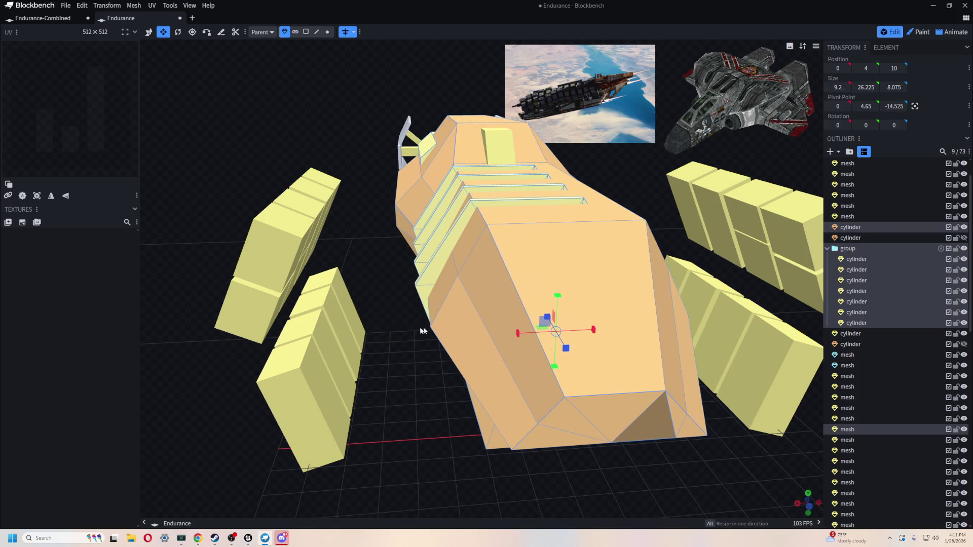
- Shift the small yellow front piece slightly along X and inspect the ship's rear
click(434, 132)
key(v)
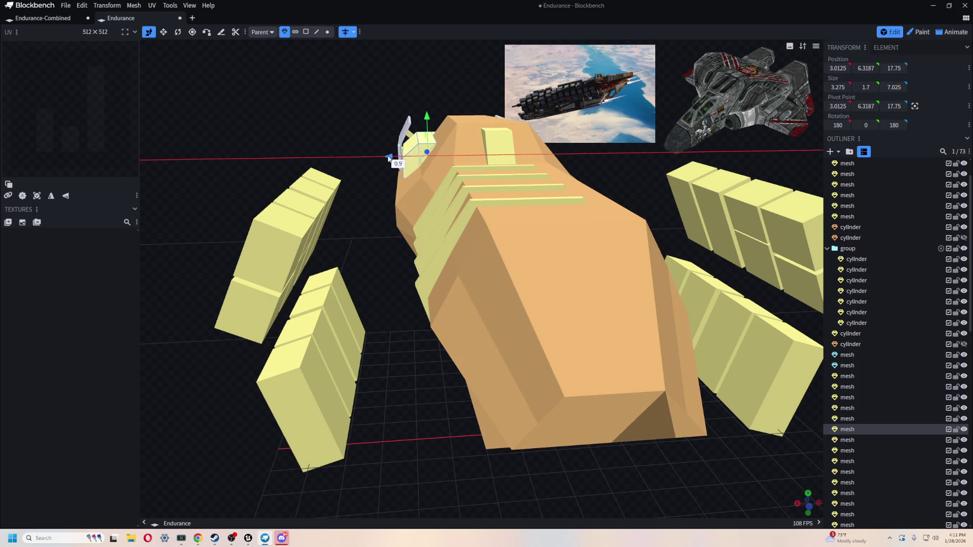
drag(388, 159, 392, 159)
scroll(393, 159, down, 3)
mouse_move(430, 253)
mouse_down()
mouse_move(455, 325)
mouse_move(679, 317)
mouse_move(608, 336)
mouse_move(679, 321)
mouse_up()
scroll(541, 274, up, 5)
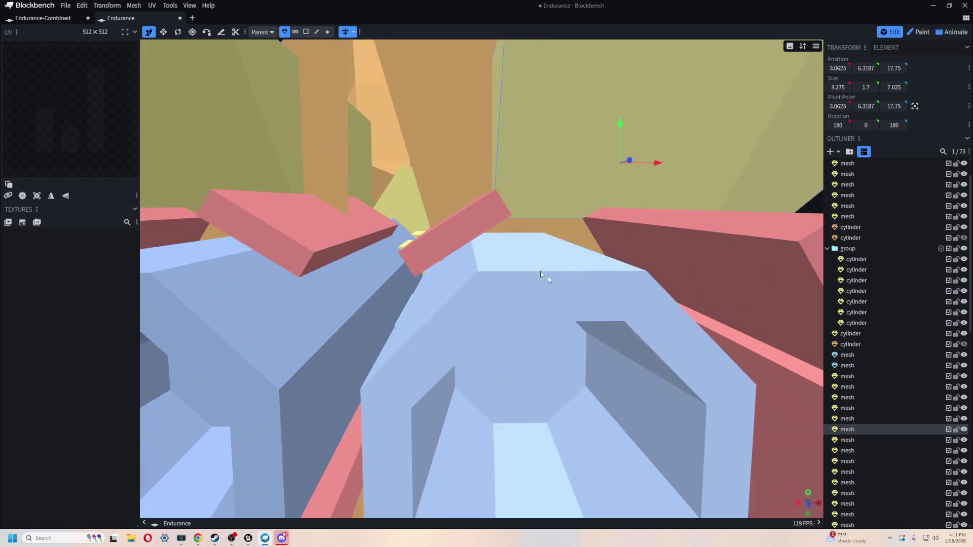
scroll(541, 275, down, 5)
scroll(683, 214, down, 2)
mouse_move(682, 213)
mouse_down()
mouse_move(599, 431)
mouse_move(658, 383)
mouse_move(543, 358)
mouse_move(436, 357)
mouse_move(710, 398)
mouse_move(311, 308)
mouse_move(373, 322)
mouse_move(525, 306)
mouse_move(461, 276)
mouse_up()
click(460, 273)
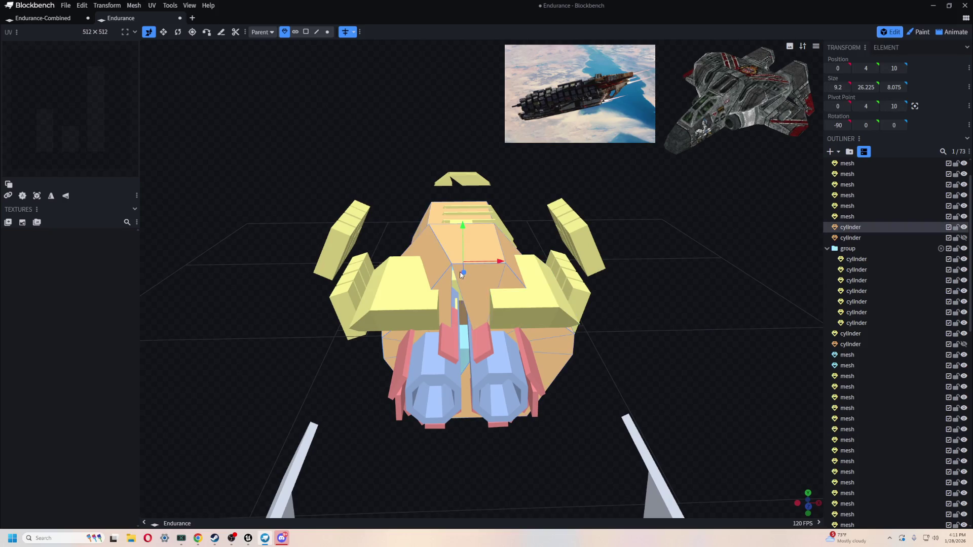
- Box-select parts around the hull and select the orange hull cylinder, inspecting the whole ship
mouse_move(563, 351)
mouse_down()
mouse_move(643, 320)
mouse_move(497, 390)
mouse_move(675, 409)
mouse_move(675, 393)
mouse_move(706, 379)
mouse_move(591, 261)
mouse_move(628, 248)
mouse_up()
mouse_move(695, 412)
mouse_down()
mouse_move(616, 431)
mouse_move(588, 465)
mouse_up()
mouse_move(421, 445)
ctrl+mouse_down()
mouse_move(369, 439)
mouse_move(268, 383)
mouse_move(272, 372)
mouse_move(421, 406)
mouse_move(379, 391)
mouse_move(380, 297)
mouse_move(495, 334)
mouse_move(392, 332)
mouse_move(293, 347)
mouse_move(385, 343)
ctrl+mouse_up()
scroll(373, 301, up, 10)
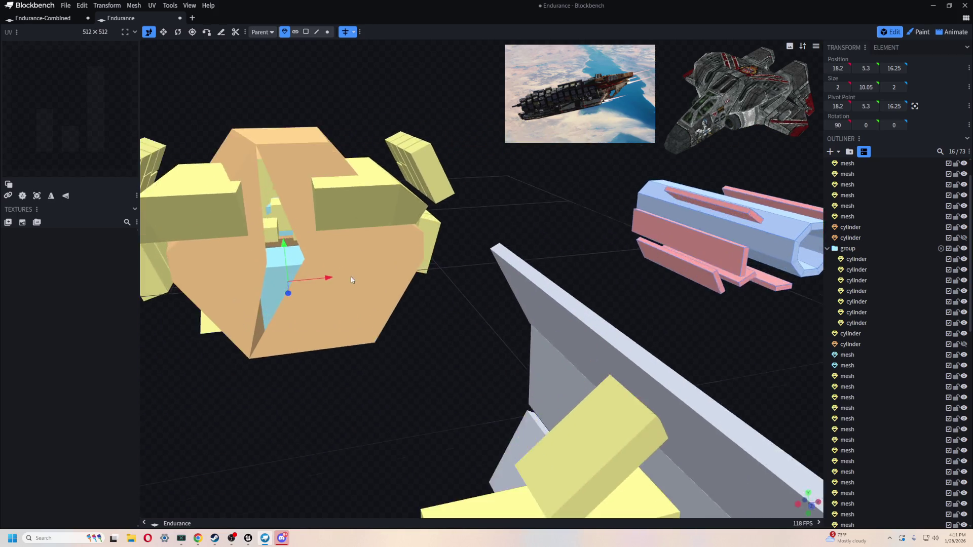
scroll(416, 346, down, 2)
click(417, 346)
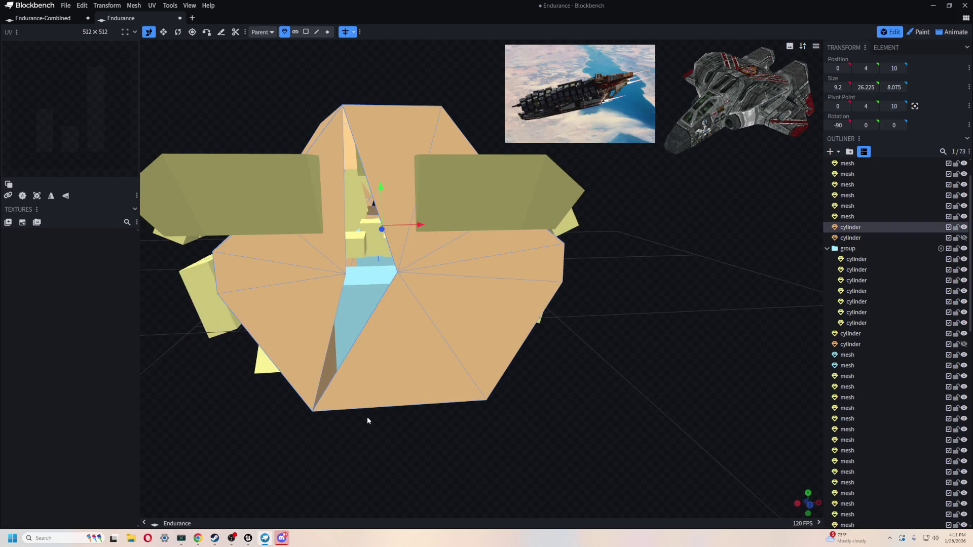
scroll(368, 420, up, 2)
scroll(623, 454, up, 2)
mouse_move(623, 454)
mouse_down()
mouse_move(658, 449)
mouse_move(630, 457)
mouse_up()
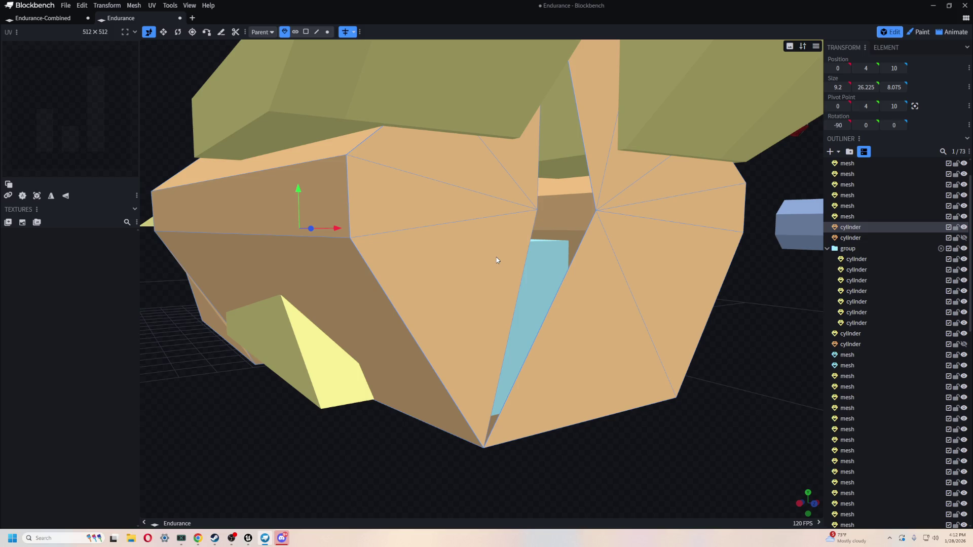
scroll(497, 257, down, 5)
mouse_move(591, 431)
mouse_down()
mouse_move(473, 305)
mouse_move(585, 233)
mouse_move(492, 305)
mouse_up()
scroll(473, 305, up, 3)
scroll(473, 305, down, 3)
- Slide the right yellow wing block inward to X 2.0625 so it meets its twin
scroll(578, 230, up, 2)
scroll(543, 339, up, 3)
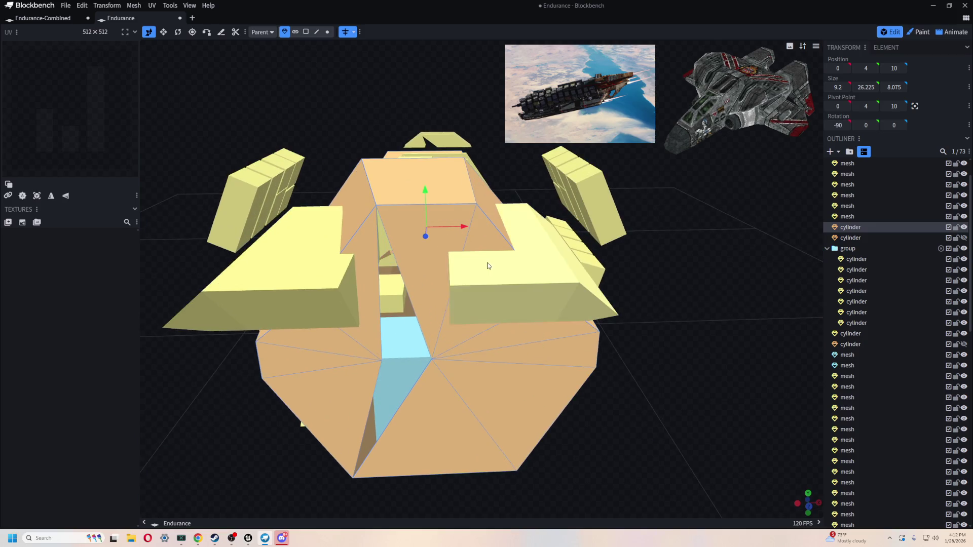
click(488, 265)
drag(561, 269, 529, 264)
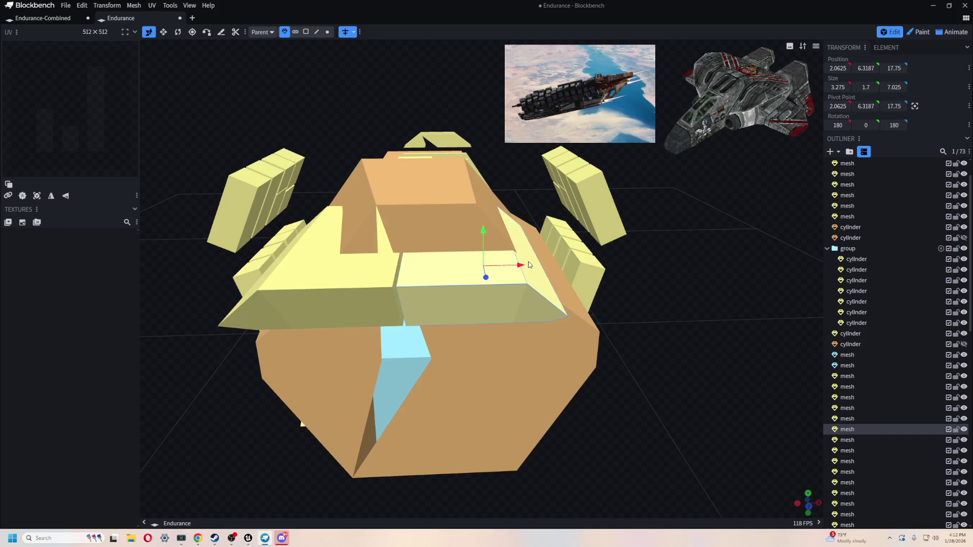
mouse_move(644, 355)
mouse_down()
mouse_move(655, 468)
mouse_move(637, 272)
mouse_up()
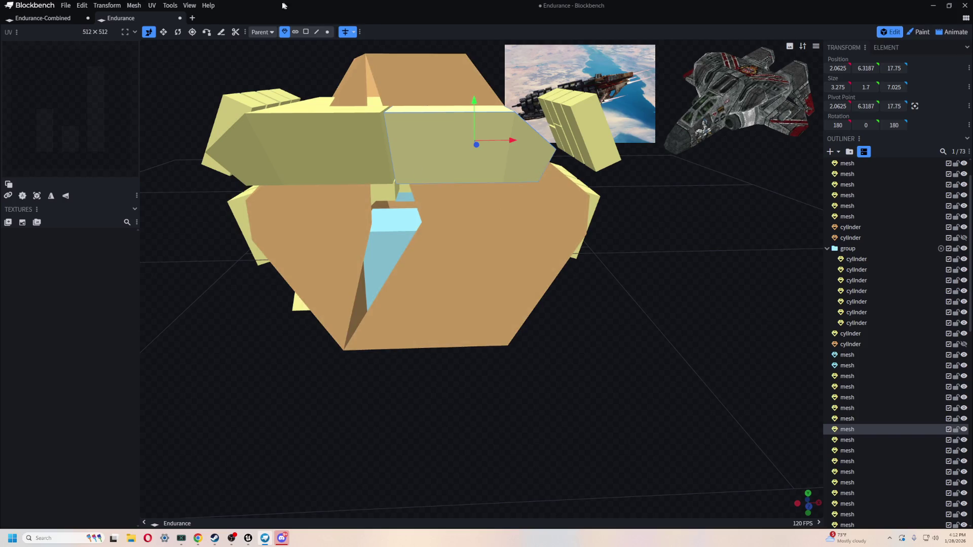
click(305, 32)
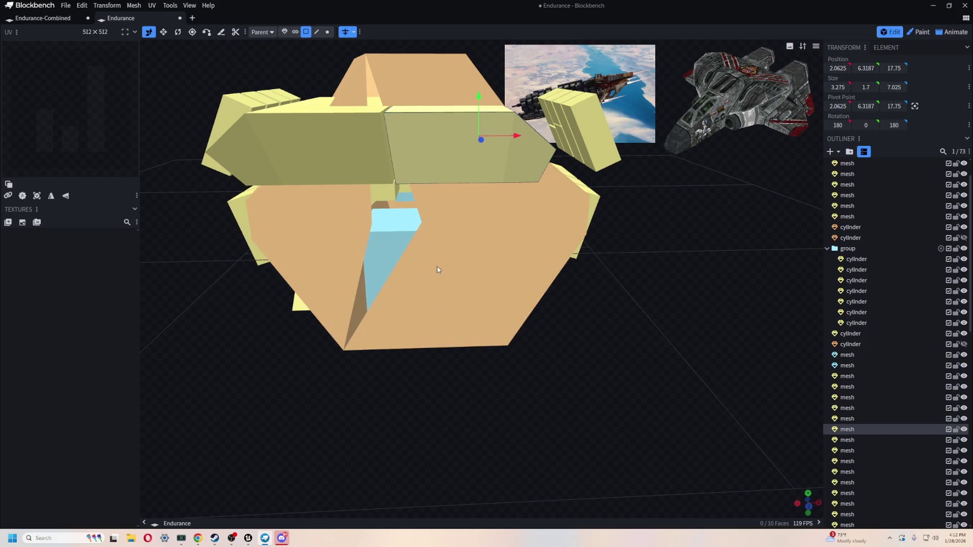
- Select the seven end-cap faces of the orange hull cylinder and delete them
click(439, 269)
shift+click(514, 253)
shift+click(513, 196)
shift+click(417, 197)
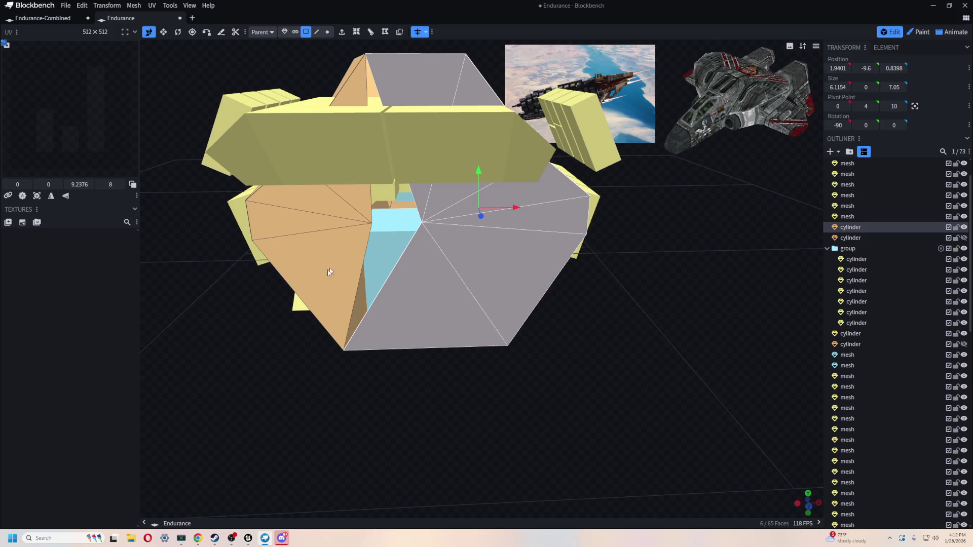
shift+click(326, 272)
shift+click(283, 223)
shift+click(356, 202)
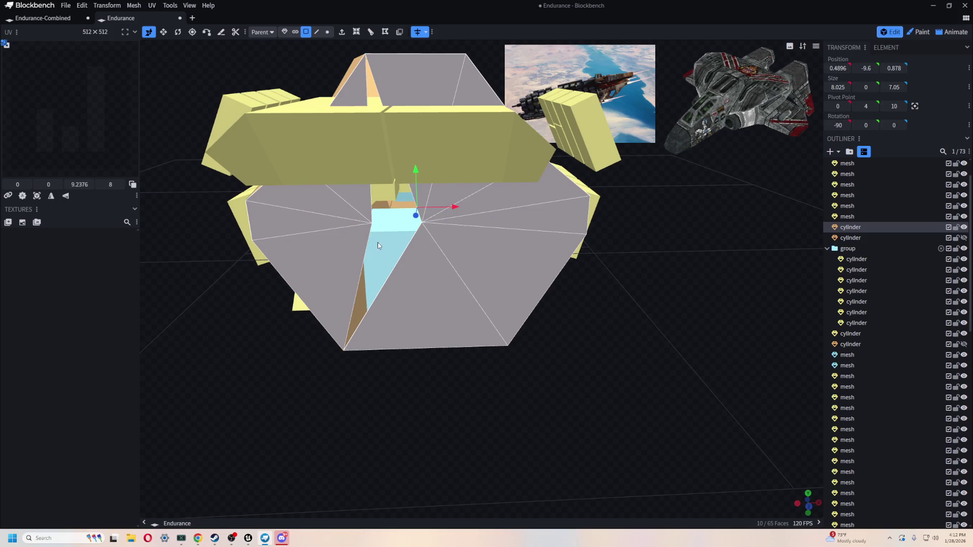
key(Delete)
scroll(420, 340, down, 5)
scroll(506, 341, up, 5)
- In vertex mode, move the top mesh piece far along the X axis
mouse_move(507, 339)
mouse_down()
mouse_move(645, 339)
mouse_move(663, 311)
mouse_move(682, 332)
mouse_move(652, 338)
mouse_move(644, 293)
mouse_move(707, 303)
mouse_move(652, 250)
mouse_move(650, 272)
mouse_move(434, 189)
mouse_up()
click(327, 31)
click(458, 214)
click(434, 189)
drag(520, 207, 528, 196)
- Select four open-edge and corner vertices of the hull and fill them with a new face
click(449, 117)
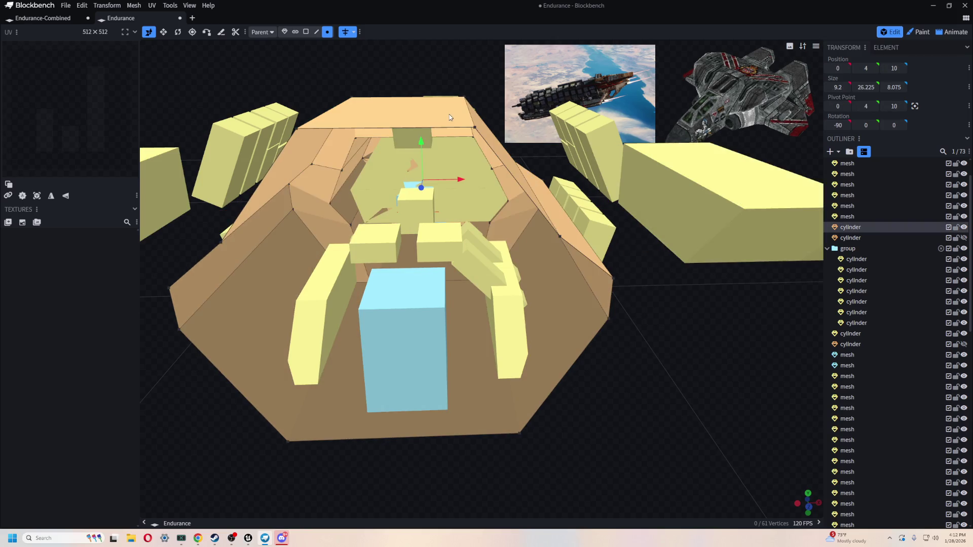
click(474, 128)
shift+click(559, 236)
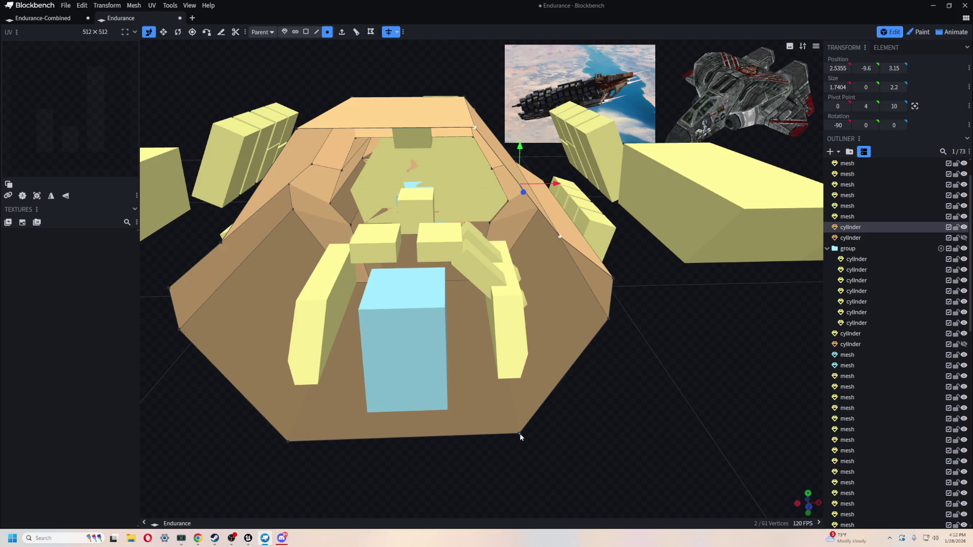
shift+click(614, 277)
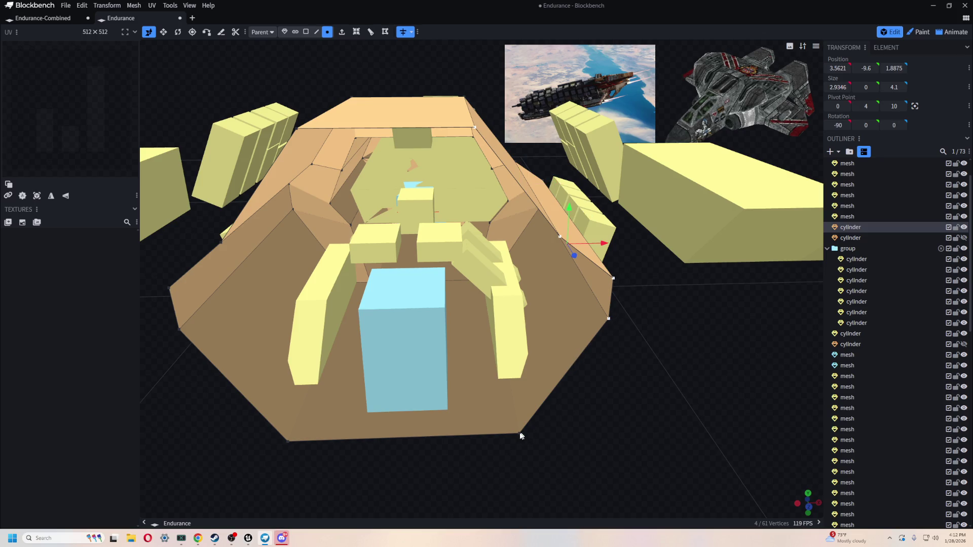
shift+click(289, 442)
drag(174, 431, 256, 398)
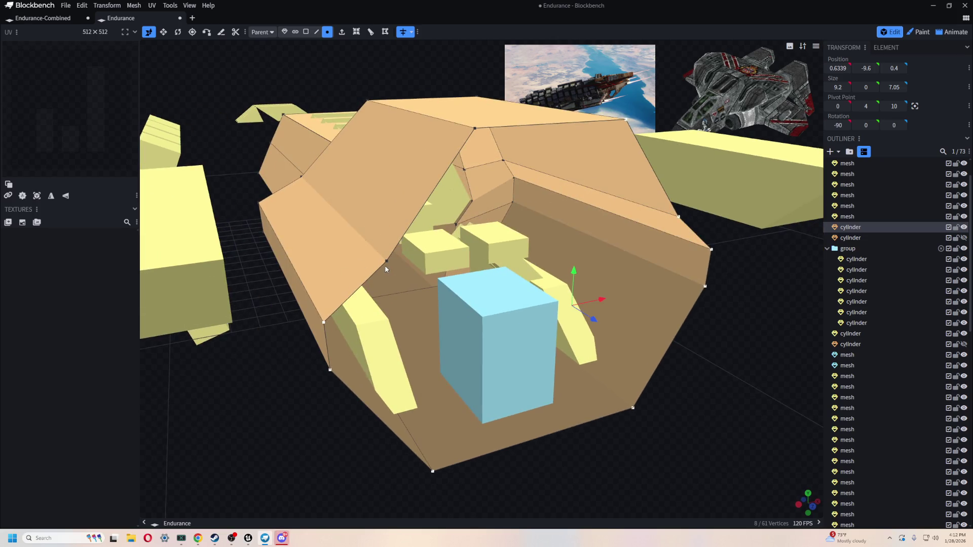
mouse_move(696, 399)
mouse_down()
mouse_move(685, 379)
mouse_move(699, 380)
mouse_move(519, 290)
mouse_up()
mouse_move(559, 430)
mouse_down()
mouse_move(552, 395)
mouse_move(548, 449)
mouse_move(593, 433)
mouse_move(606, 400)
mouse_move(527, 369)
mouse_move(480, 392)
mouse_move(461, 337)
mouse_up()
key(f)
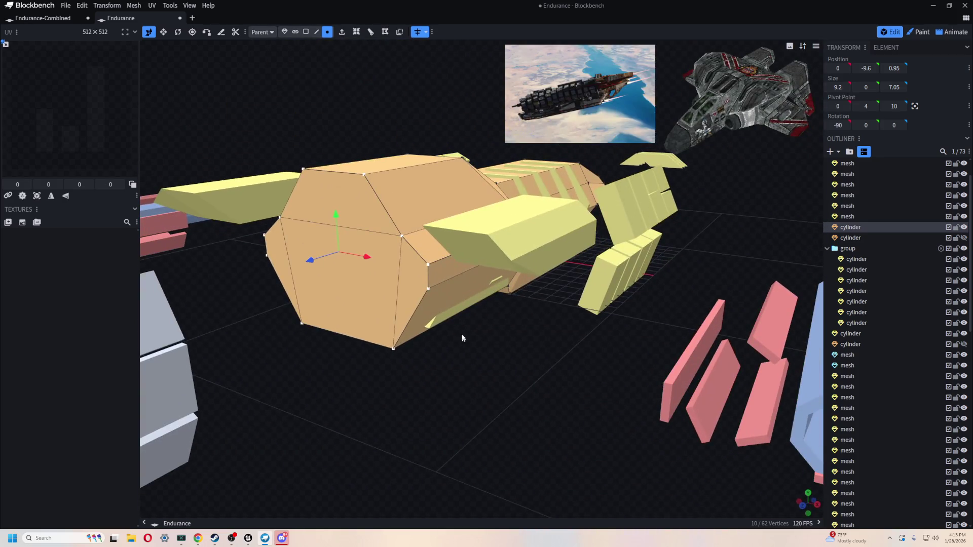
- Lower the small plate slightly and slide the left side panel onto the hull
click(447, 317)
mouse_move(474, 248)
mouse_down()
mouse_move(471, 256)
mouse_move(503, 278)
mouse_move(503, 348)
mouse_move(509, 355)
mouse_move(555, 326)
mouse_move(549, 351)
mouse_move(523, 319)
mouse_move(505, 243)
mouse_move(552, 373)
mouse_move(532, 324)
mouse_up()
click(288, 310)
drag(290, 322, 428, 309)
- Try moving the blue engine's vertices left, then undo that move
mouse_move(594, 401)
mouse_down()
mouse_move(575, 369)
mouse_move(599, 384)
mouse_move(525, 366)
mouse_up()
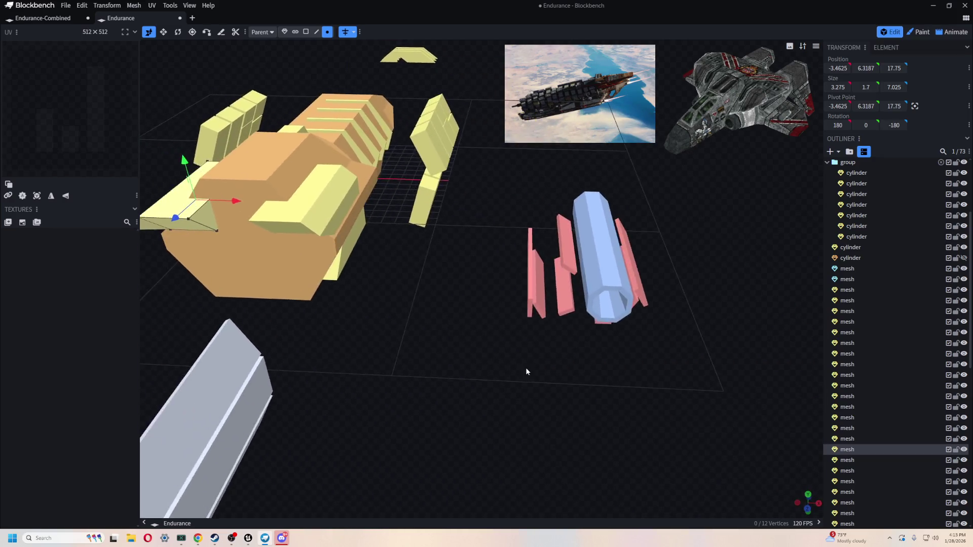
scroll(514, 340, down, 5)
scroll(514, 338, up, 3)
click(550, 268)
mouse_move(550, 268)
mouse_down()
mouse_move(532, 378)
mouse_move(576, 334)
mouse_move(585, 387)
mouse_move(482, 373)
mouse_move(484, 254)
mouse_move(618, 385)
mouse_move(555, 391)
mouse_move(535, 375)
mouse_up()
scroll(535, 375, down, 3)
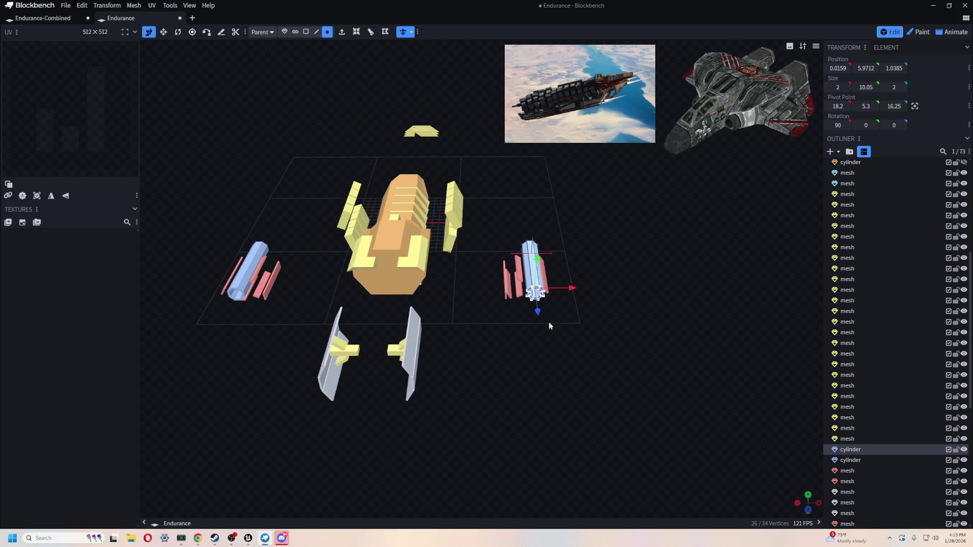
scroll(505, 346, up, 2)
right_drag(505, 346, 589, 351)
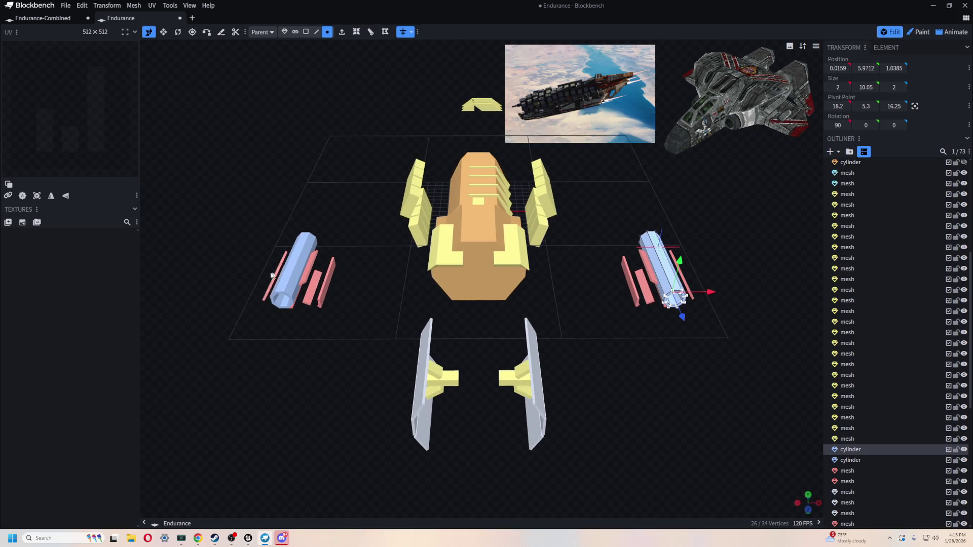
drag(713, 295, 545, 296)
key(ctrl+z)
- Box-select the right engine parts as objects and move them into the hull at X 1.2
click(284, 31)
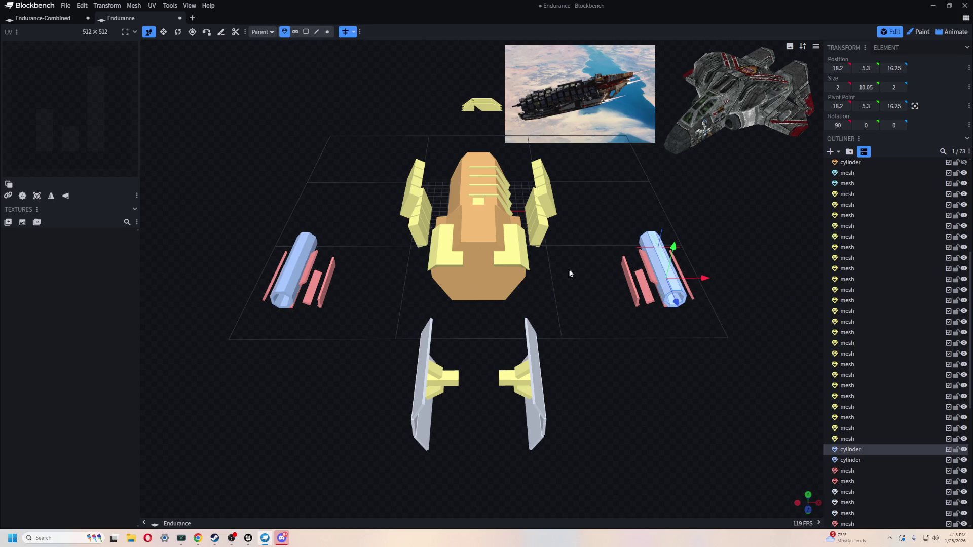
drag(609, 218, 727, 340)
drag(715, 281, 519, 282)
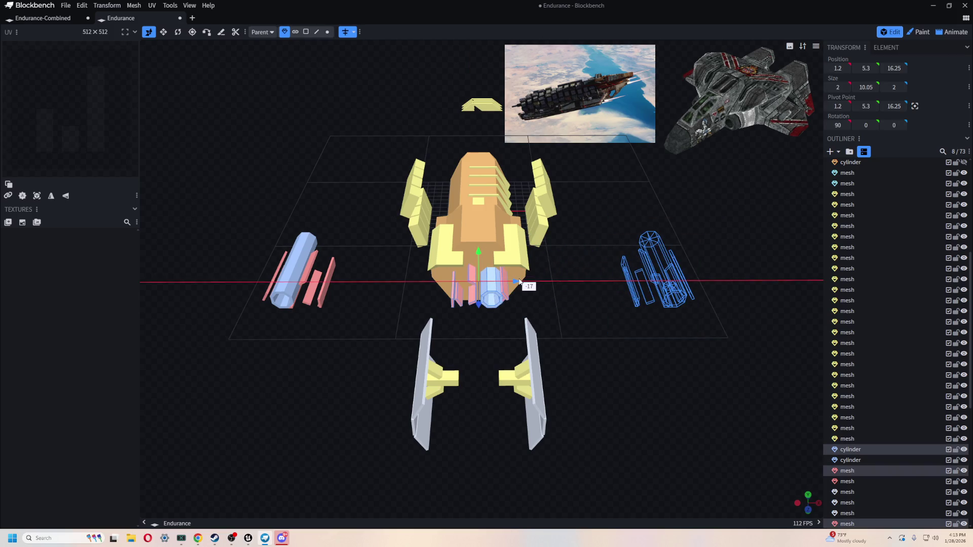
scroll(565, 318, up, 5)
mouse_move(597, 322)
mouse_down()
mouse_move(659, 366)
mouse_move(530, 406)
mouse_move(547, 341)
mouse_move(623, 284)
mouse_move(535, 344)
mouse_up()
click(534, 344)
mouse_move(746, 427)
mouse_down()
mouse_move(496, 369)
mouse_move(548, 360)
mouse_up()
click(561, 308)
mouse_move(561, 308)
mouse_down()
mouse_move(456, 400)
mouse_move(503, 442)
mouse_move(406, 481)
mouse_move(349, 369)
mouse_move(402, 372)
mouse_move(507, 445)
mouse_move(593, 439)
mouse_move(626, 400)
mouse_move(652, 438)
mouse_move(497, 402)
mouse_up()
- Move the ridge strips group to X -0.6 and resize it to width 7
click(496, 402)
double_click(504, 327)
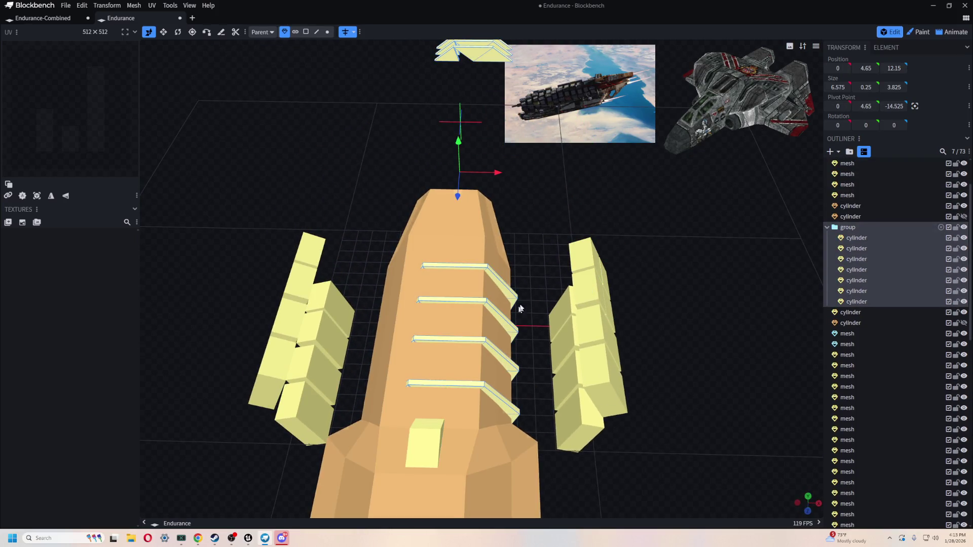
drag(497, 173, 488, 181)
mouse_move(497, 214)
mouse_down()
mouse_move(630, 248)
mouse_move(496, 263)
mouse_up()
key(s)
mouse_move(598, 387)
mouse_down()
mouse_move(616, 390)
mouse_move(662, 353)
mouse_move(592, 391)
mouse_up()
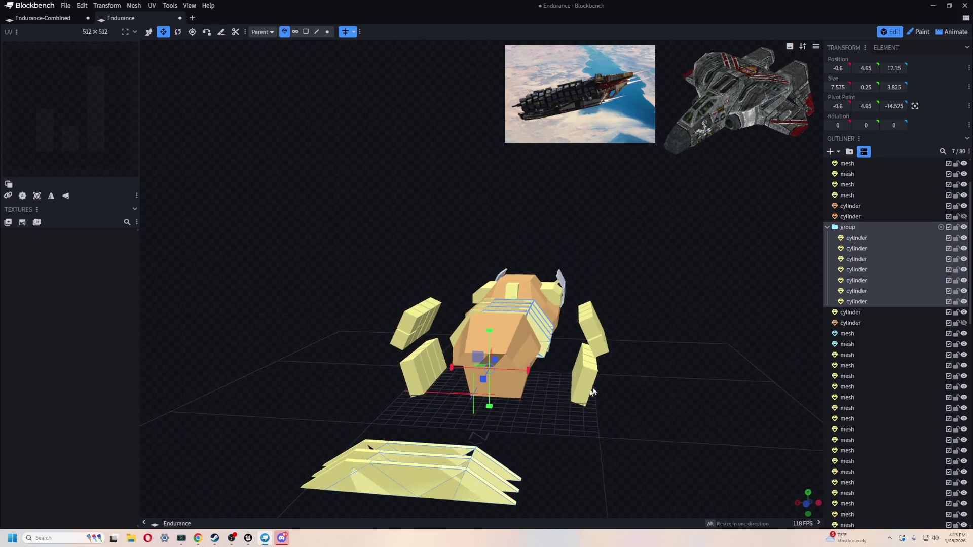
drag(537, 369, 517, 372)
mouse_move(563, 406)
mouse_down()
mouse_move(594, 415)
mouse_move(616, 402)
mouse_move(632, 410)
mouse_move(638, 440)
mouse_move(615, 457)
mouse_move(443, 443)
mouse_move(456, 440)
mouse_move(436, 396)
mouse_up()
- Box-select the left side armour blocks and push them inward toward the hull
ctrl+drag(408, 257, 476, 421)
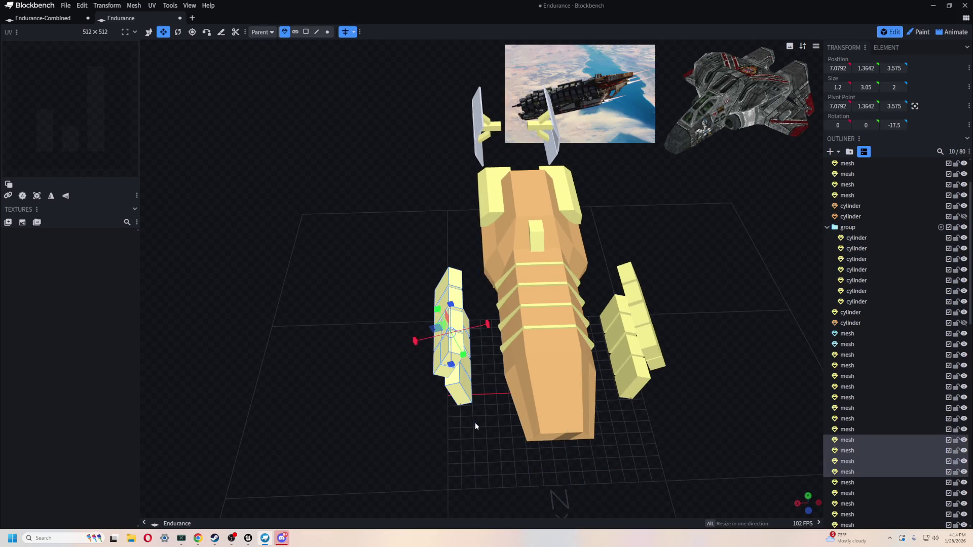
key(v)
mouse_move(418, 333)
mouse_down()
mouse_move(467, 341)
mouse_move(451, 403)
mouse_move(453, 356)
mouse_move(615, 354)
mouse_move(697, 367)
mouse_move(693, 351)
mouse_move(431, 360)
mouse_move(366, 348)
mouse_move(400, 314)
mouse_move(420, 355)
mouse_move(571, 288)
mouse_move(467, 347)
mouse_up()
scroll(433, 375, up, 2)
- Inspect the side armour blocks from several angles around the ship
click(466, 348)
mouse_move(590, 349)
mouse_down()
mouse_move(494, 249)
mouse_move(472, 195)
mouse_move(291, 185)
mouse_move(737, 403)
mouse_up()
scroll(737, 403, down, 3)
click(481, 363)
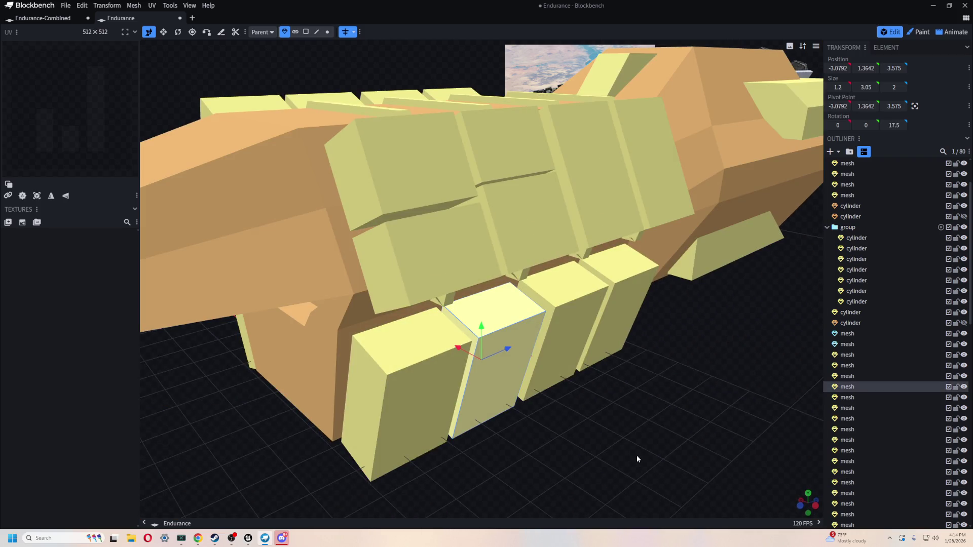
drag(637, 455, 615, 440)
mouse_move(545, 403)
mouse_down()
mouse_move(523, 419)
mouse_move(457, 303)
mouse_up()
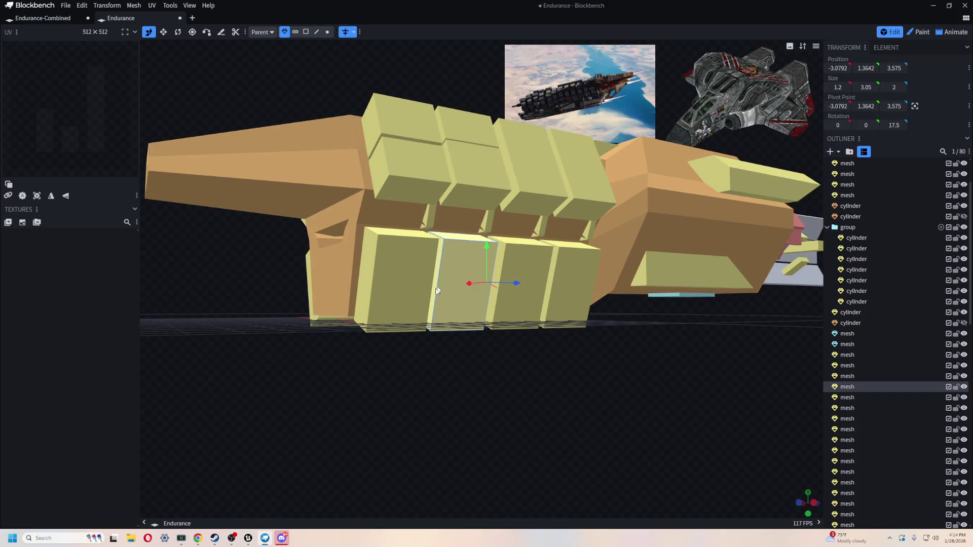
mouse_move(459, 391)
mouse_down()
mouse_move(611, 404)
mouse_move(448, 404)
mouse_up()
scroll(521, 385, down, 3)
scroll(557, 315, up, 8)
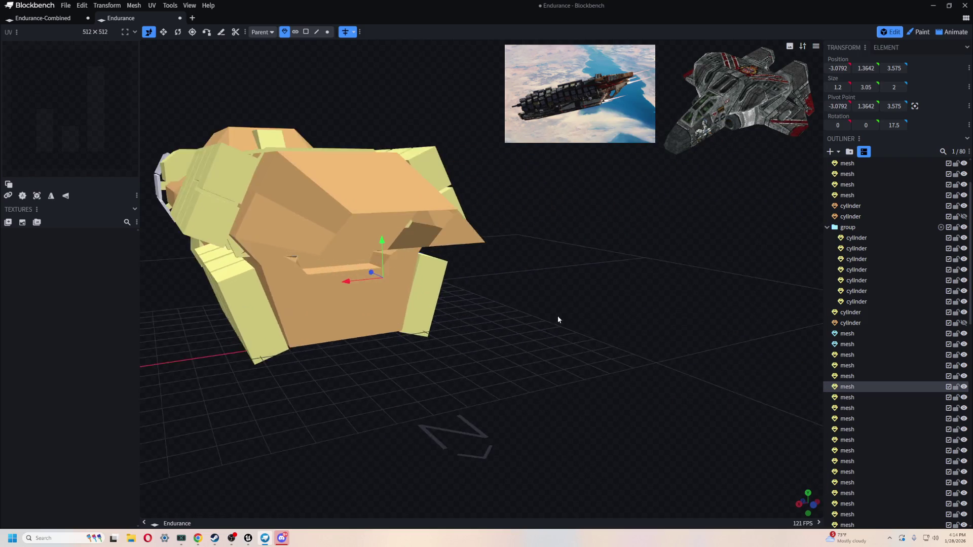
mouse_move(576, 318)
mouse_down()
mouse_move(560, 354)
mouse_move(503, 321)
mouse_move(687, 409)
mouse_move(567, 304)
mouse_up()
- Select the orange hull cylinders and review the whole ship from above and below
click(354, 228)
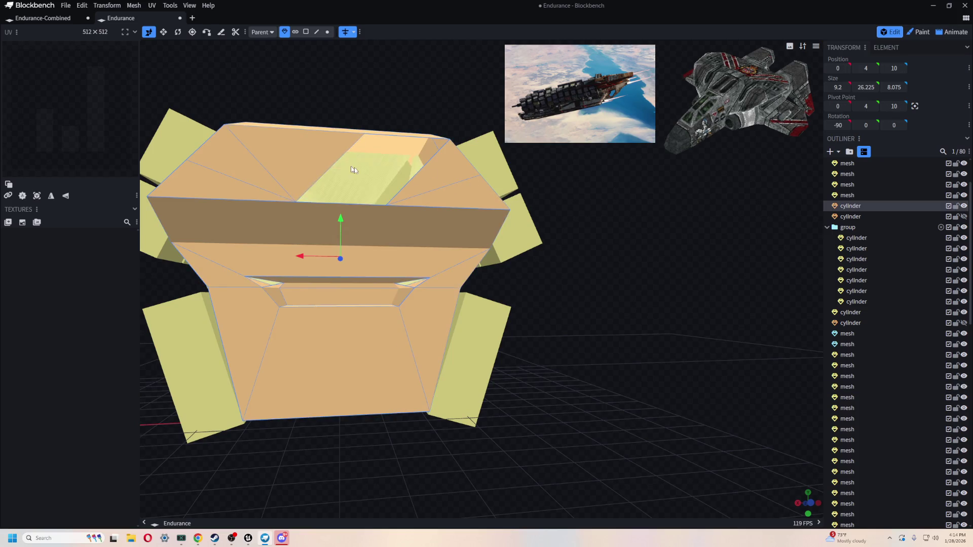
click(382, 168)
mouse_move(603, 391)
mouse_down()
mouse_move(608, 407)
mouse_move(336, 275)
mouse_up()
click(335, 276)
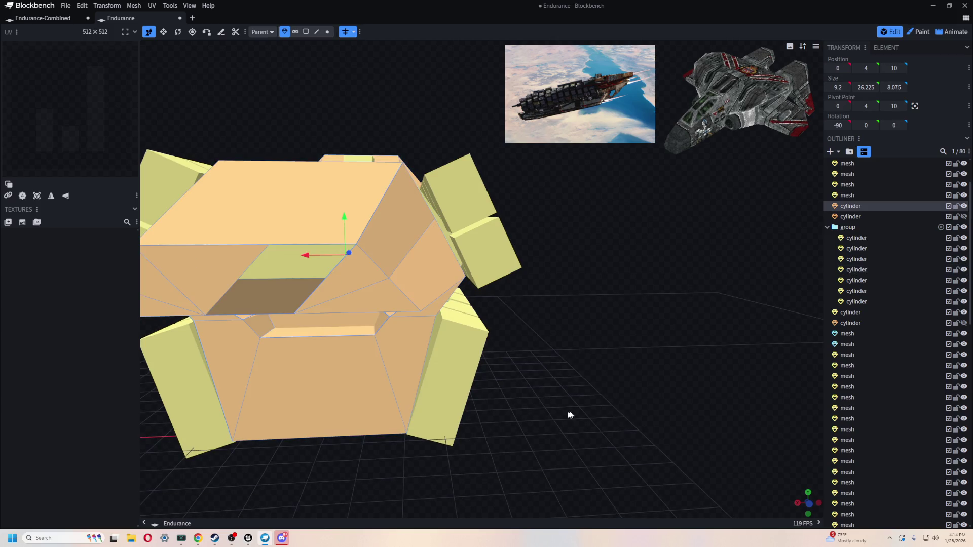
drag(568, 413, 618, 391)
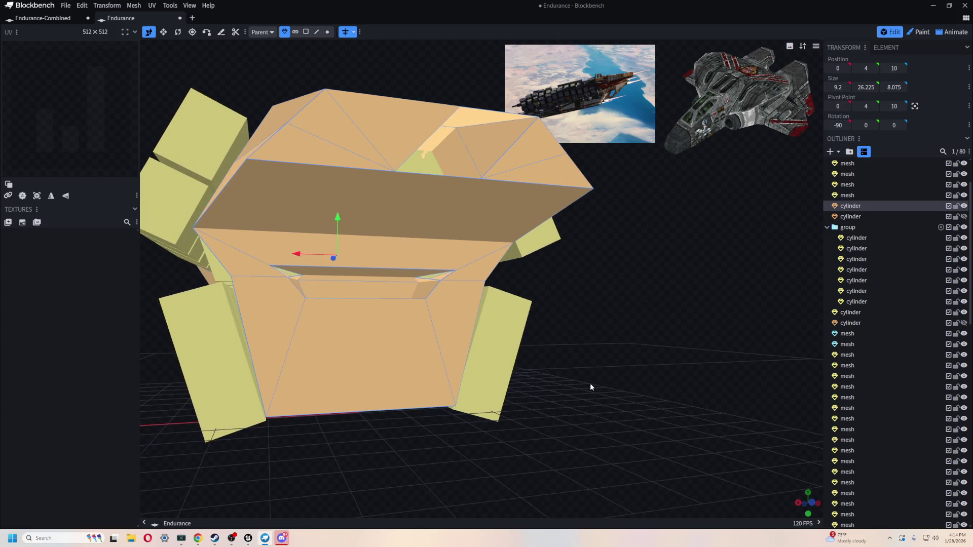
scroll(590, 383, down, 3)
mouse_move(588, 387)
mouse_down()
mouse_move(560, 354)
mouse_move(629, 412)
mouse_move(634, 351)
mouse_move(537, 362)
mouse_move(590, 373)
mouse_up()
scroll(631, 349, down, 3)
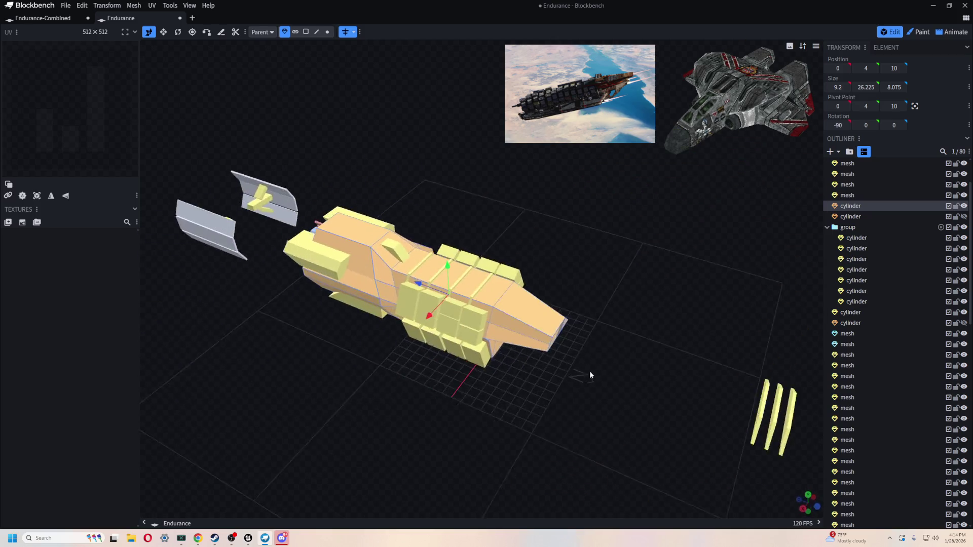
scroll(582, 376, up, 5)
scroll(579, 378, up, 3)
mouse_move(737, 287)
mouse_down()
mouse_move(737, 328)
mouse_move(688, 275)
mouse_up()
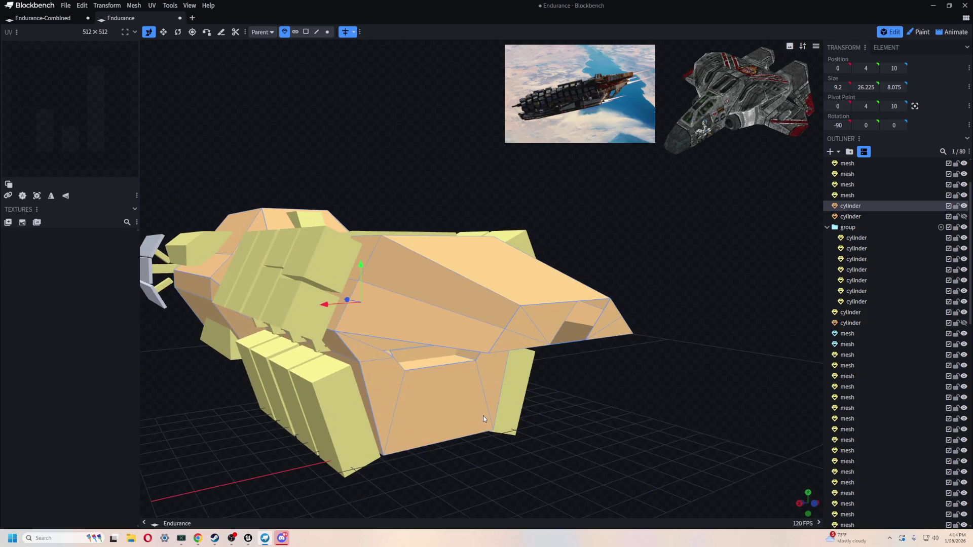
scroll(483, 415, down, 3)
mouse_move(486, 423)
mouse_down()
mouse_move(581, 451)
mouse_move(506, 436)
mouse_up()
- Save the project as Endurance.bbmodel with Ctrl+S
key(ctrl+s)
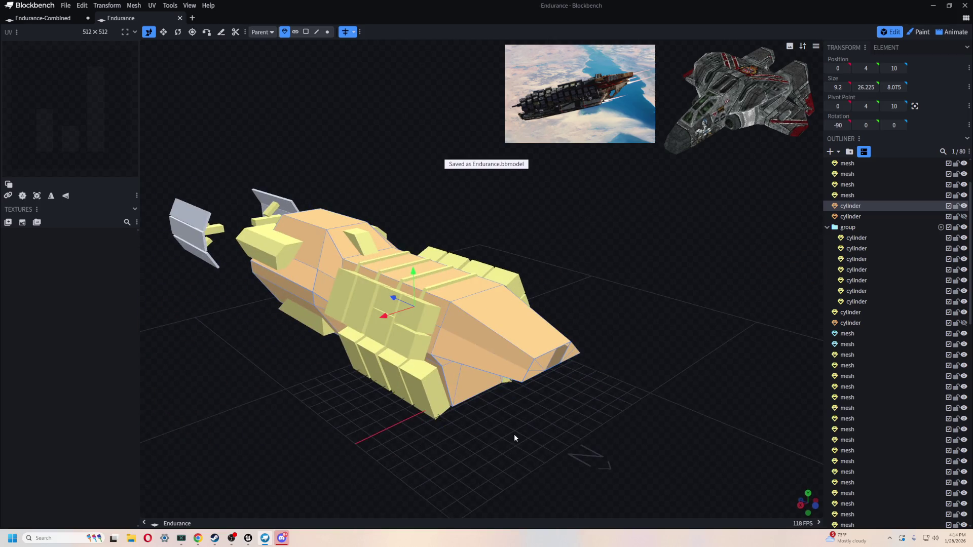
drag(573, 293, 581, 260)
key(ctrl+s)
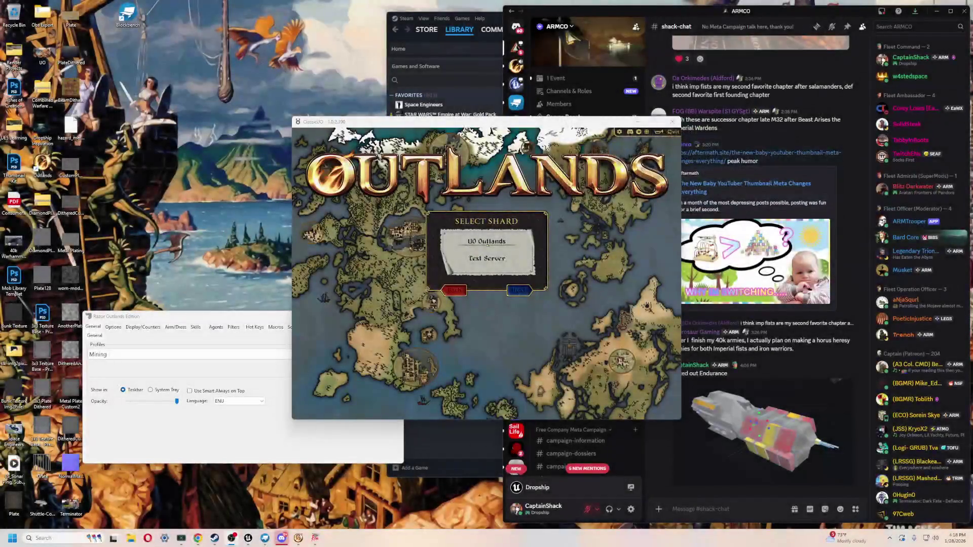
- Choose the UO Outlands shard in ClassicUO and log in with the existing character
click(494, 264)
click(495, 247)
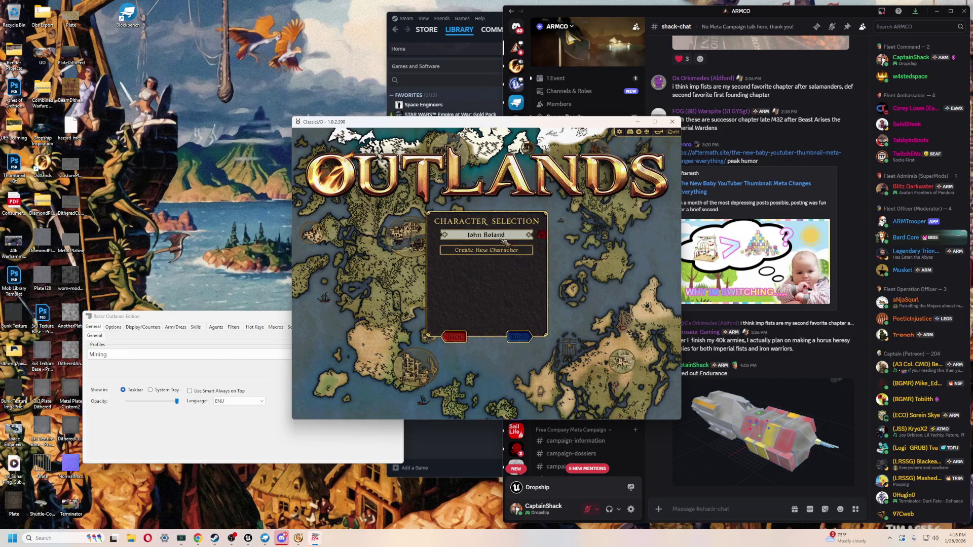
double_click(496, 243)
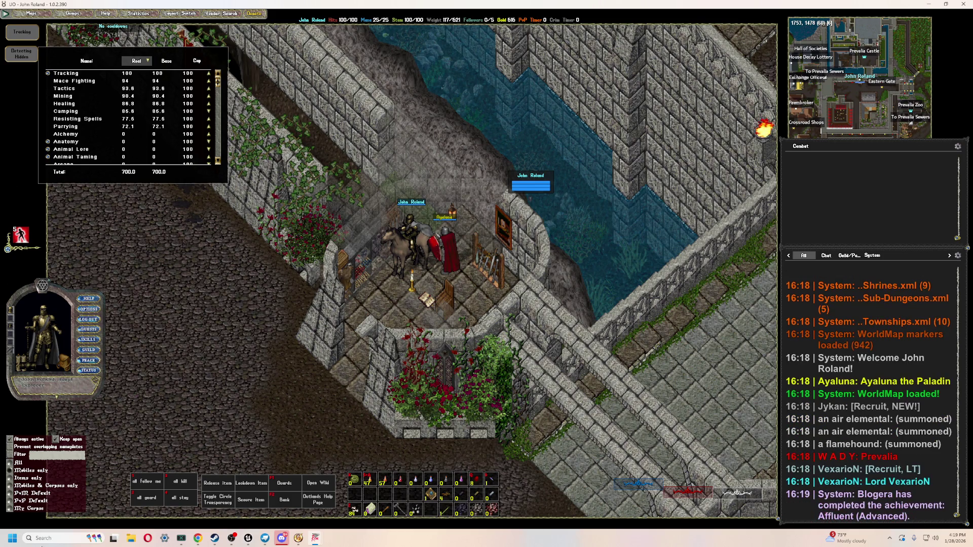
- Close the skills list and ride west and north through Prevalia toward the bank
mouse_move(251, 315)
right_down()
mouse_move(364, 304)
mouse_move(398, 297)
mouse_move(393, 284)
mouse_move(420, 294)
mouse_move(347, 226)
mouse_move(218, 187)
right_up()
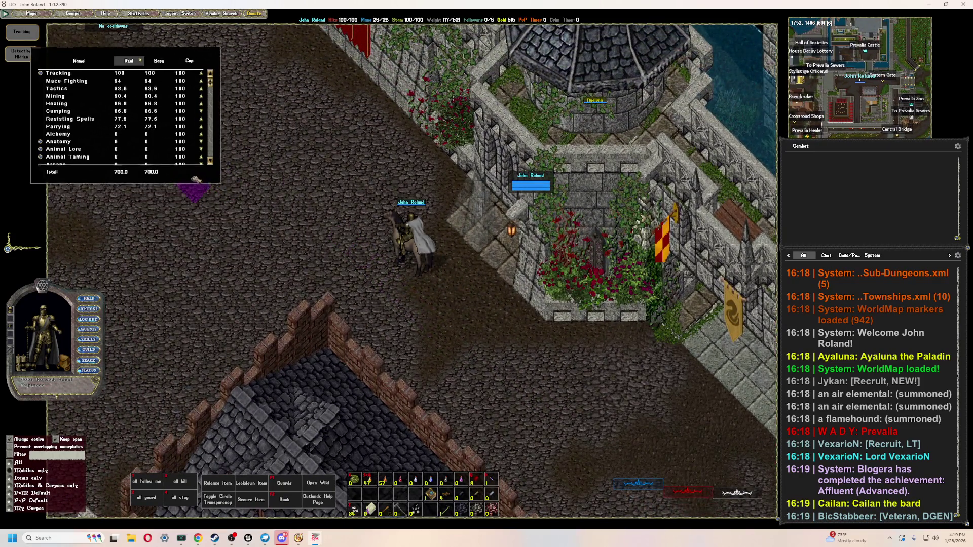
right_click(195, 177)
mouse_move(375, 241)
right_down()
mouse_move(380, 228)
mouse_move(380, 304)
mouse_move(378, 229)
mouse_move(462, 210)
mouse_move(363, 218)
mouse_move(404, 257)
mouse_move(385, 296)
mouse_move(405, 329)
mouse_move(396, 320)
right_up()
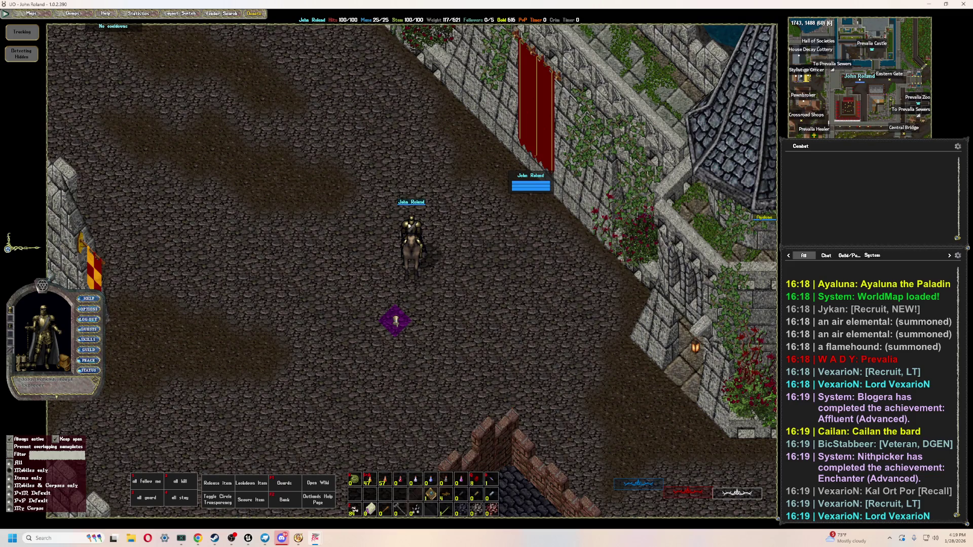
ctrl+scroll(415, 286, down, 6)
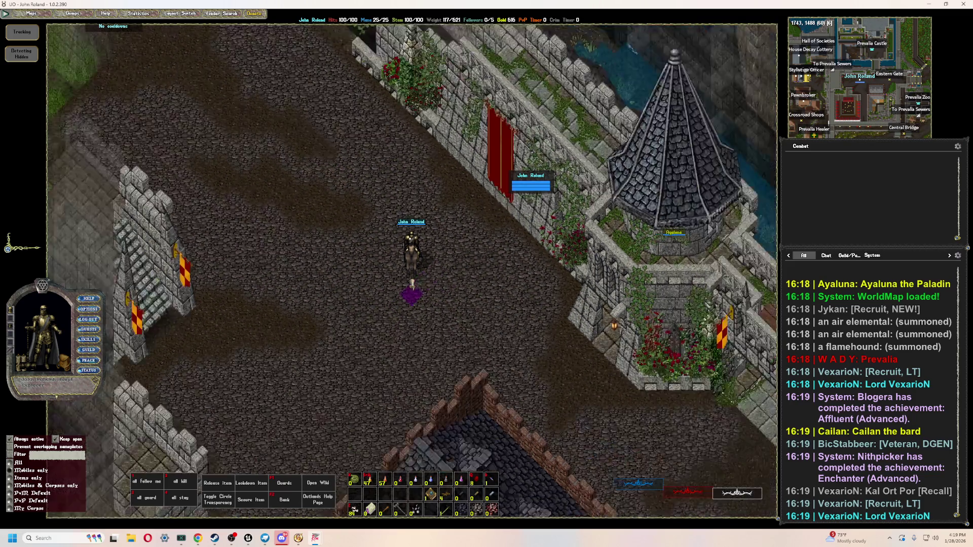
ctrl+scroll(406, 283, down, 3)
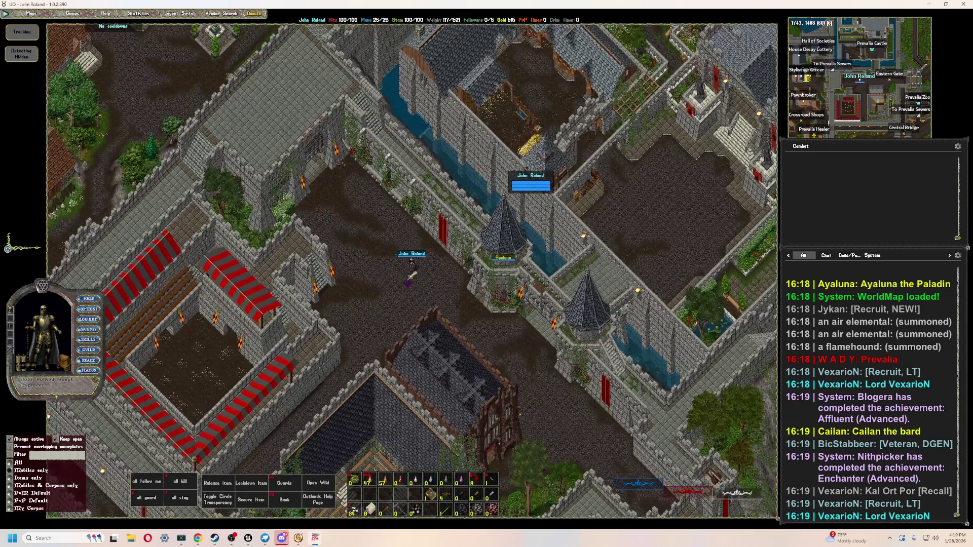
ctrl+scroll(412, 274, up, 5)
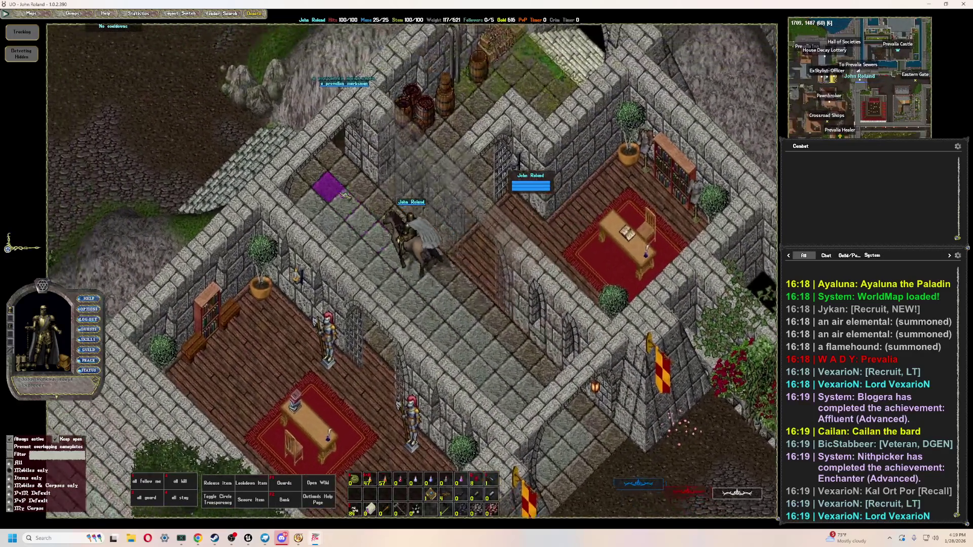
mouse_move(345, 196)
right_down()
mouse_move(311, 172)
mouse_move(290, 250)
mouse_move(329, 178)
mouse_move(310, 269)
mouse_move(408, 131)
mouse_move(324, 171)
mouse_move(380, 163)
mouse_move(355, 223)
mouse_move(393, 340)
mouse_move(332, 326)
mouse_move(328, 291)
mouse_move(360, 200)
right_up()
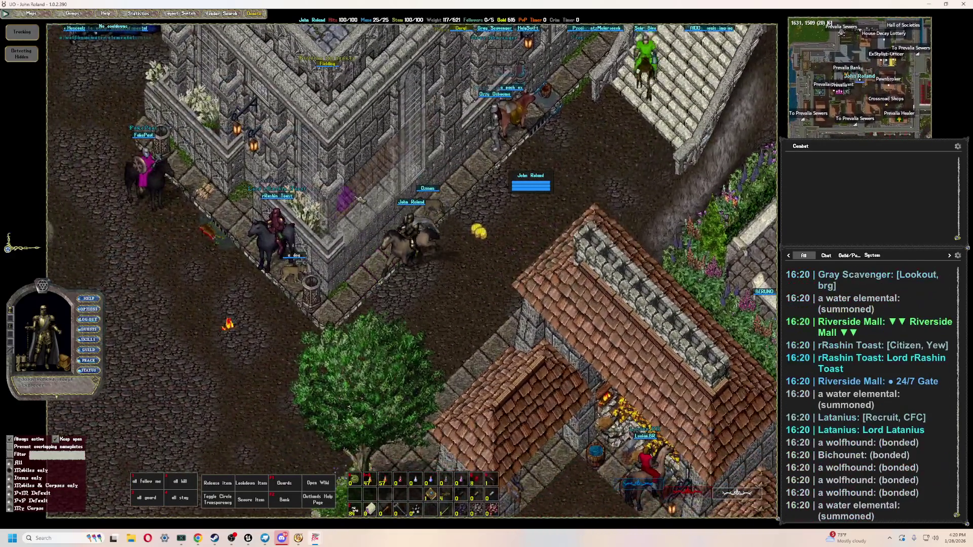
- Ride to the bank, open the bank box, and move the purple item into the backpack
mouse_move(454, 248)
right_down()
mouse_move(458, 279)
mouse_move(430, 252)
mouse_move(374, 237)
right_up()
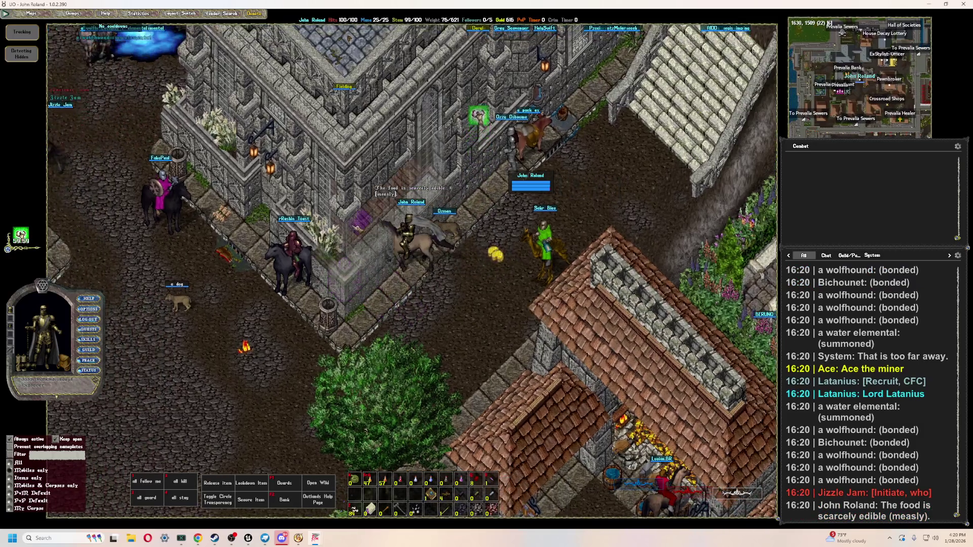
mouse_move(385, 259)
mouse_down()
mouse_move(396, 318)
mouse_move(603, 414)
mouse_up()
key(F2)
drag(469, 185, 418, 234)
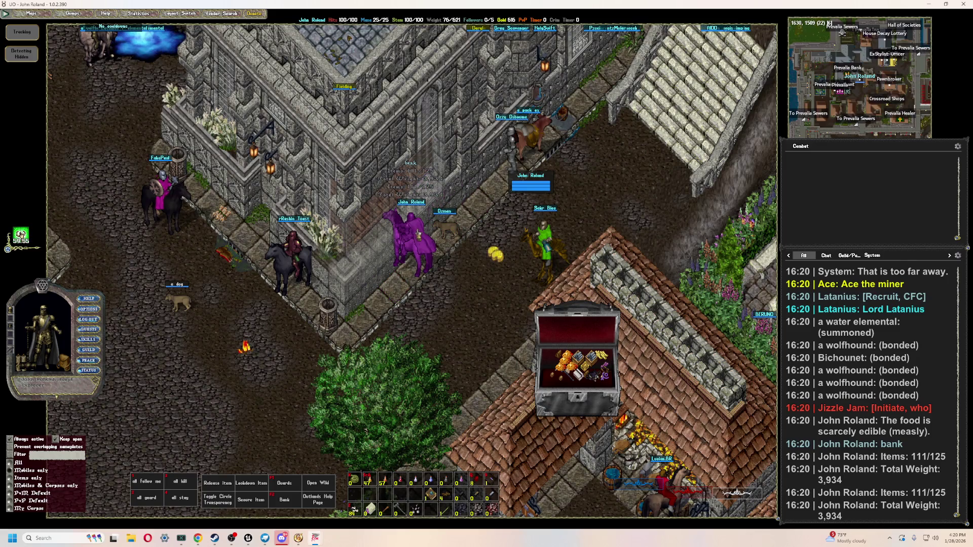
click(416, 235)
click(413, 239)
- Arrange the bank chest and backpack windows, inspect the ringmail gorget, and open a bag
drag(567, 311, 503, 259)
drag(466, 324, 440, 318)
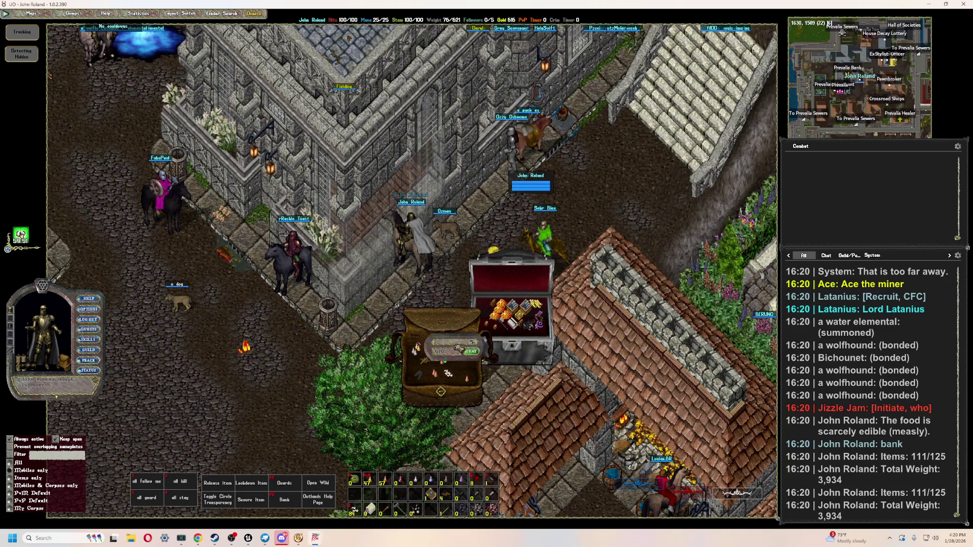
click(493, 311)
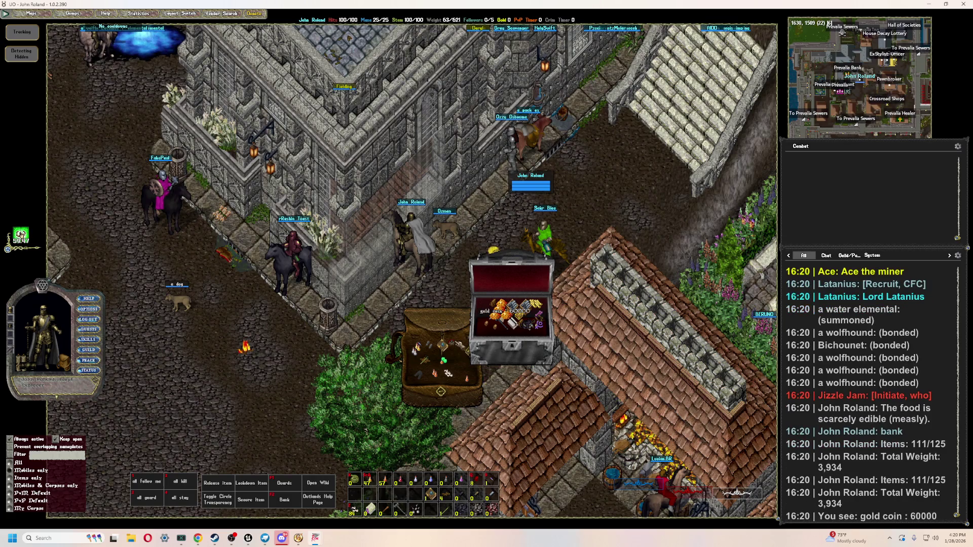
drag(460, 345, 447, 346)
click(440, 348)
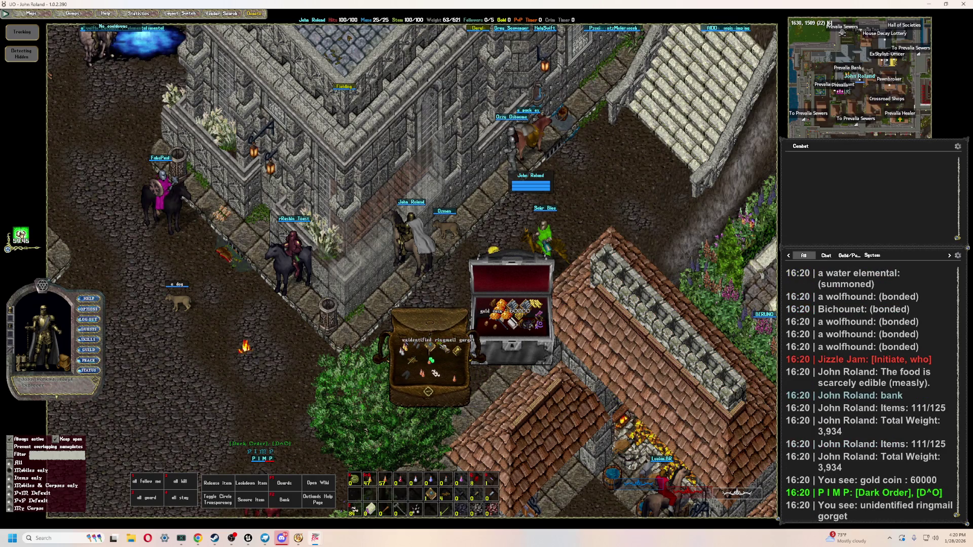
double_click(448, 364)
mouse_move(430, 355)
mouse_down()
mouse_move(513, 354)
mouse_move(385, 405)
mouse_move(446, 349)
mouse_up()
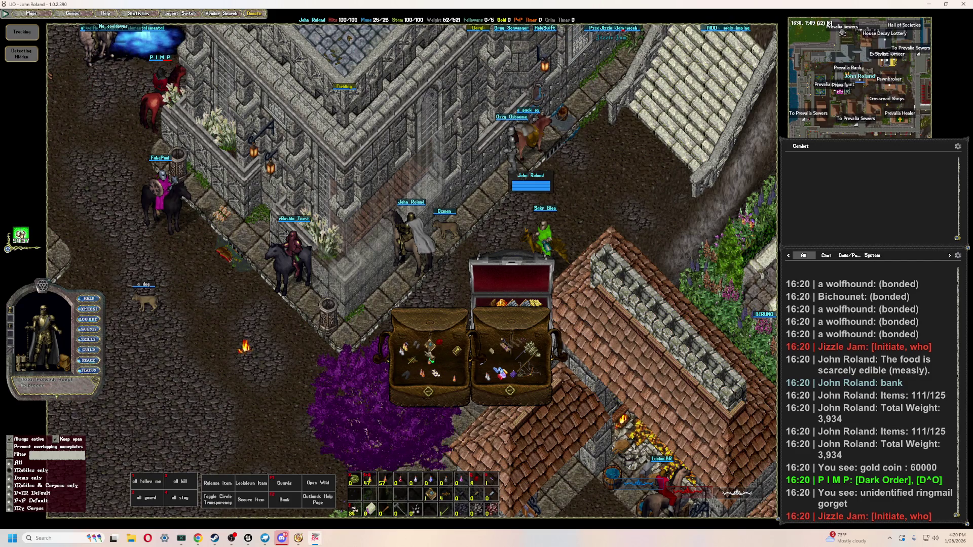
- Identify the bag items, close the containers, put the ground item on the hotbar, show skills
key(F1)
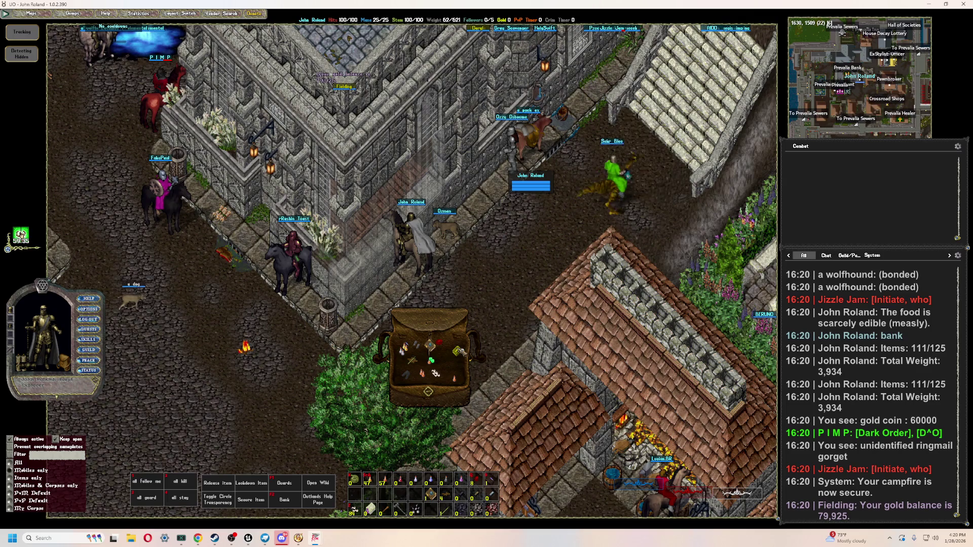
click(431, 347)
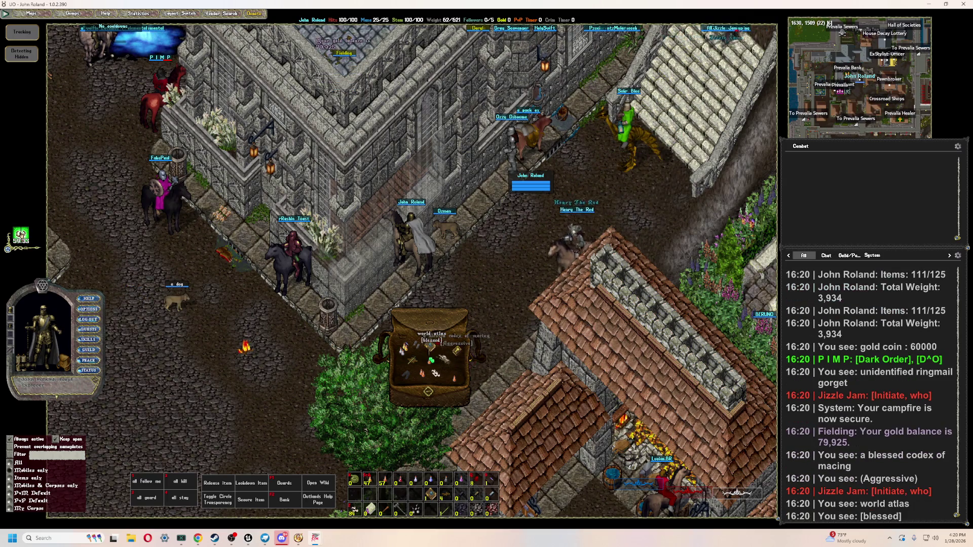
click(457, 352)
click(407, 376)
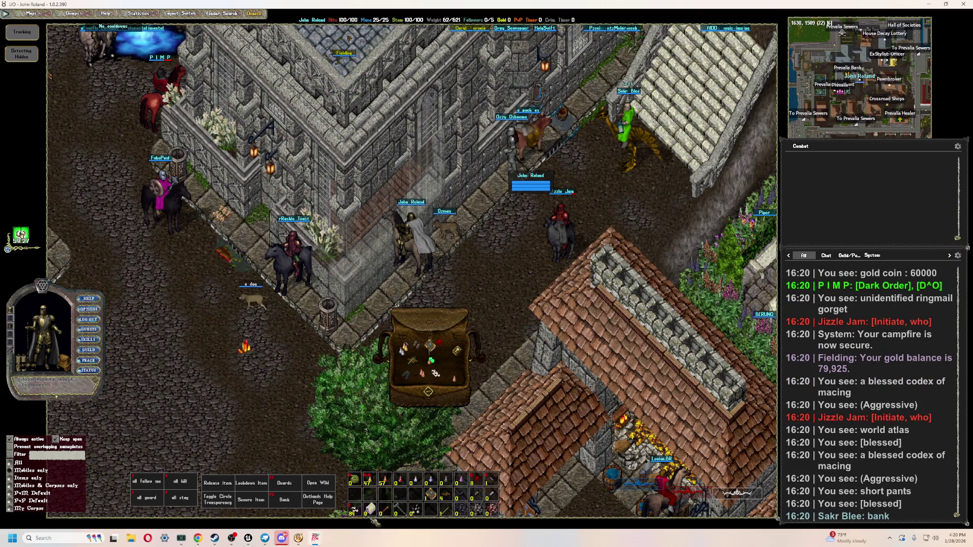
right_click(435, 373)
drag(444, 308, 401, 508)
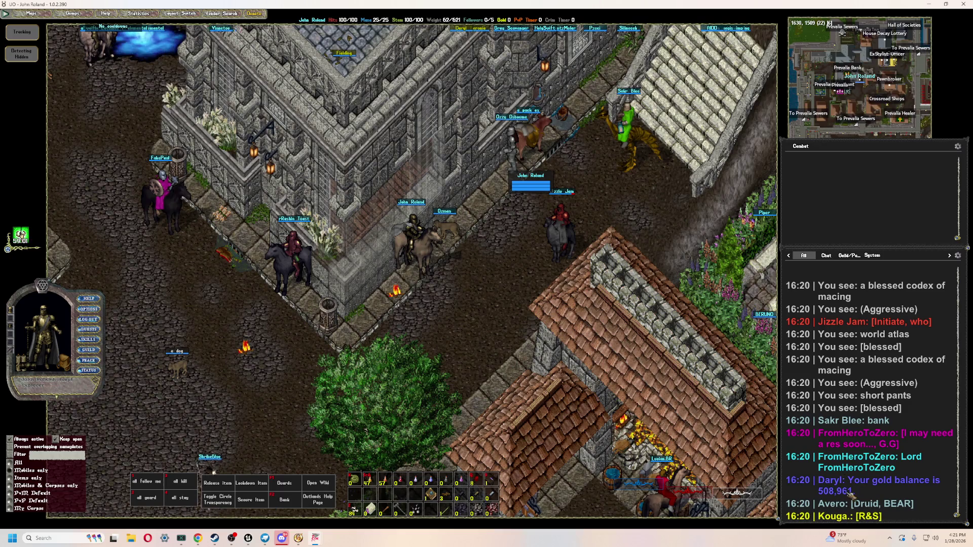
click(89, 339)
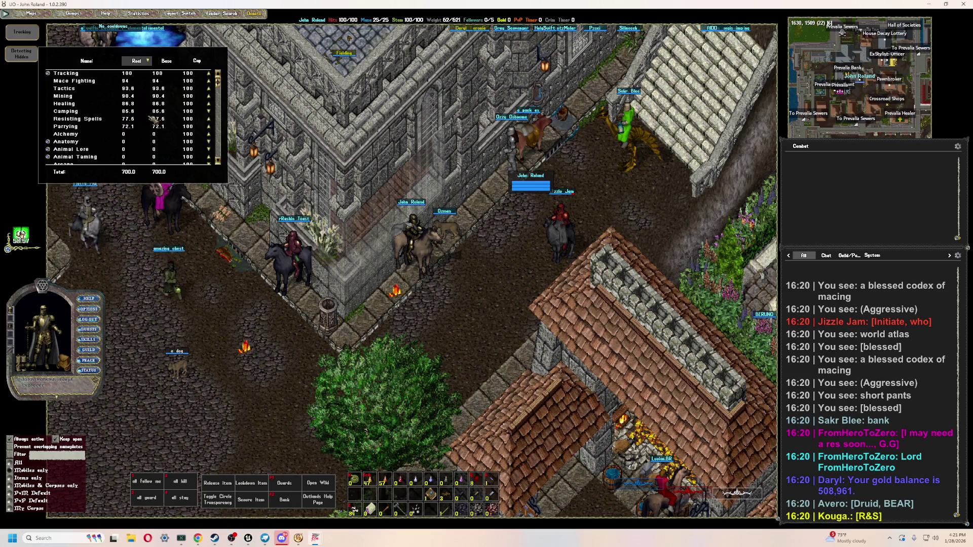
- Reposition the skills window, then open, move and close the guide book
drag(151, 119, 140, 124)
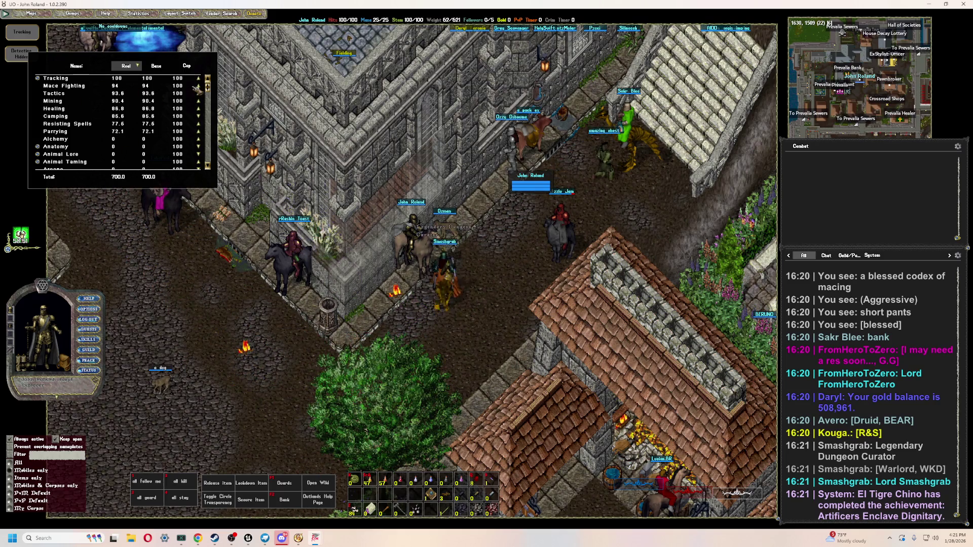
mouse_move(208, 80)
mouse_down()
mouse_move(213, 129)
mouse_move(217, 86)
mouse_up()
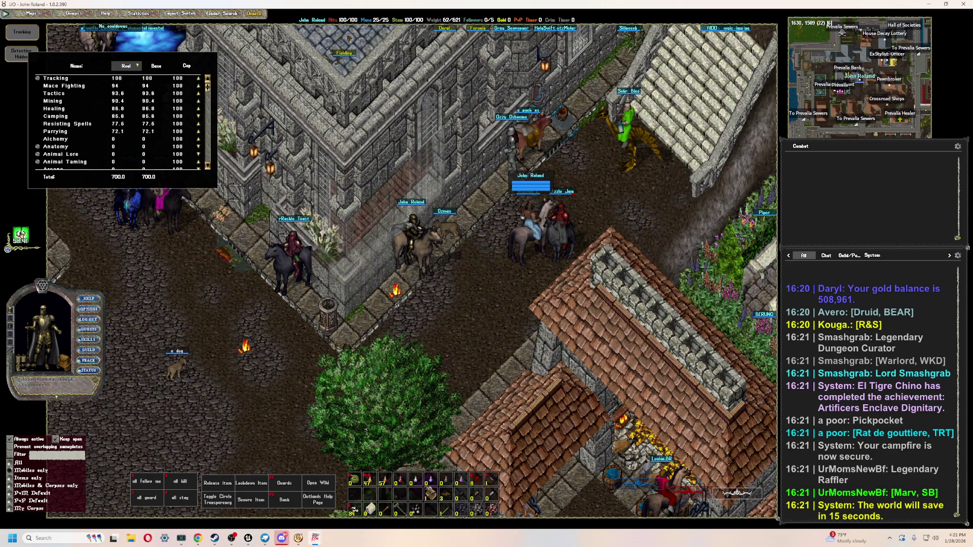
mouse_move(160, 87)
mouse_down()
mouse_move(305, 327)
mouse_move(334, 335)
mouse_up()
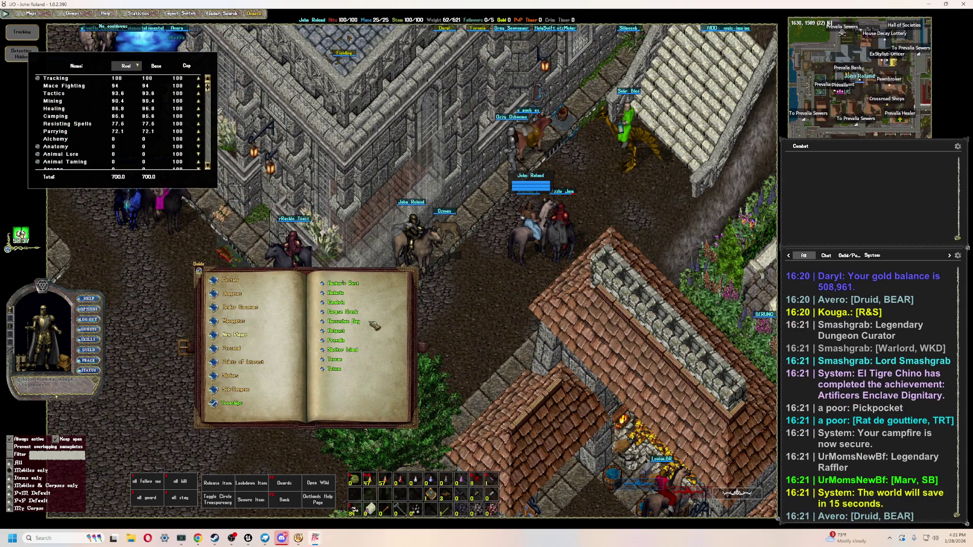
drag(302, 376, 268, 319)
drag(330, 327, 335, 330)
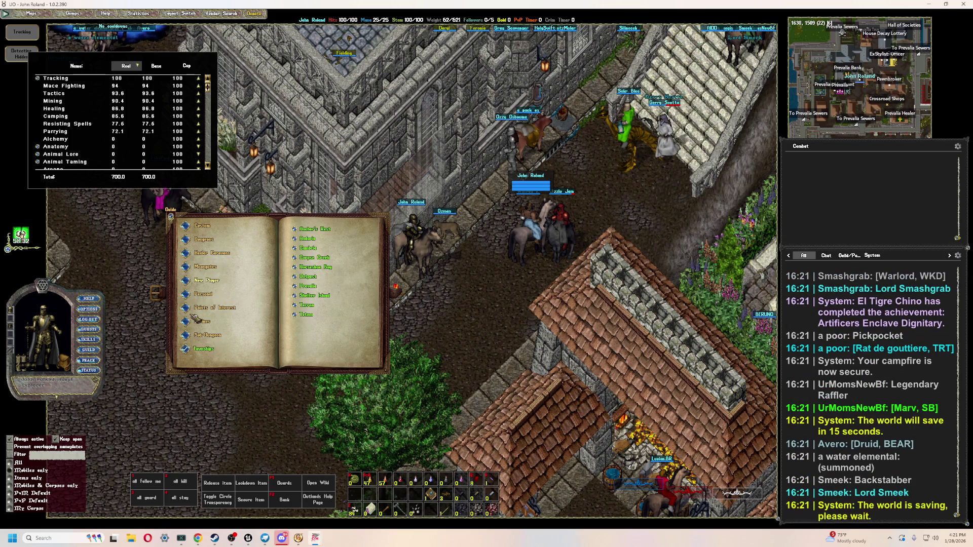
right_click(315, 287)
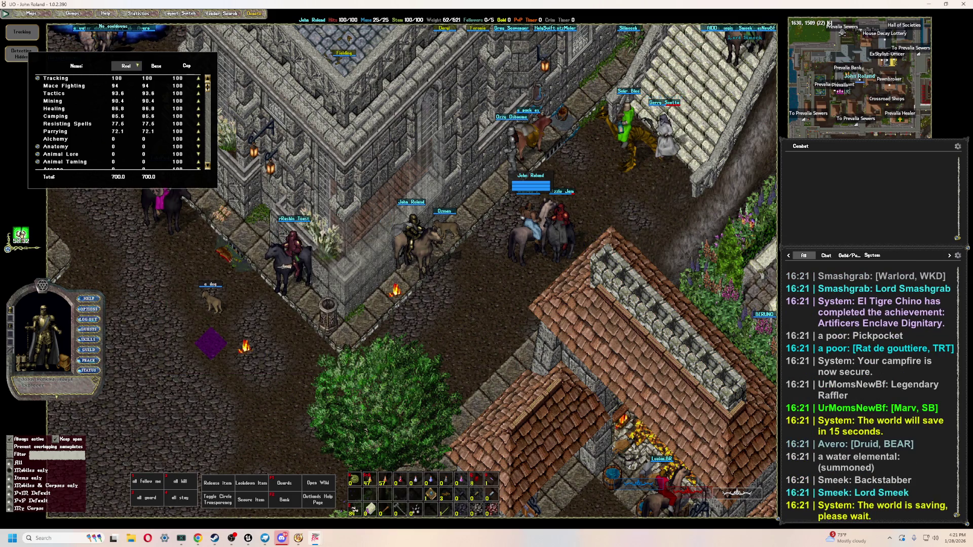
- In Points of Interest, page to Prevalia and hike to Prevalia Cemetery
key(ctrl+g)
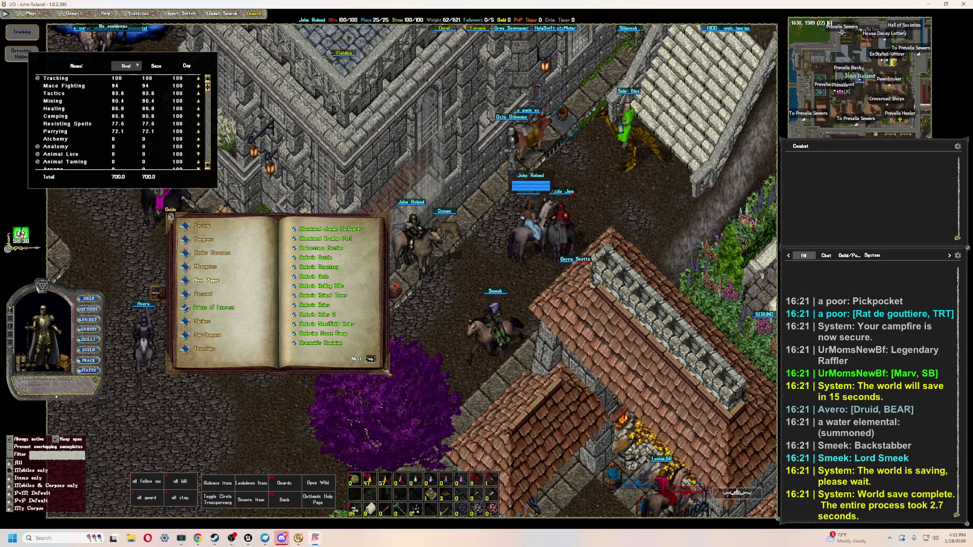
click(371, 359)
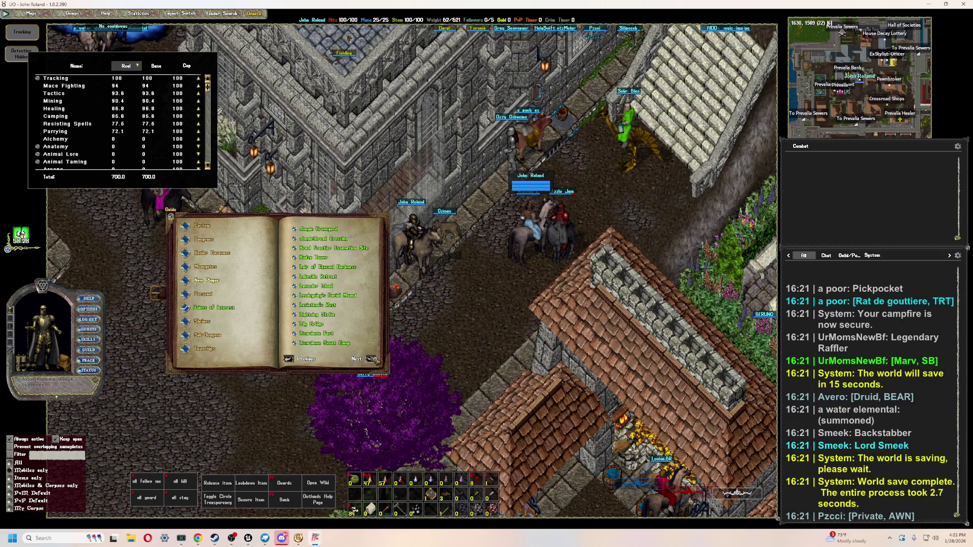
click(371, 359)
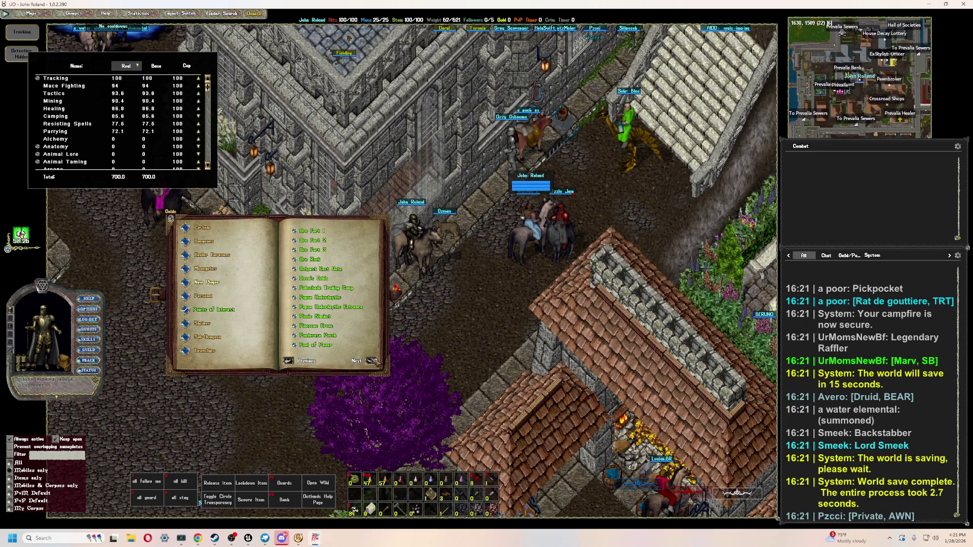
click(372, 361)
click(372, 361)
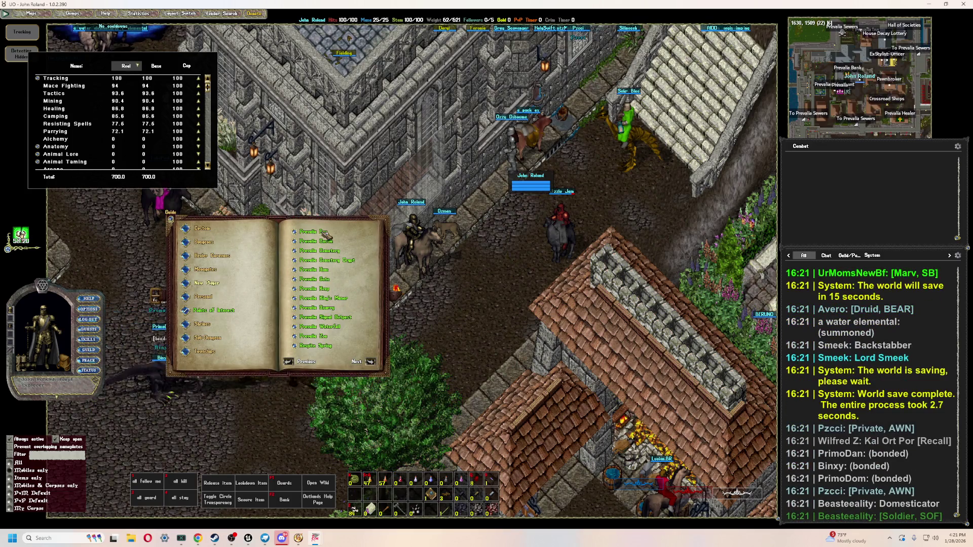
click(301, 252)
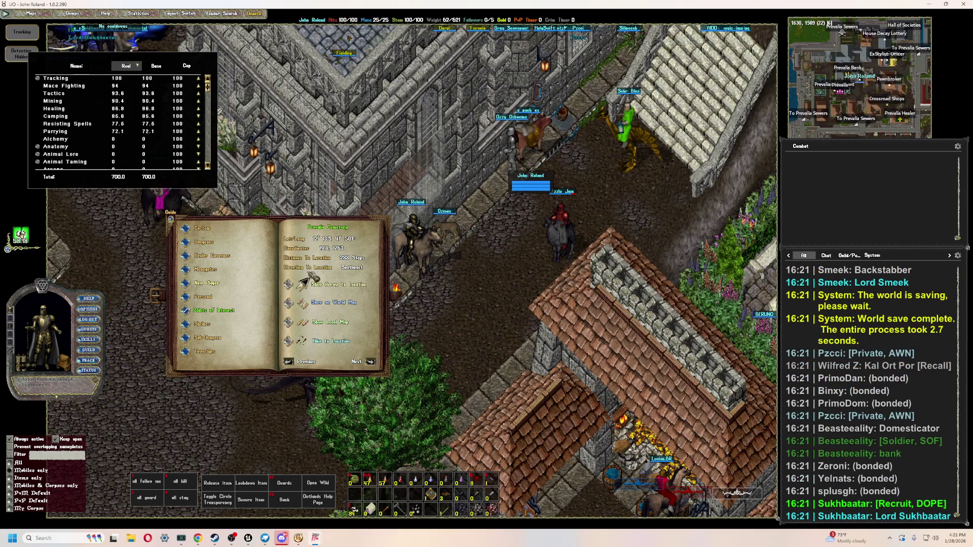
click(288, 341)
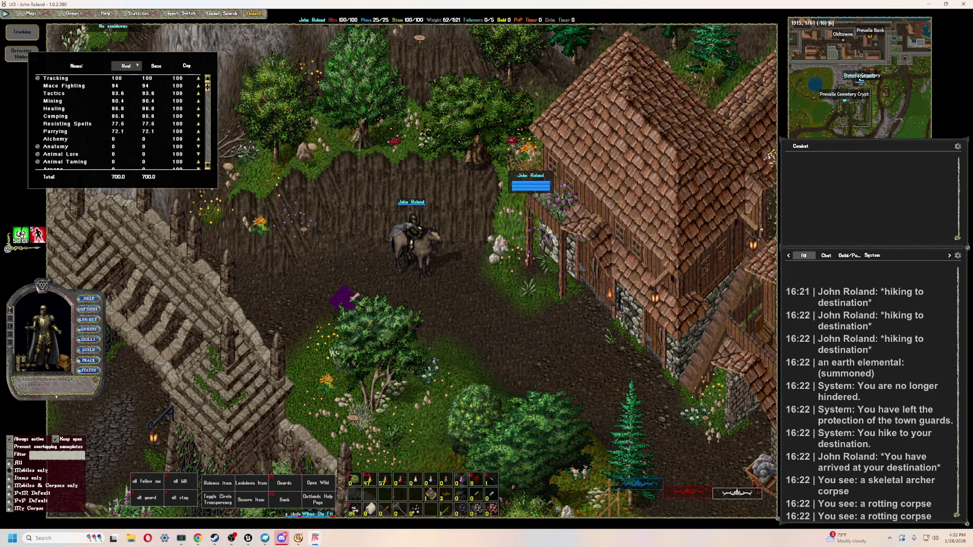
- Ride south-west into the cemetery and attack the nearest zombie
right_click(388, 338)
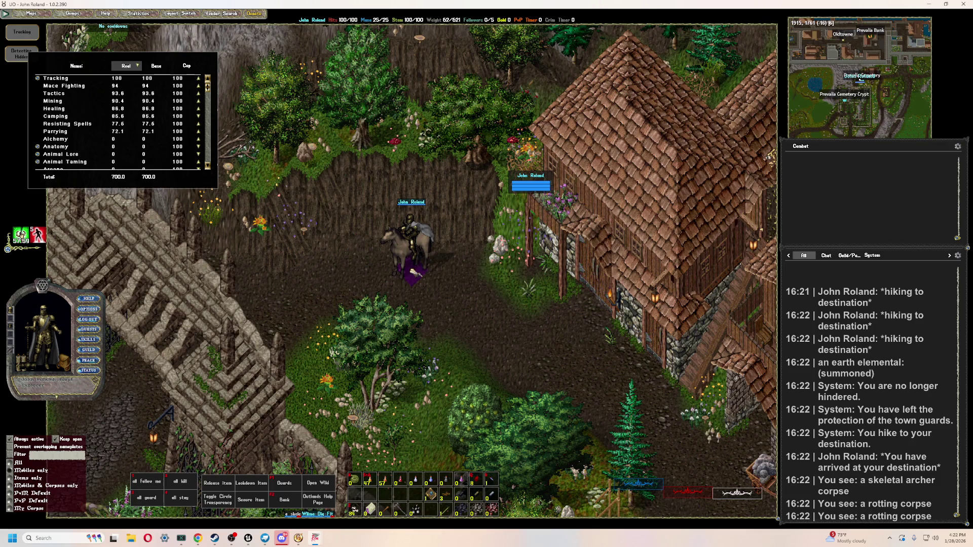
mouse_move(307, 285)
right_down()
mouse_move(332, 353)
mouse_move(368, 349)
right_up()
key(Tab)
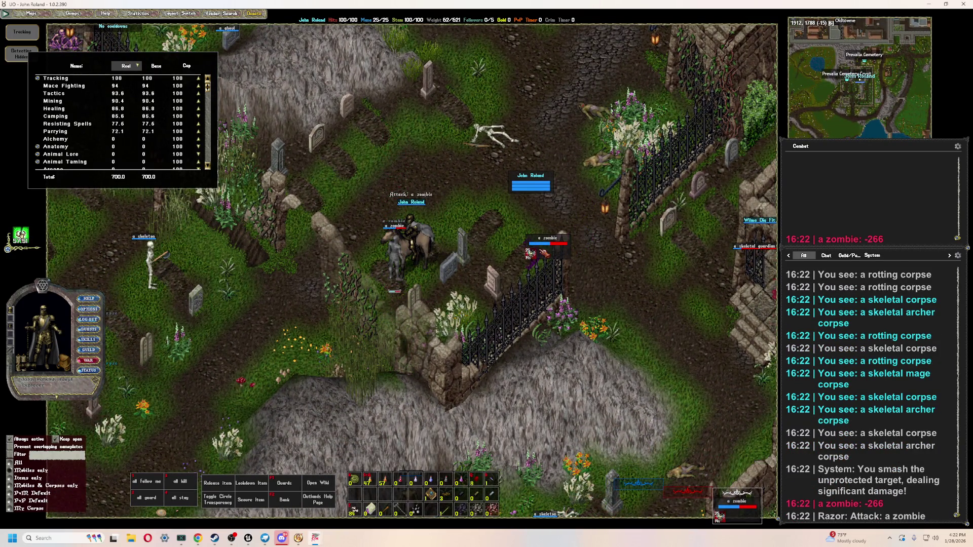
- Finish the zombie, loot its rotting corpse, and attack the nearby skeleton
key(Tab)
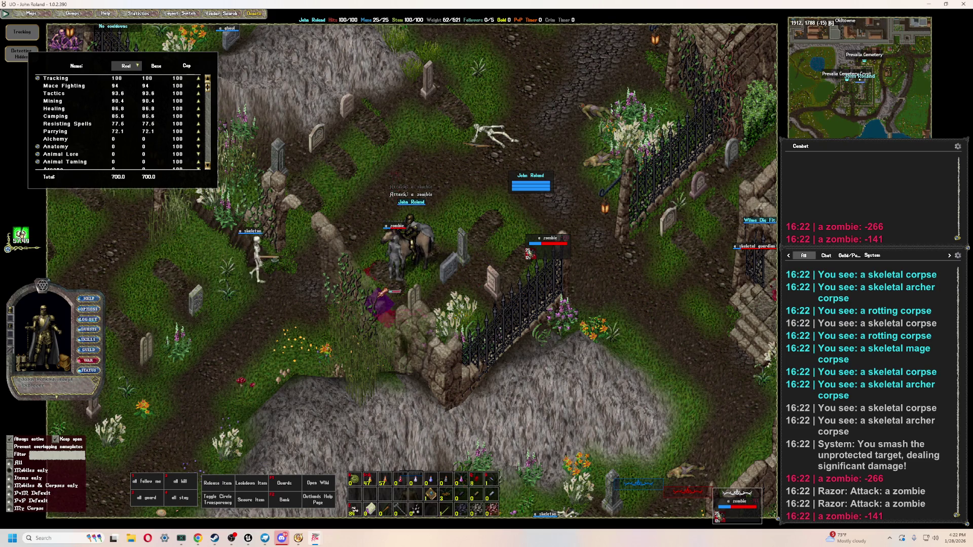
double_click(379, 288)
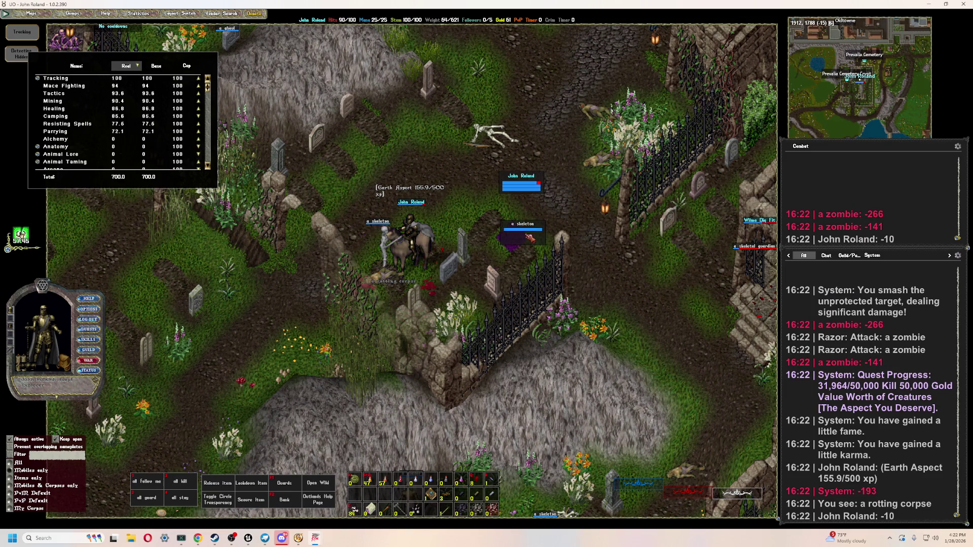
key(Tab)
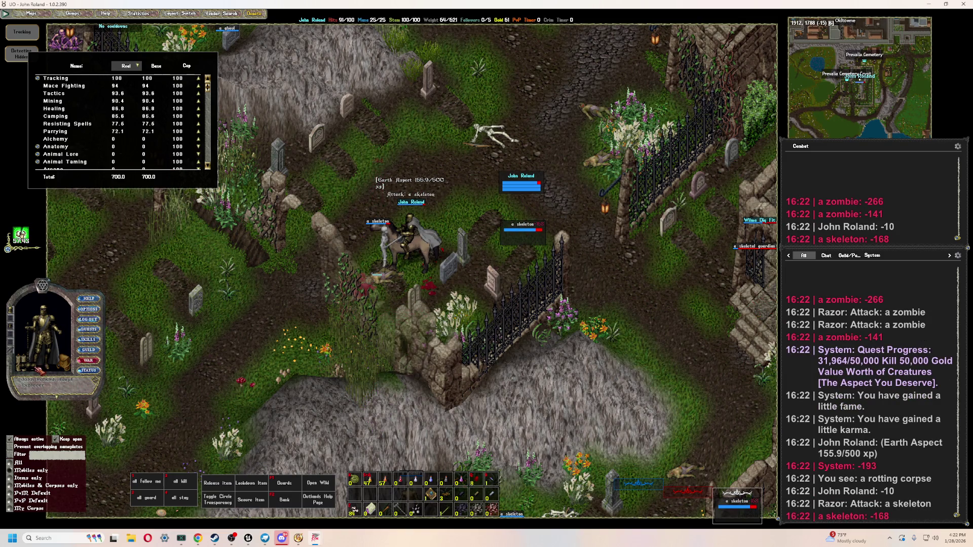
click(38, 367)
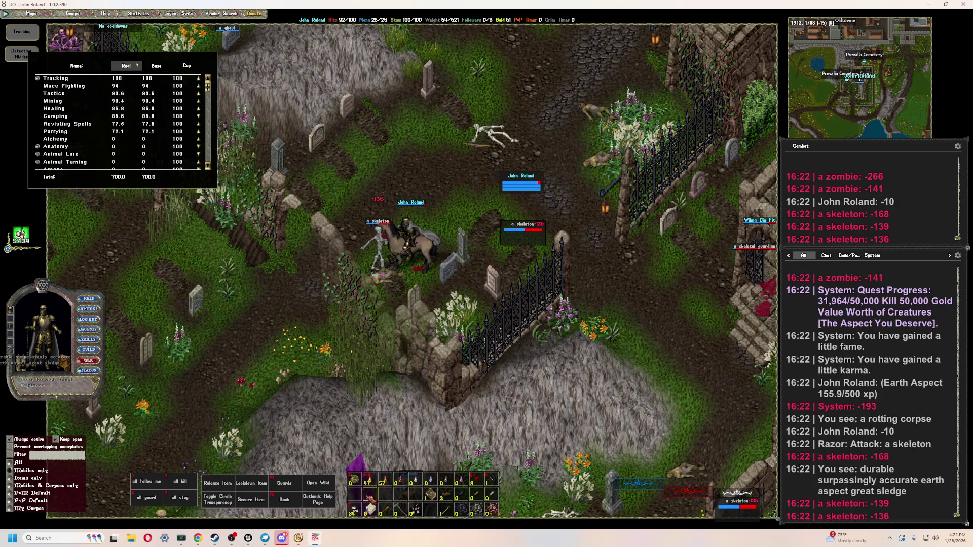
- Bandage the character back to full health and move the skills window aside
key(F1)
key(F2)
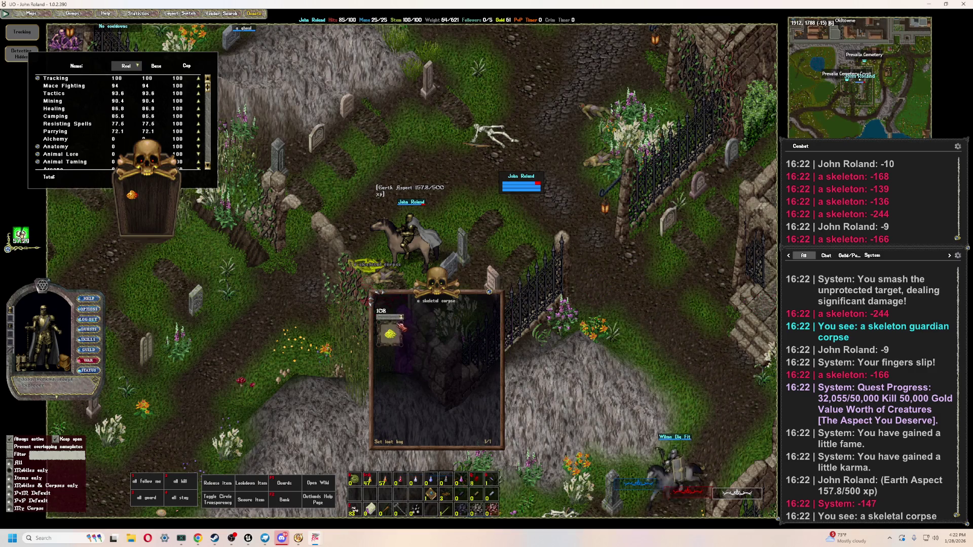
mouse_move(196, 179)
mouse_down()
mouse_move(212, 265)
mouse_move(206, 225)
mouse_up()
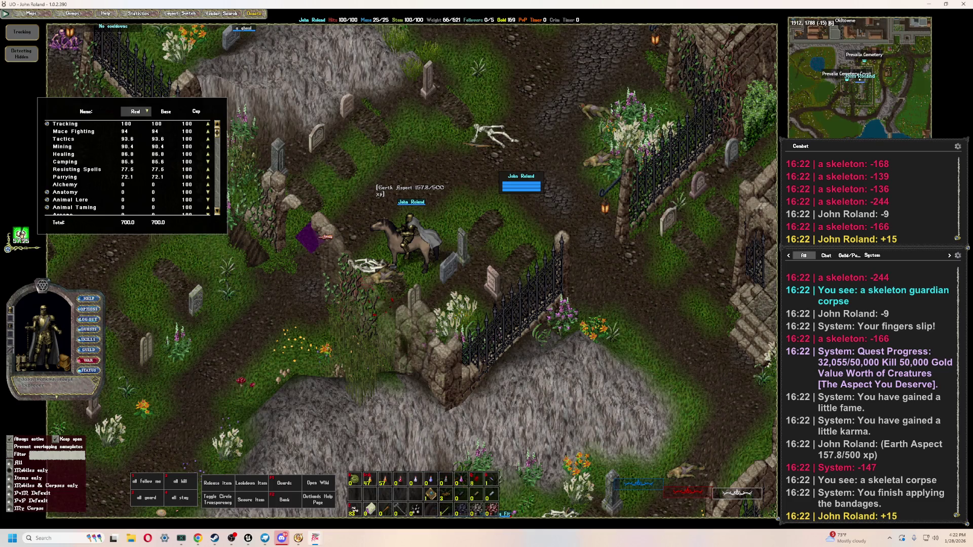
mouse_move(469, 172)
right_down()
mouse_move(461, 184)
mouse_move(448, 179)
mouse_move(397, 276)
right_up()
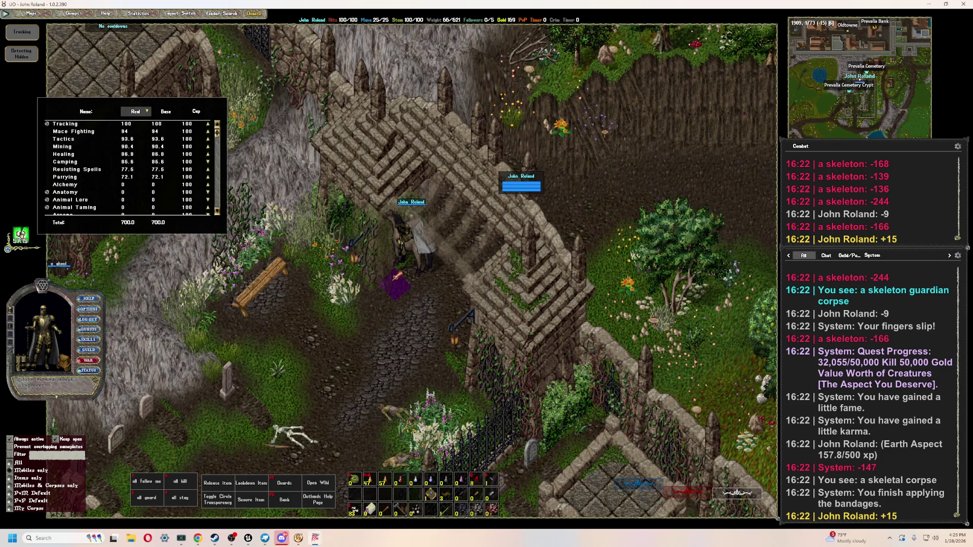
- Ride through the cemetery, east toward the crypt, and then south past it
right_drag(354, 304, 355, 304)
mouse_move(471, 270)
right_down()
mouse_move(504, 247)
mouse_move(510, 285)
mouse_move(489, 336)
mouse_move(314, 313)
mouse_move(112, 182)
right_up()
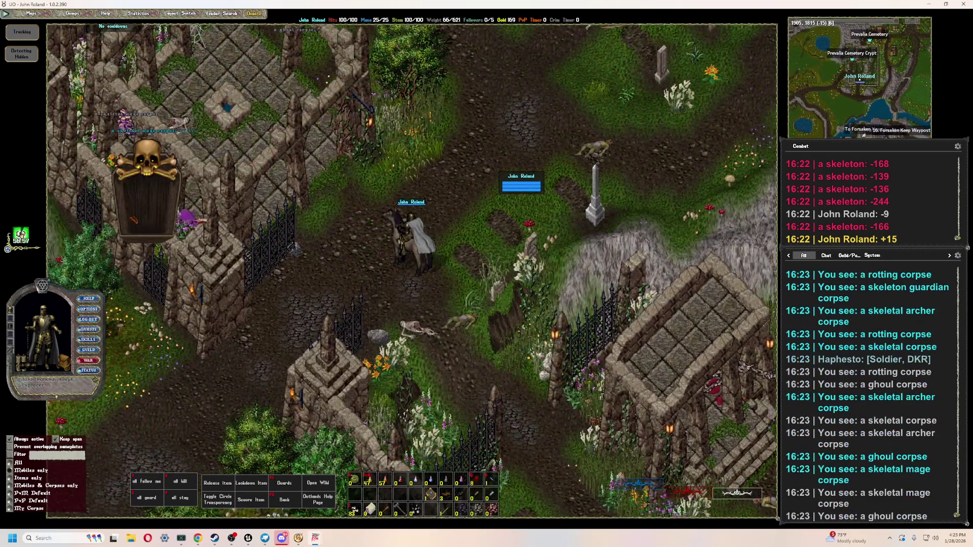
right_drag(354, 81, 355, 81)
mouse_move(459, 336)
right_down()
mouse_move(314, 422)
mouse_move(119, 185)
right_up()
- Start tracking to hunt for nearby creatures, then step two tiles south
click(21, 32)
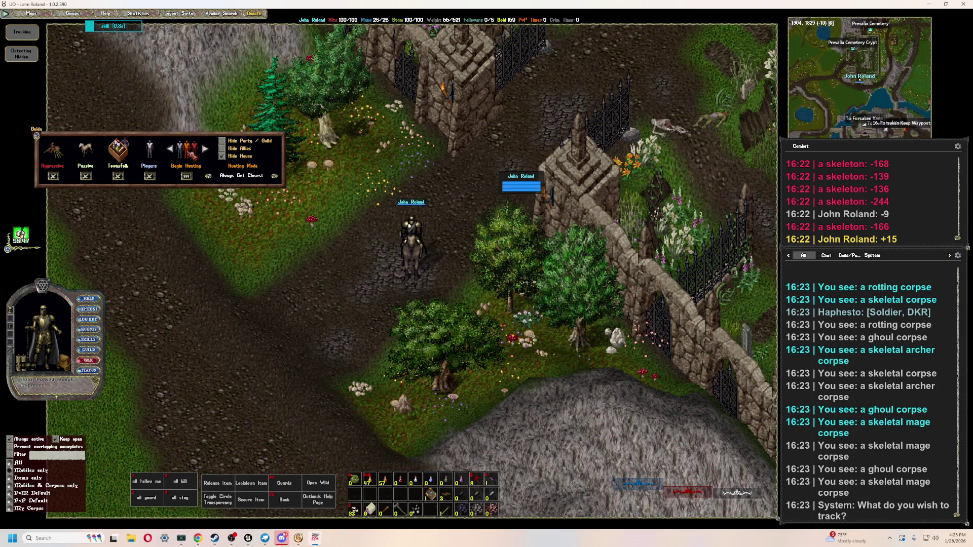
click(187, 177)
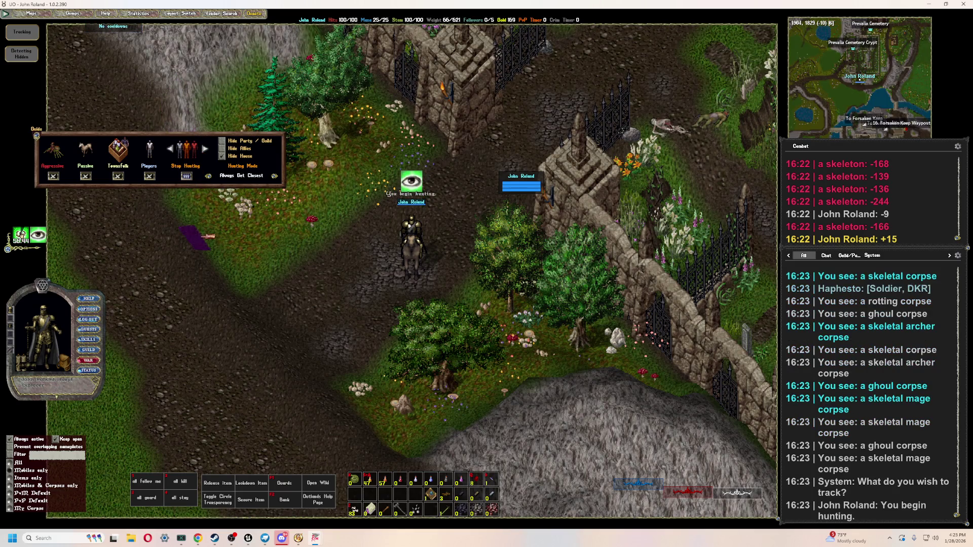
key(End)
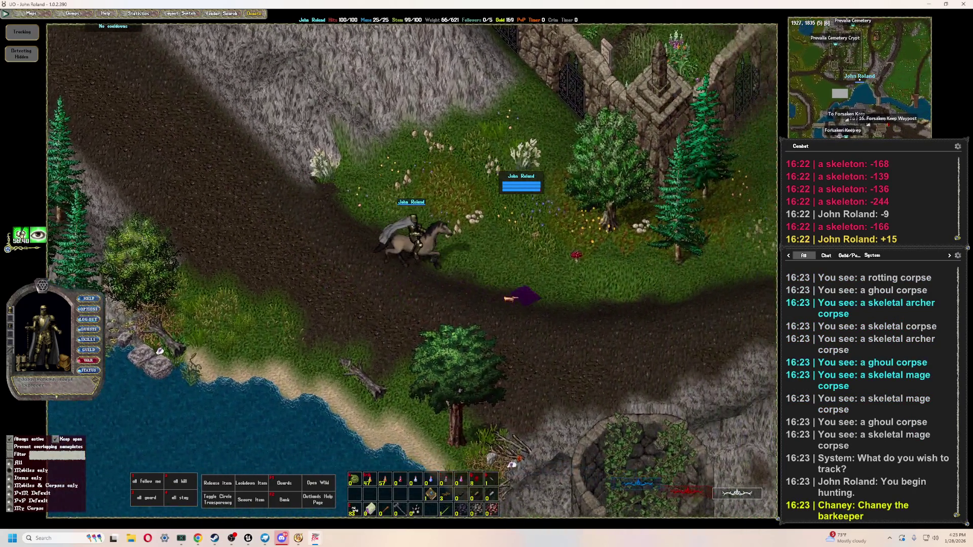
- Ride north-east along the road, then centre the minimap and enlarge it
mouse_move(507, 299)
right_down()
mouse_move(509, 250)
mouse_move(460, 245)
mouse_move(471, 182)
mouse_move(433, 157)
mouse_move(458, 135)
mouse_move(507, 236)
mouse_move(504, 201)
mouse_move(476, 188)
mouse_move(446, 304)
right_up()
drag(859, 76, 421, 134)
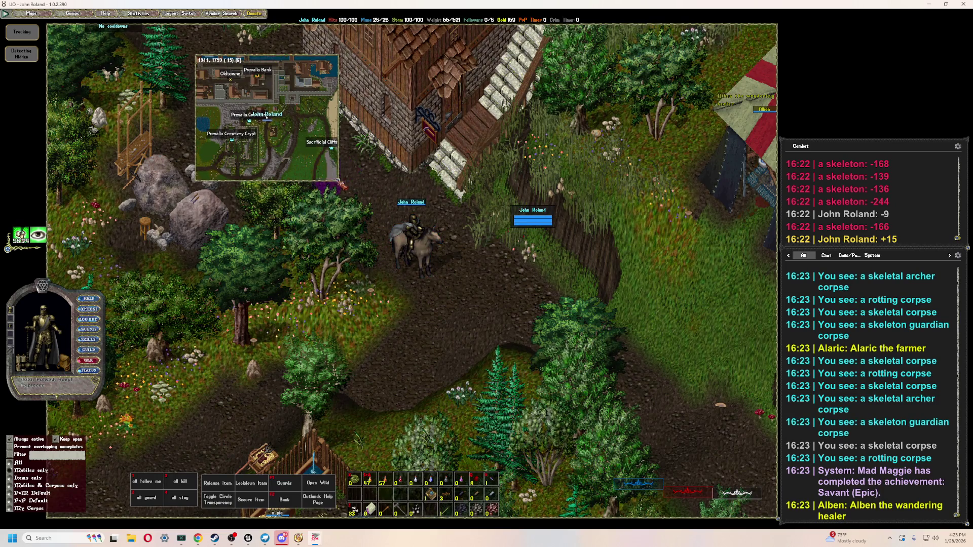
drag(656, 439, 733, 504)
- Lower the enlarged map, zoom in, and check its right-click options menu
mouse_move(463, 215)
mouse_down()
mouse_move(451, 346)
mouse_move(405, 189)
mouse_move(391, 195)
mouse_up()
scroll(451, 287, up, 2)
right_click(472, 248)
mouse_move(517, 263)
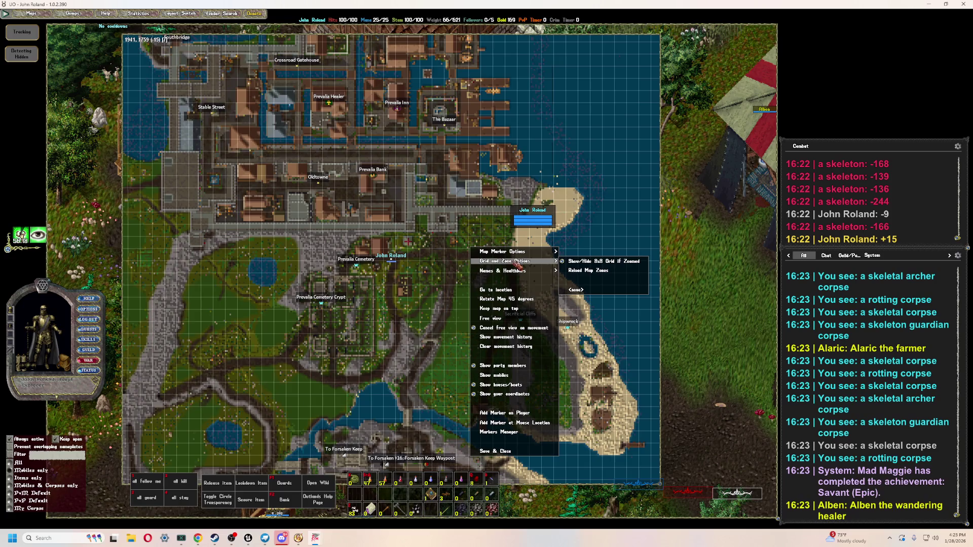
click(526, 285)
right_click(561, 173)
click(586, 98)
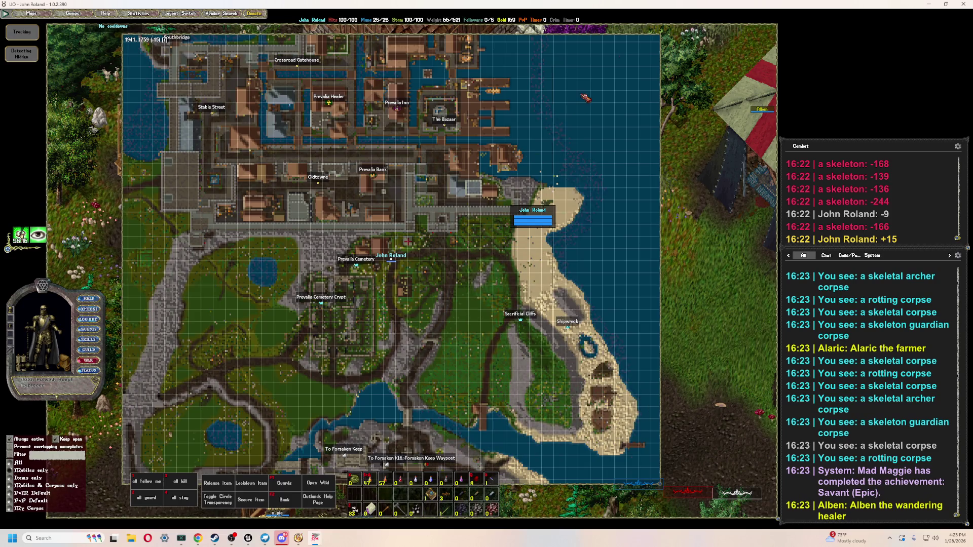
- Resize and reposition the map window over the game view, adjusting its zoom
scroll(390, 254, down, 1)
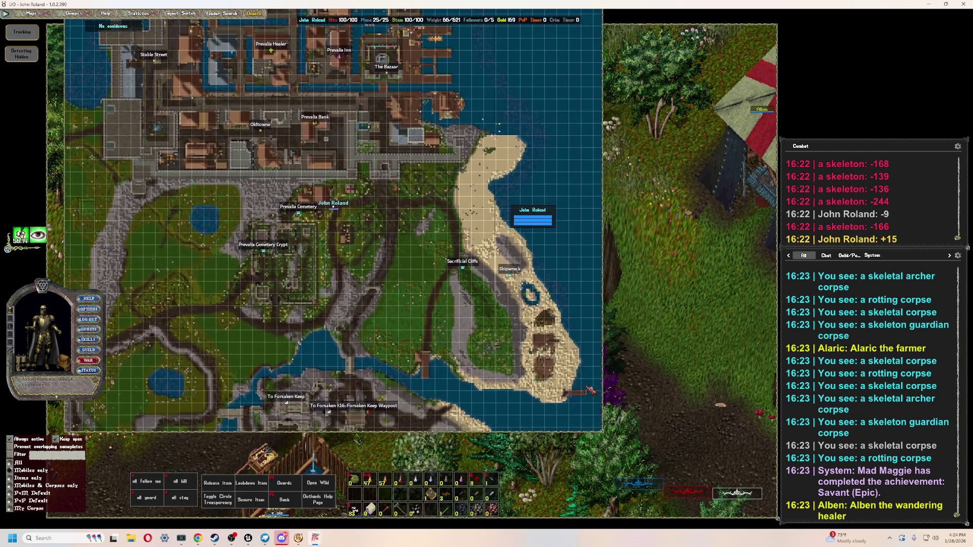
drag(659, 484, 330, 158)
scroll(196, 91, up, 2)
drag(197, 91, 198, 221)
mouse_move(709, 446)
right_down()
mouse_move(775, 462)
mouse_move(621, 452)
mouse_move(651, 456)
mouse_move(630, 460)
mouse_move(637, 355)
mouse_move(478, 152)
mouse_move(488, 218)
mouse_move(419, 315)
right_up()
mouse_move(350, 287)
mouse_down()
mouse_move(401, 204)
mouse_move(769, 473)
mouse_move(707, 469)
mouse_up()
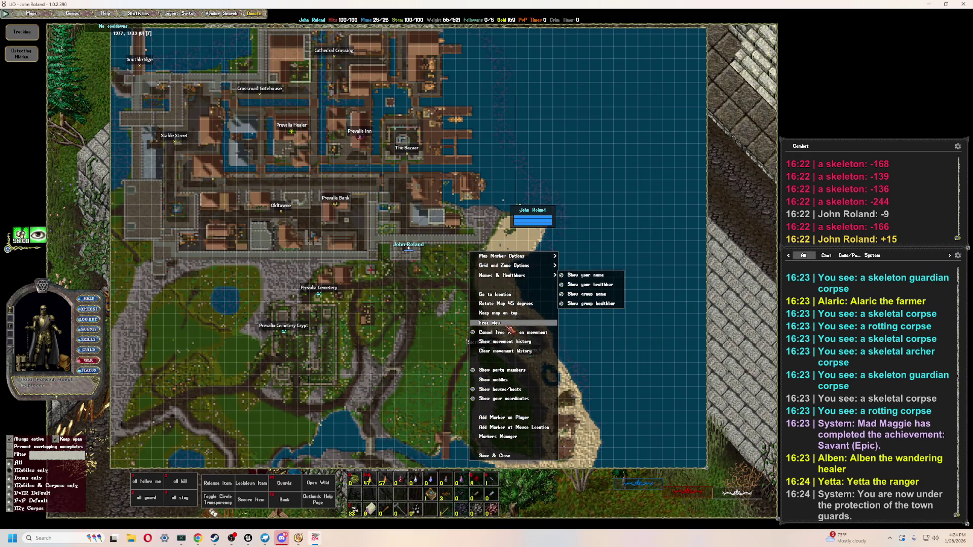
scroll(460, 291, down, 3)
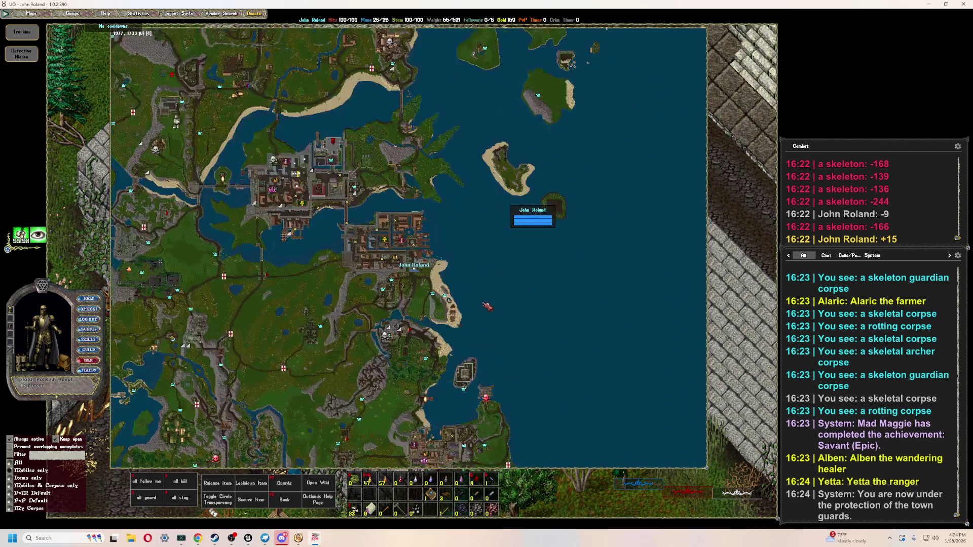
- Zoom the world map out and in, panning to its north and bottom edges
scroll(408, 248, up, 1)
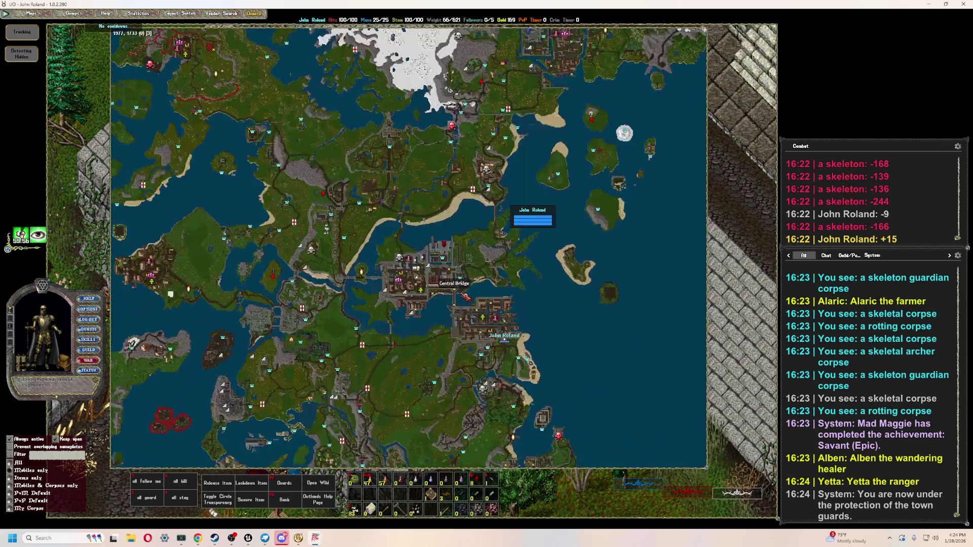
scroll(408, 248, down, 2)
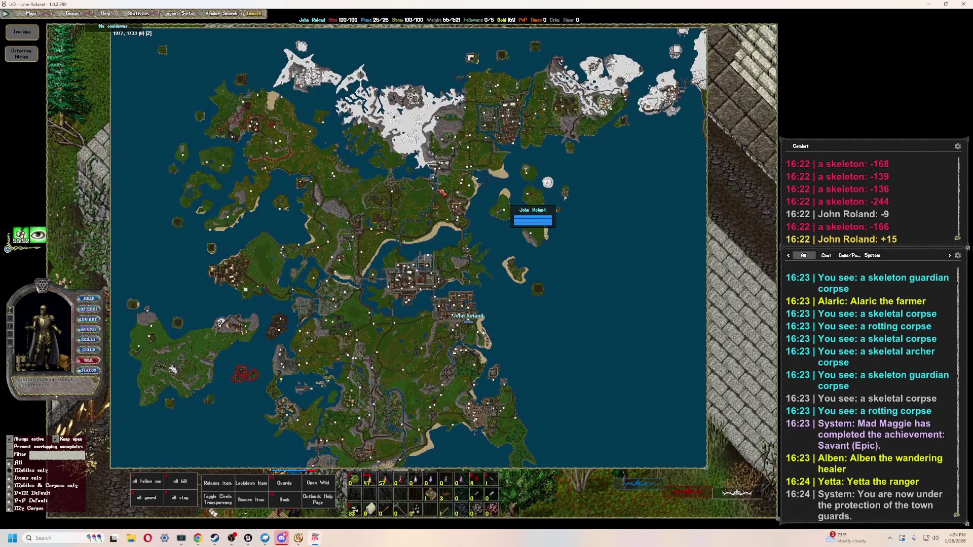
scroll(409, 248, down, 2)
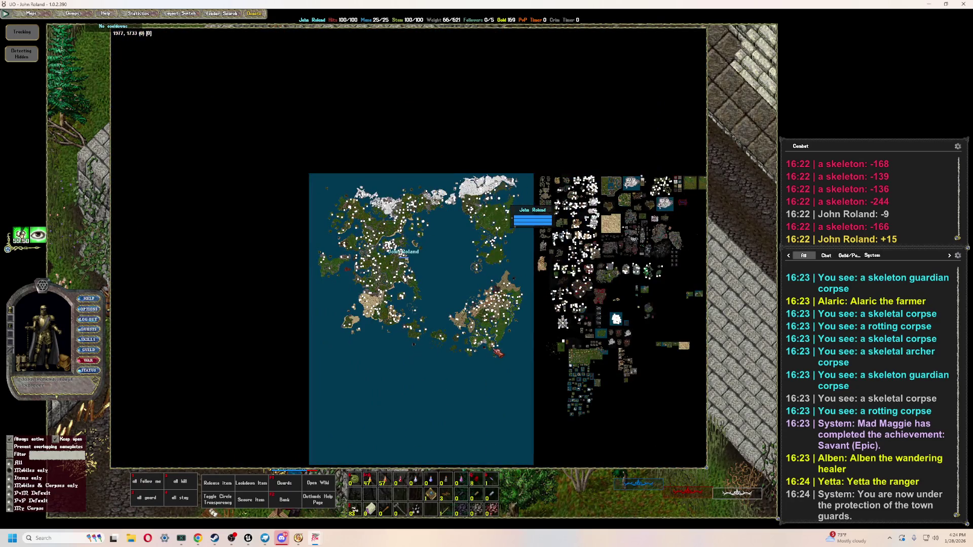
scroll(408, 249, up, 2)
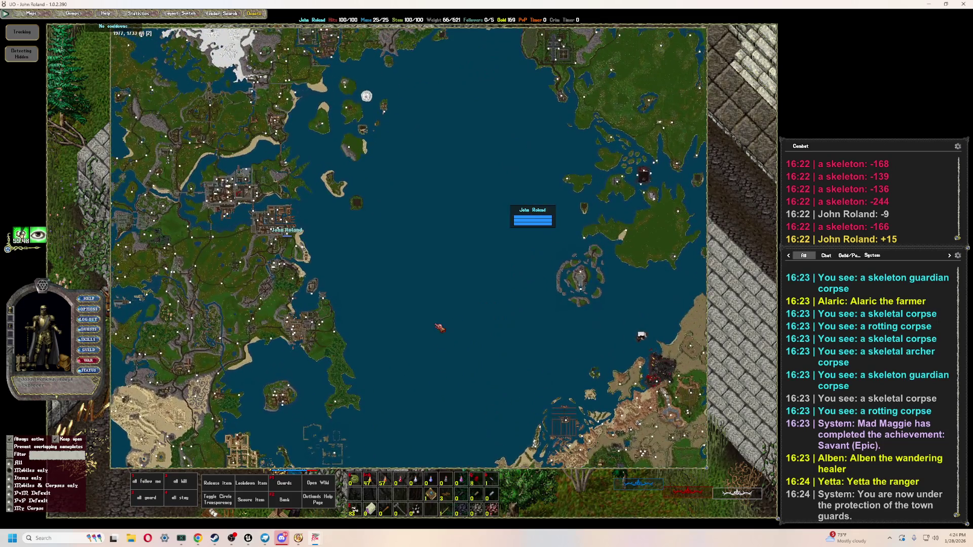
scroll(439, 328, down, 1)
drag(440, 327, 418, 448)
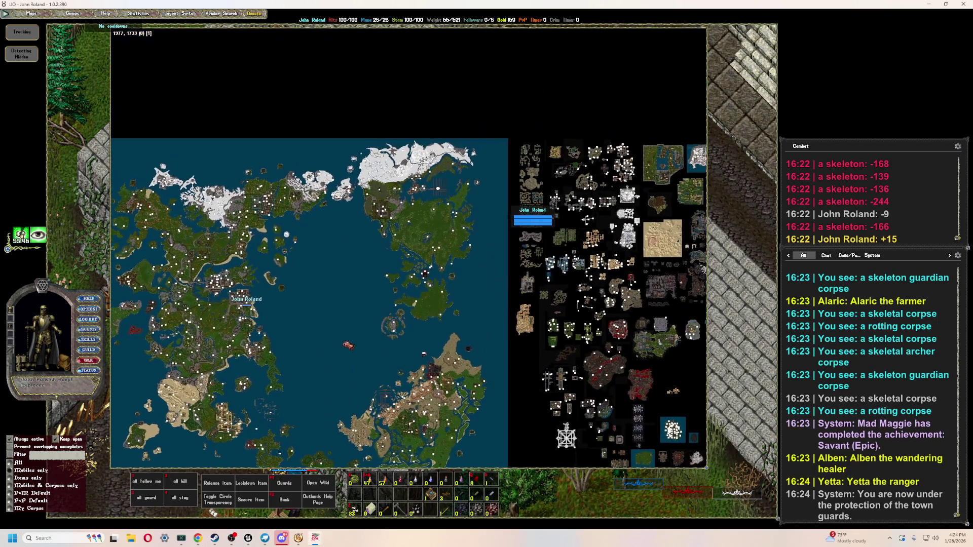
drag(315, 349, 466, 196)
mouse_move(348, 379)
mouse_down()
mouse_move(341, 297)
mouse_move(360, 265)
mouse_up()
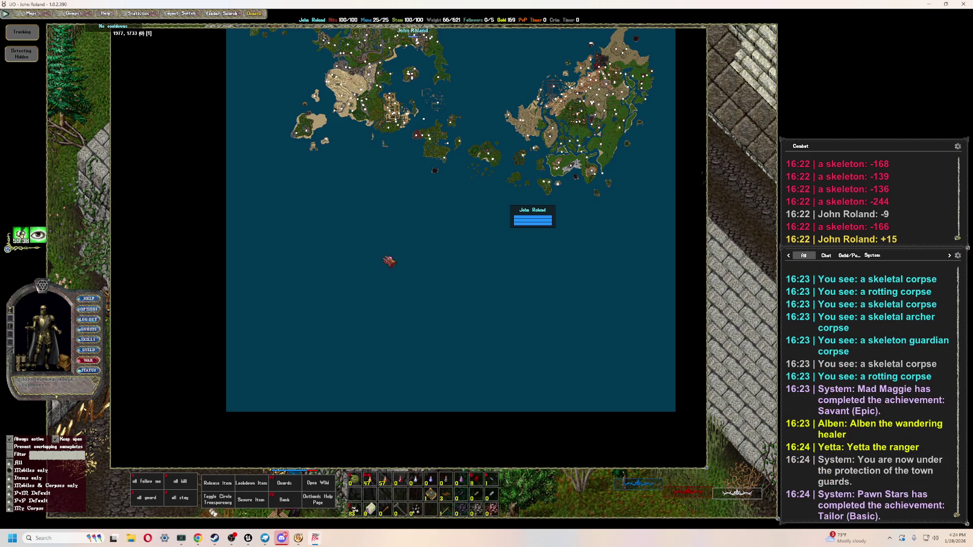
- Pan the map from Cambria toward Shelter Island, then centre it on Prevalia
scroll(389, 261, up, 5)
drag(207, 201, 263, 385)
drag(322, 180, 350, 232)
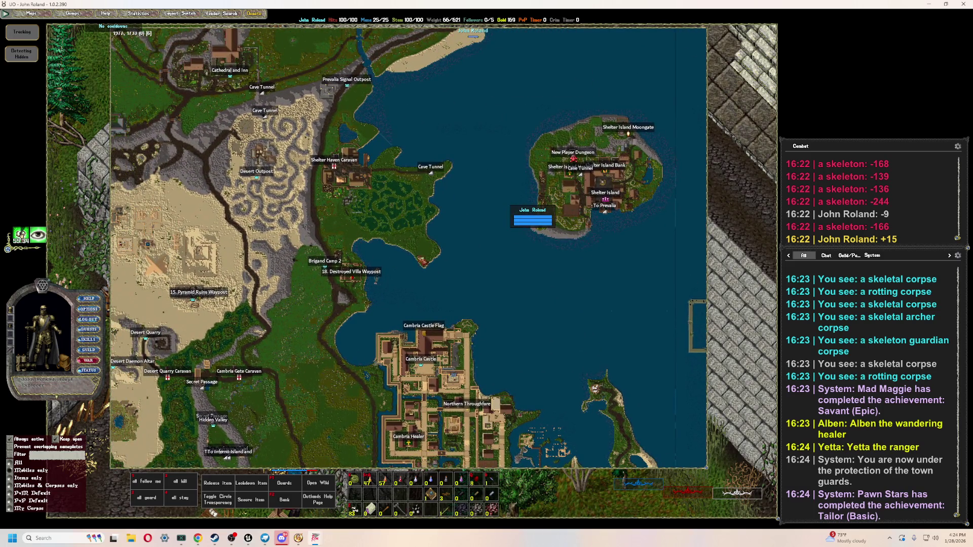
mouse_move(472, 163)
mouse_down()
mouse_move(425, 281)
mouse_move(299, 392)
mouse_up()
scroll(354, 275, up, 3)
mouse_move(350, 288)
mouse_down()
mouse_move(346, 329)
mouse_move(357, 324)
mouse_up()
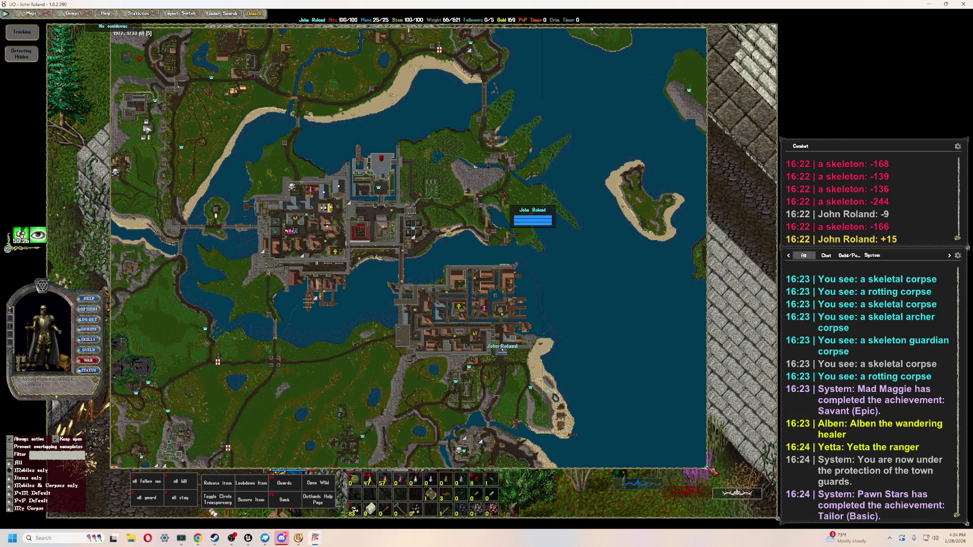
- Look north toward the snowy lands, then shrink the map back to a small window
mouse_move(710, 470)
mouse_down()
mouse_move(551, 442)
mouse_move(709, 474)
mouse_move(721, 487)
mouse_move(724, 473)
mouse_up()
scroll(719, 468, down, 3)
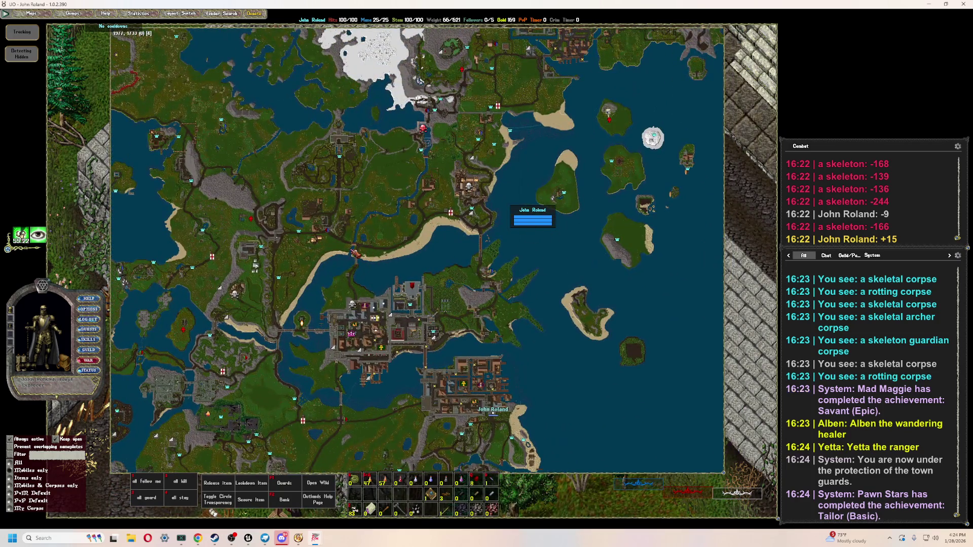
mouse_move(494, 107)
mouse_down()
mouse_move(413, 324)
mouse_move(416, 265)
mouse_up()
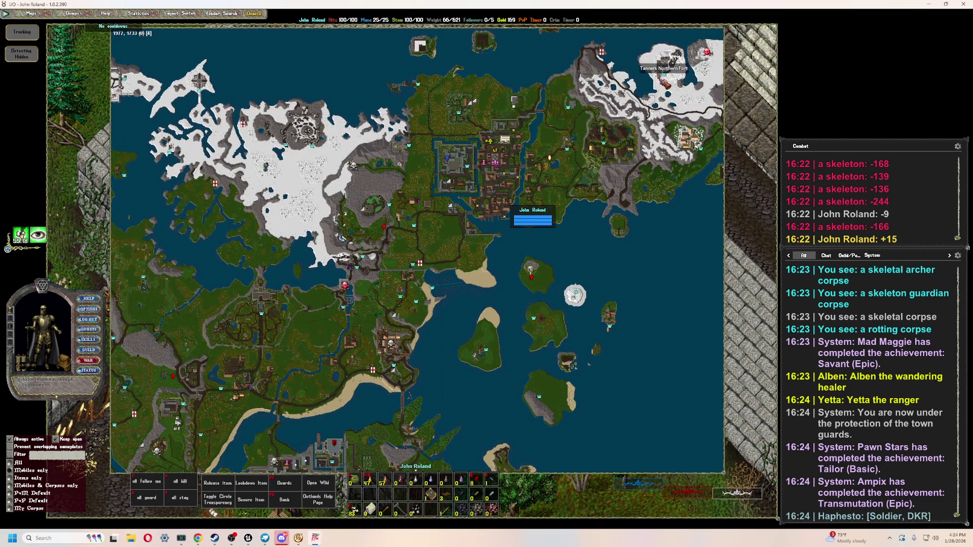
drag(724, 472, 261, 175)
drag(193, 117, 236, 146)
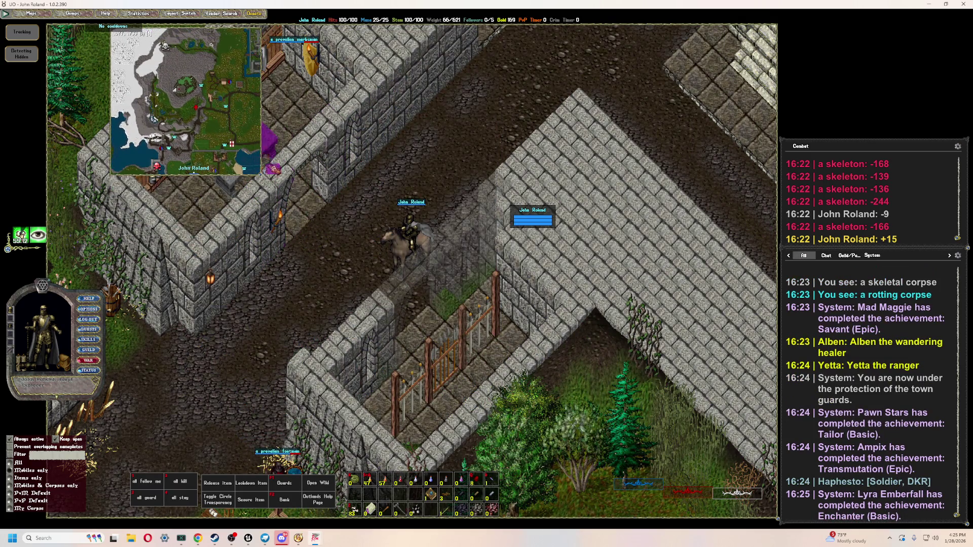
- Turn off Free view so the minimap follows the character, then shrink it beside the combat log
right_click(167, 92)
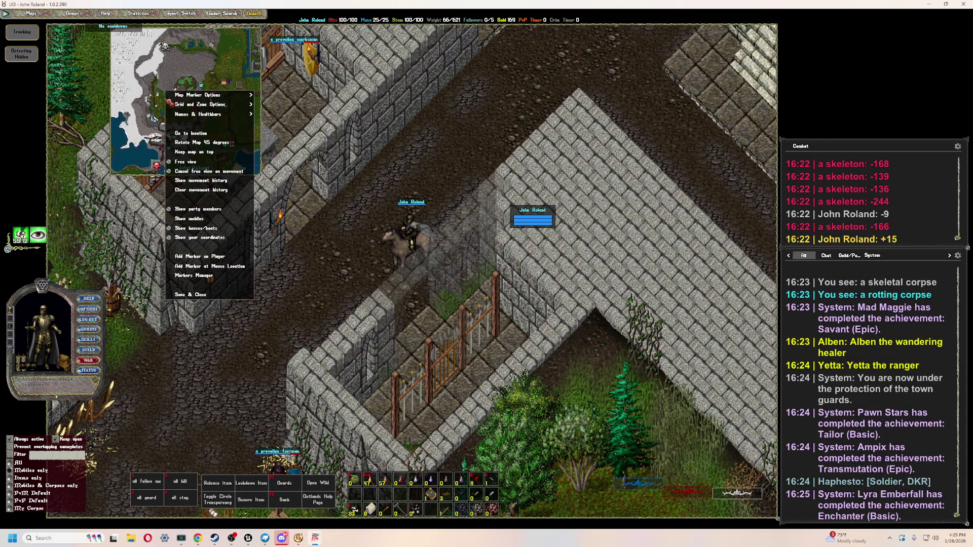
click(229, 163)
mouse_move(189, 125)
mouse_down()
mouse_move(200, 172)
mouse_move(808, 139)
mouse_move(859, 110)
mouse_move(649, 155)
mouse_up()
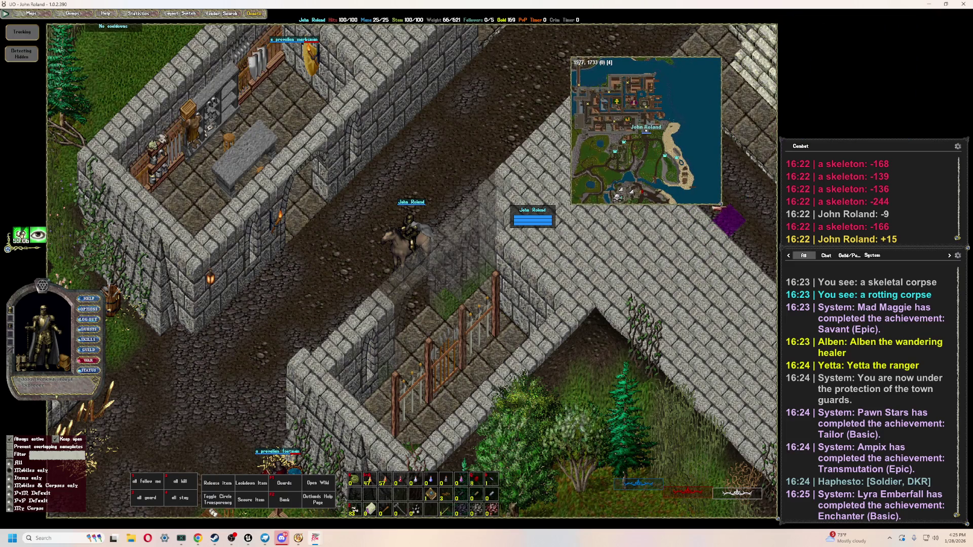
mouse_move(726, 207)
mouse_down()
mouse_move(739, 187)
mouse_move(968, 101)
mouse_move(939, 111)
mouse_up()
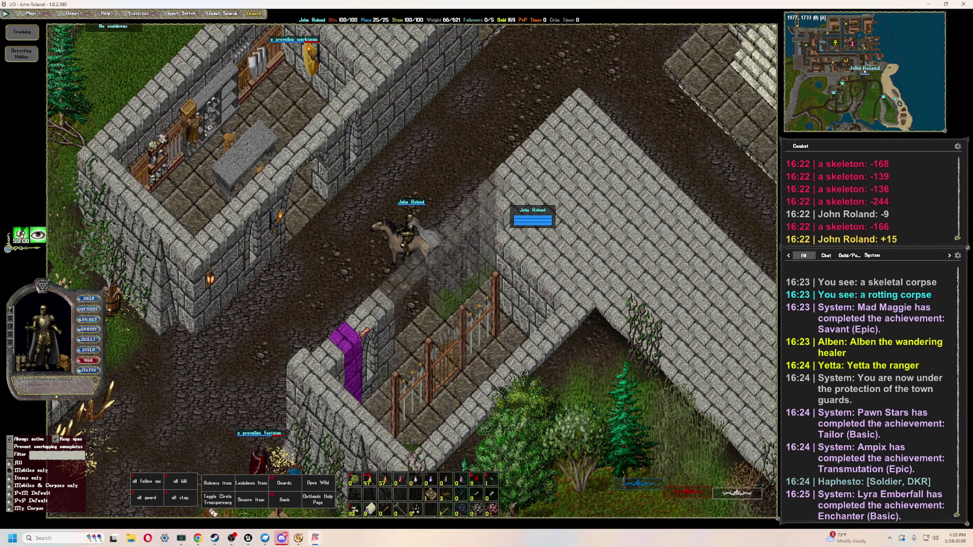
right_drag(380, 187, 381, 192)
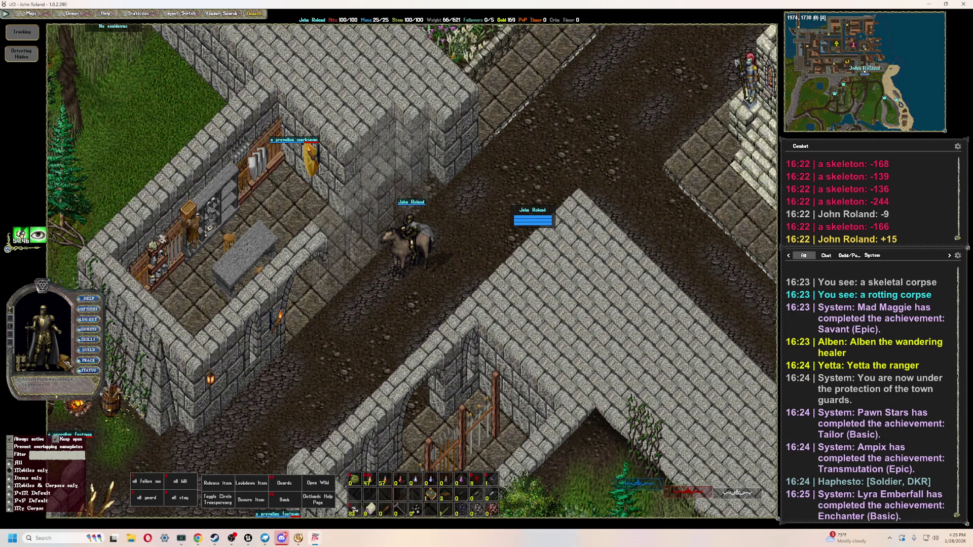
- Open the backpack and the world atlas, placing the atlas book near the character
double_click(66, 364)
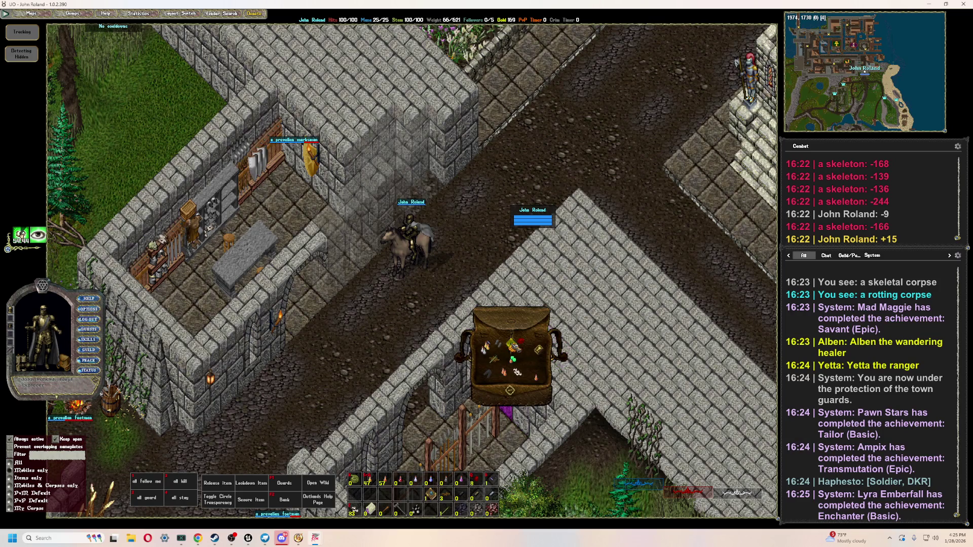
click(512, 346)
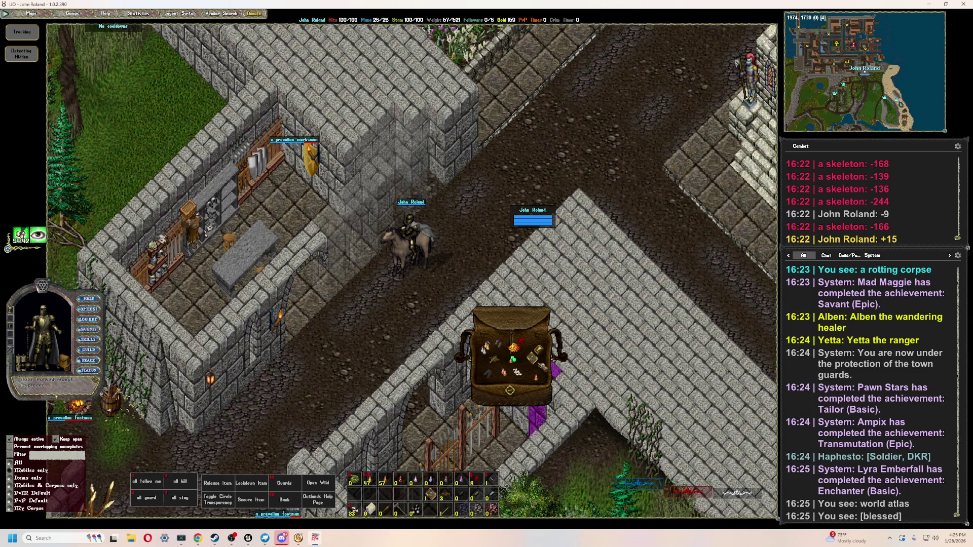
click(514, 348)
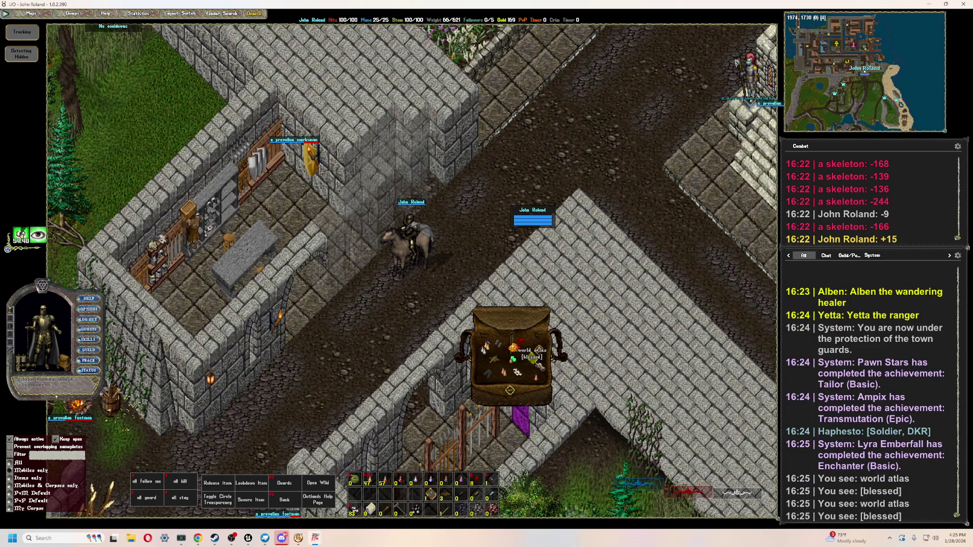
double_click(514, 348)
drag(182, 375, 233, 396)
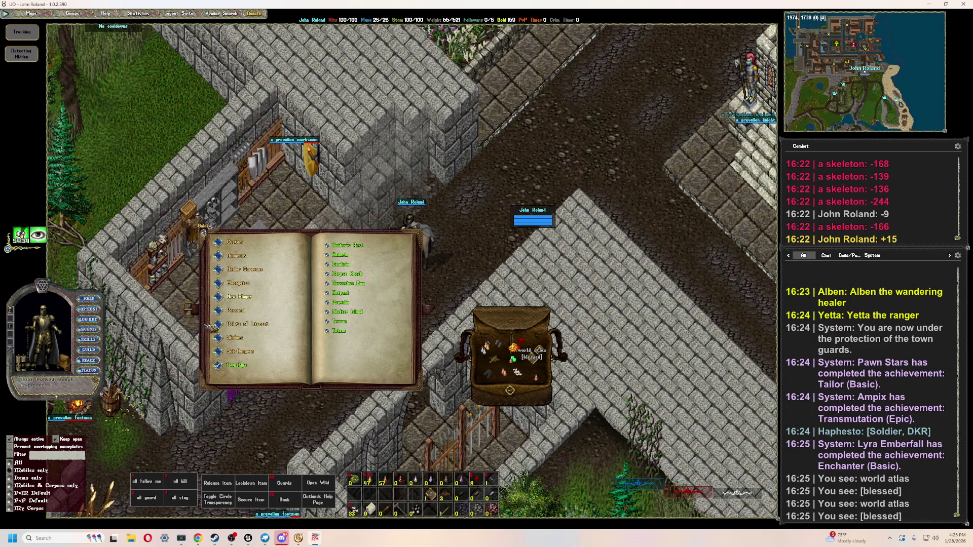
- Browse the atlas's Dungeons and Points of Interest lists, close it, and shift the backpack right
click(227, 256)
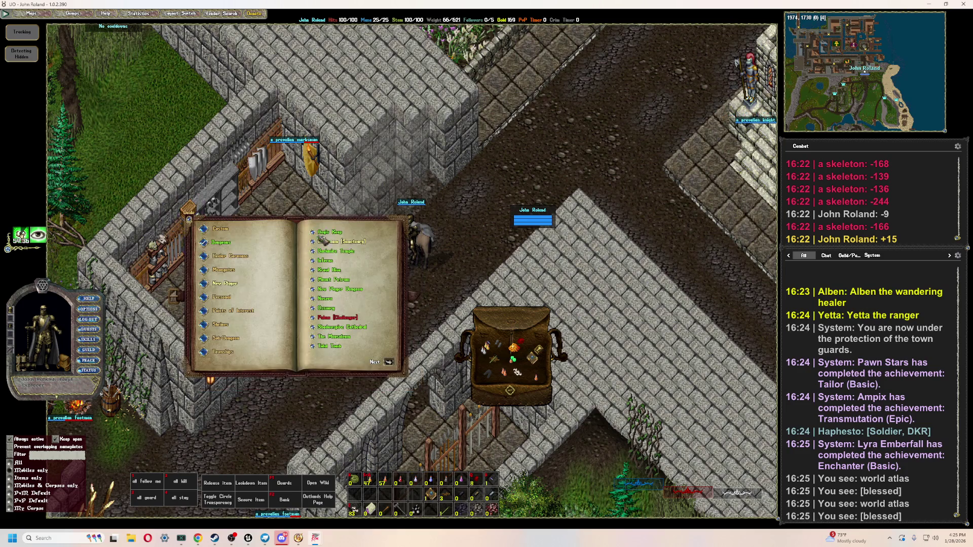
mouse_move(309, 372)
mouse_down()
mouse_move(343, 338)
mouse_move(281, 246)
mouse_move(239, 246)
mouse_up()
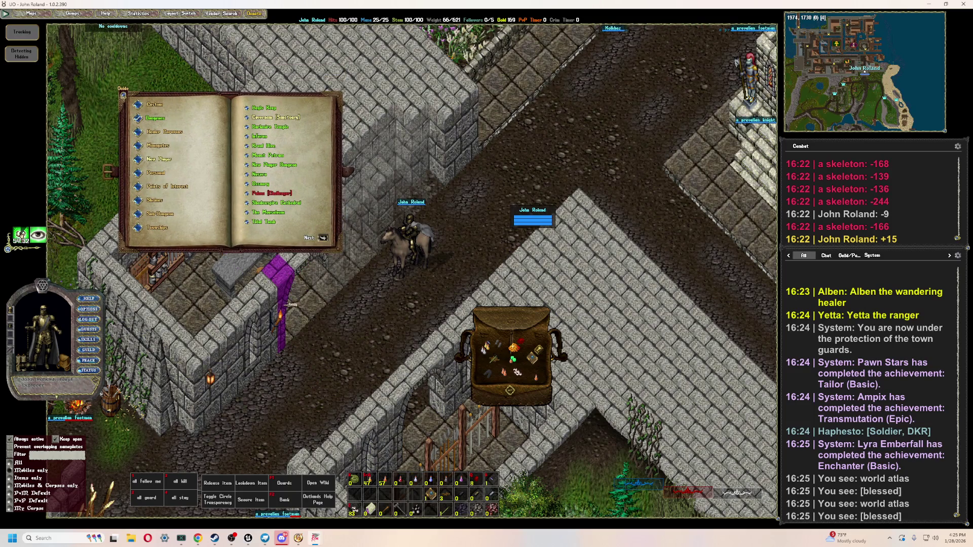
click(144, 187)
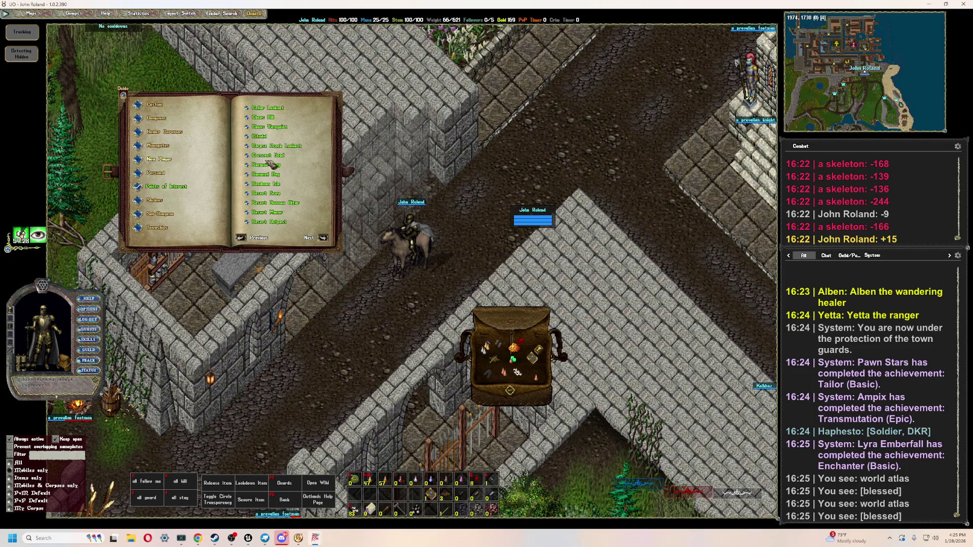
drag(280, 248, 249, 215)
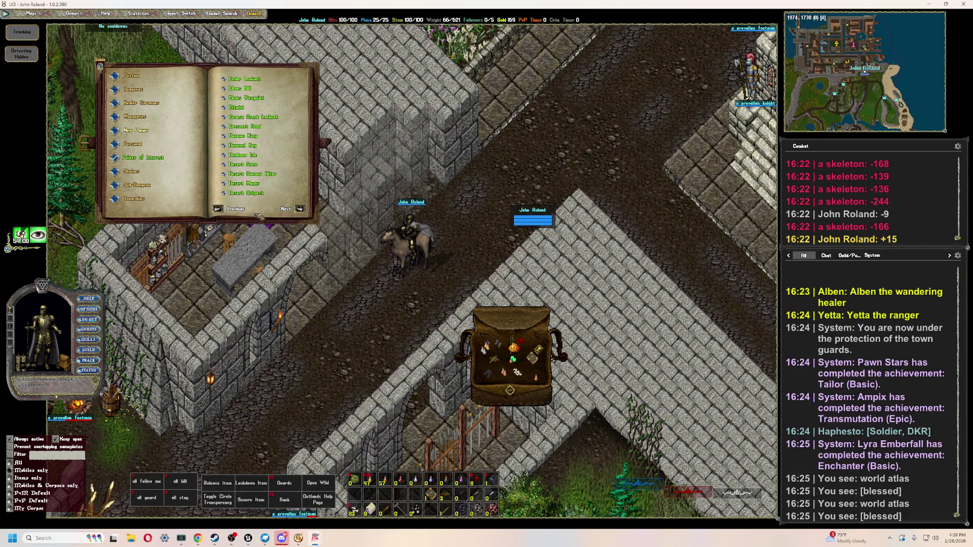
drag(161, 152, 166, 128)
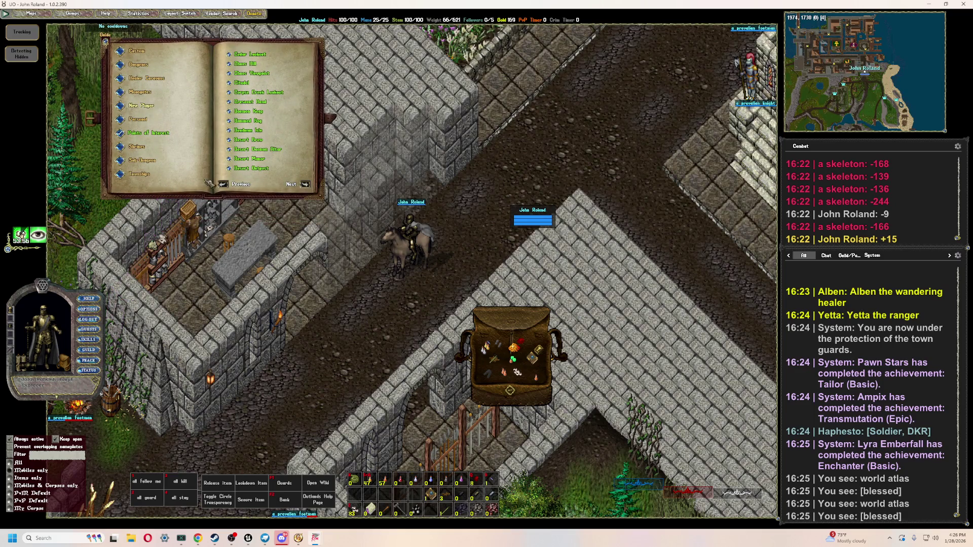
right_click(192, 195)
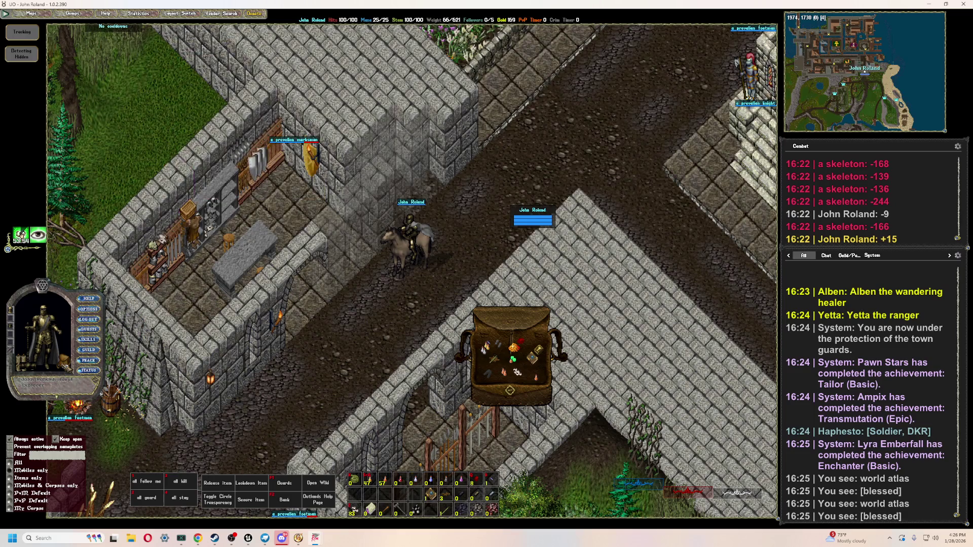
mouse_move(531, 316)
mouse_down()
mouse_move(517, 319)
mouse_move(587, 315)
mouse_up()
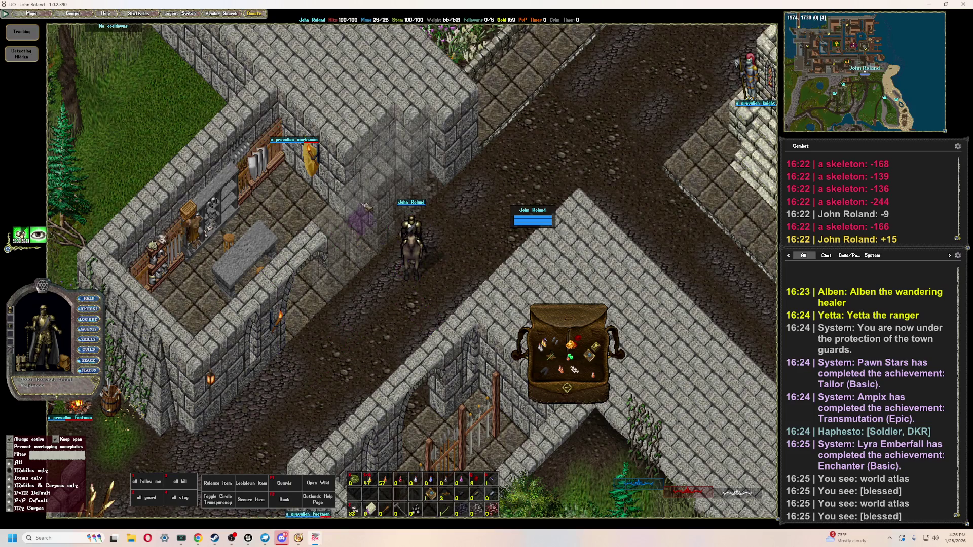
- Ride up the street and move the purple backpack item to the wall corner
key(Home)
key(Up)
key(Home)
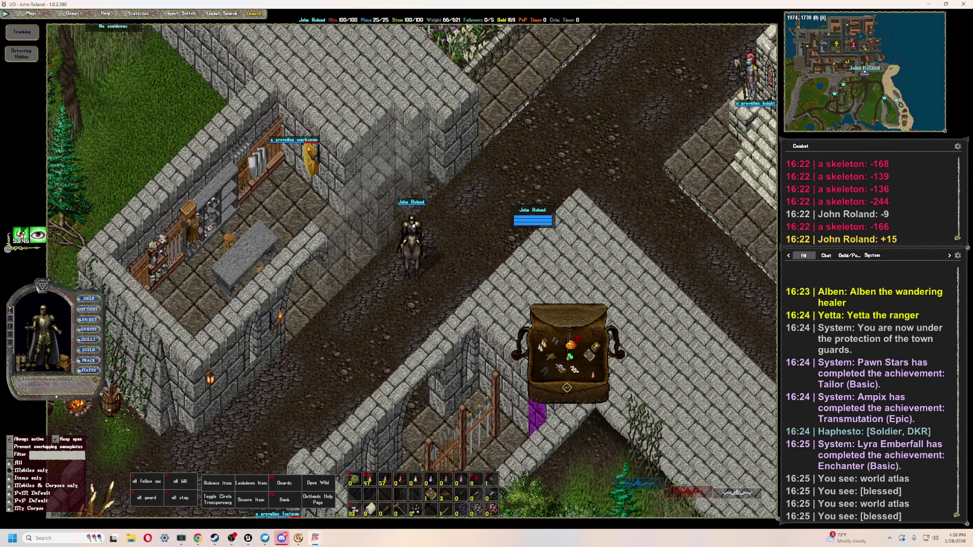
mouse_move(553, 359)
mouse_down()
mouse_move(263, 318)
mouse_move(288, 284)
mouse_move(311, 358)
mouse_move(373, 365)
mouse_move(426, 269)
mouse_up()
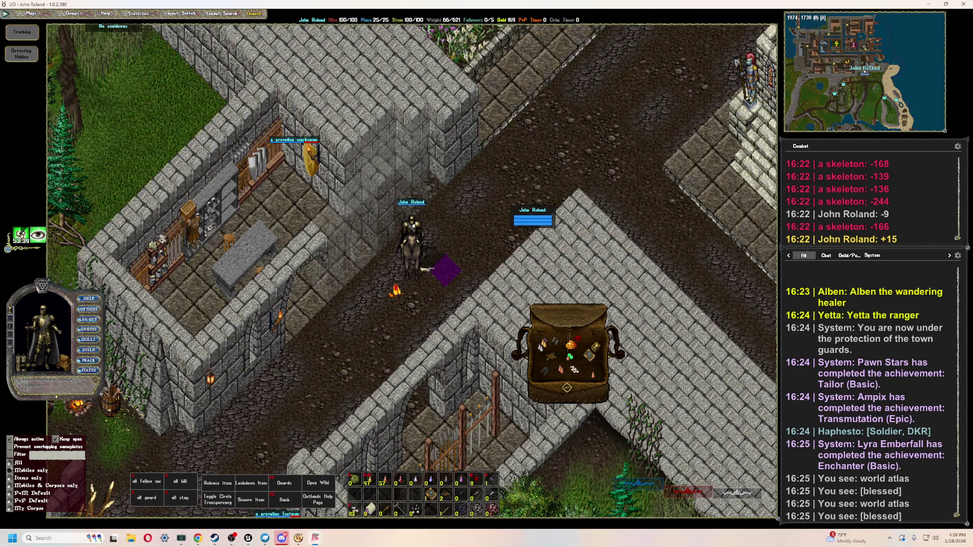
drag(450, 210, 464, 166)
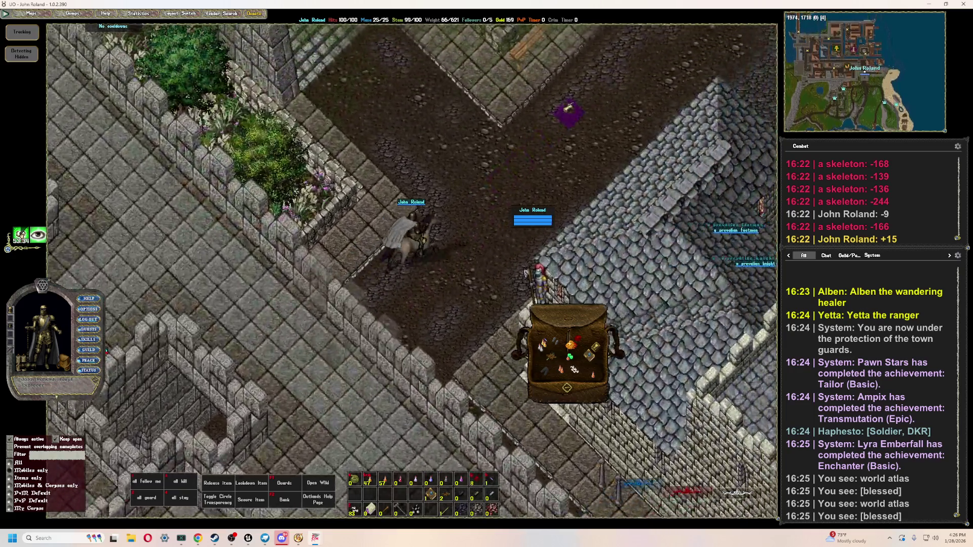
right_drag(569, 109, 457, 108)
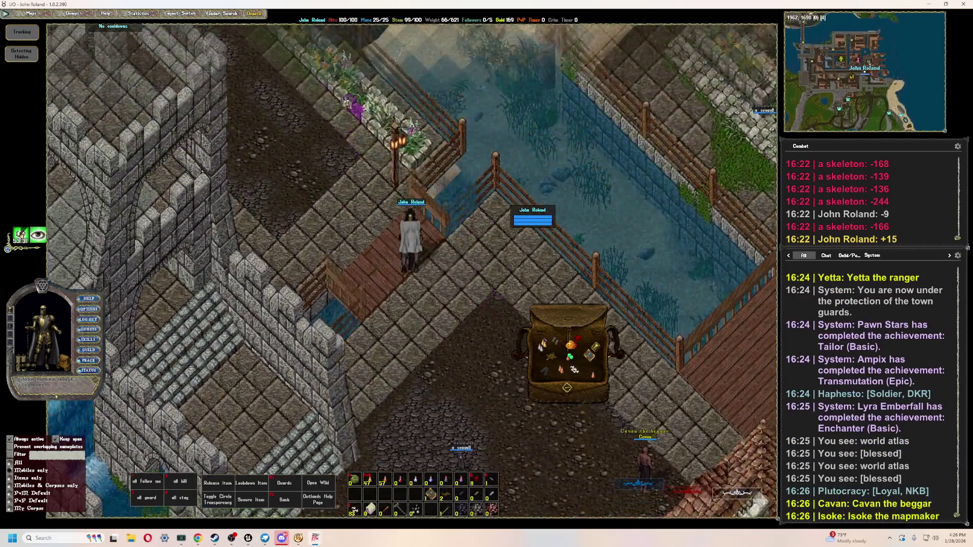
mouse_move(304, 131)
right_down()
mouse_move(264, 106)
mouse_move(335, 162)
right_up()
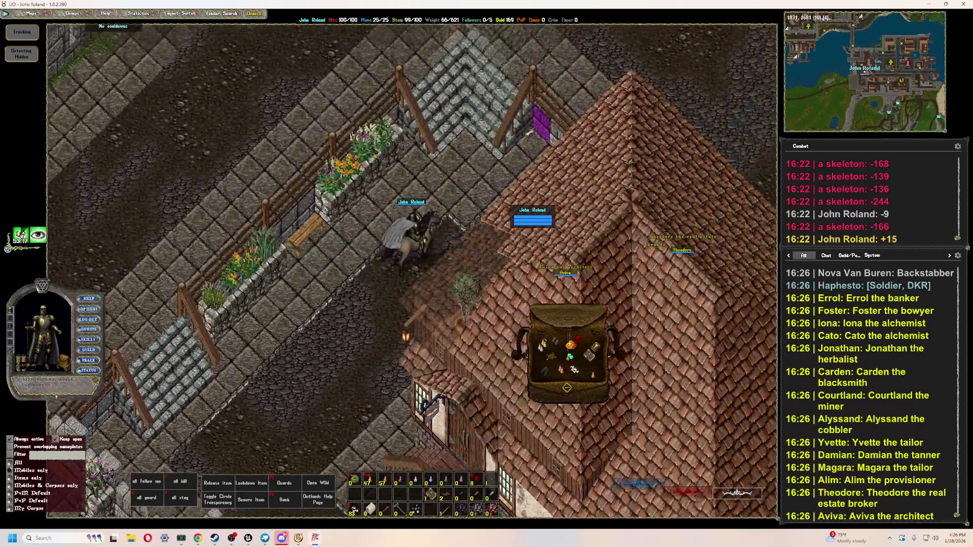
- Ride north through town along the castle wall past the keep, then west past the cannons
right_drag(410, 152, 410, 152)
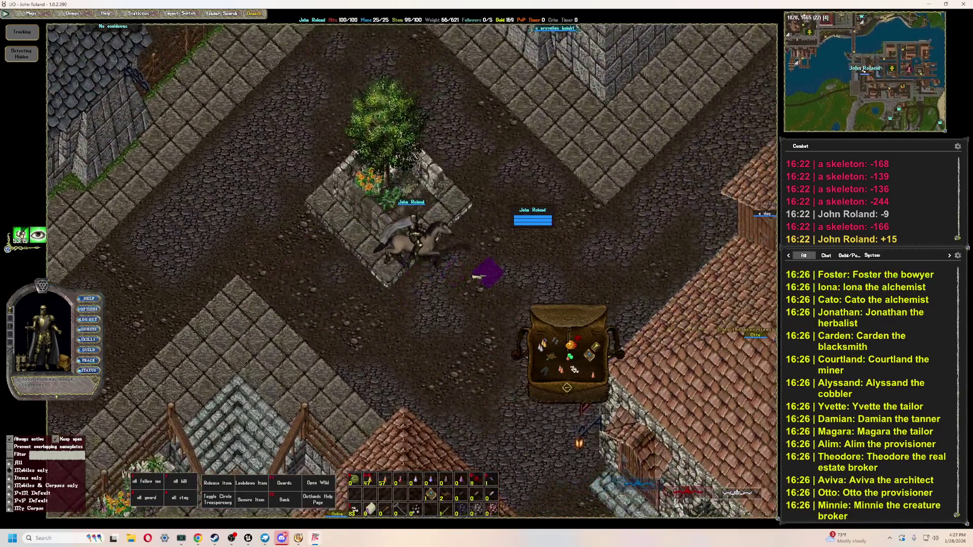
mouse_move(479, 276)
right_down()
mouse_move(557, 117)
mouse_move(544, 116)
right_up()
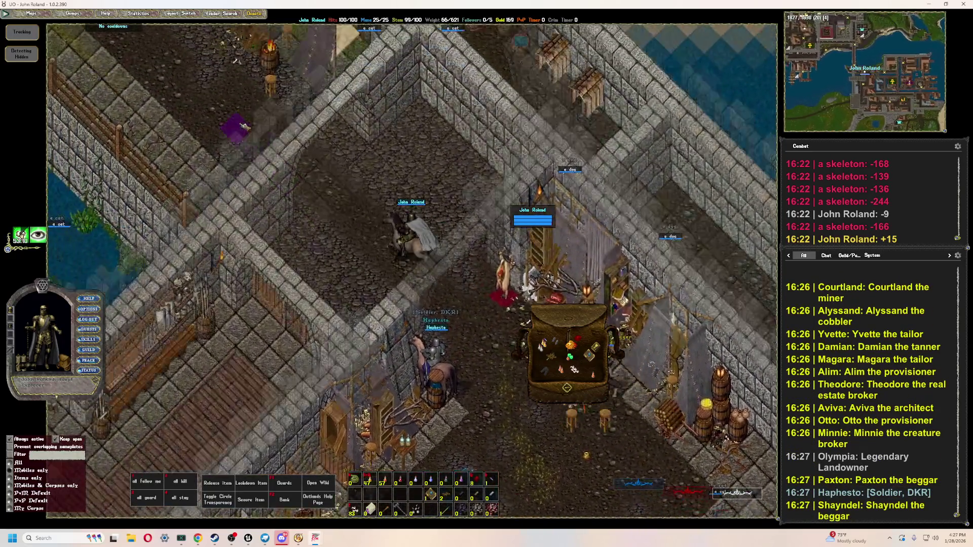
right_drag(314, 132, 314, 132)
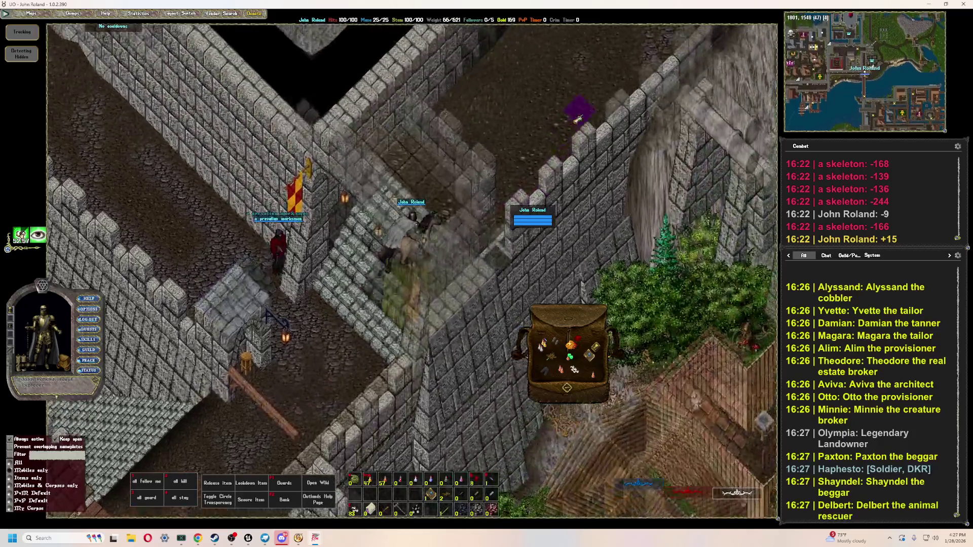
right_drag(578, 120, 581, 120)
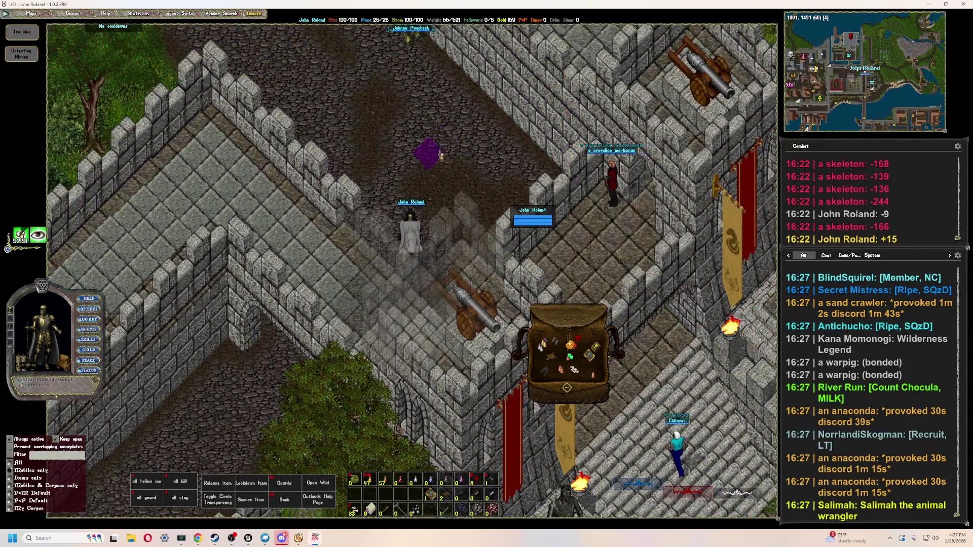
right_drag(581, 119, 410, 101)
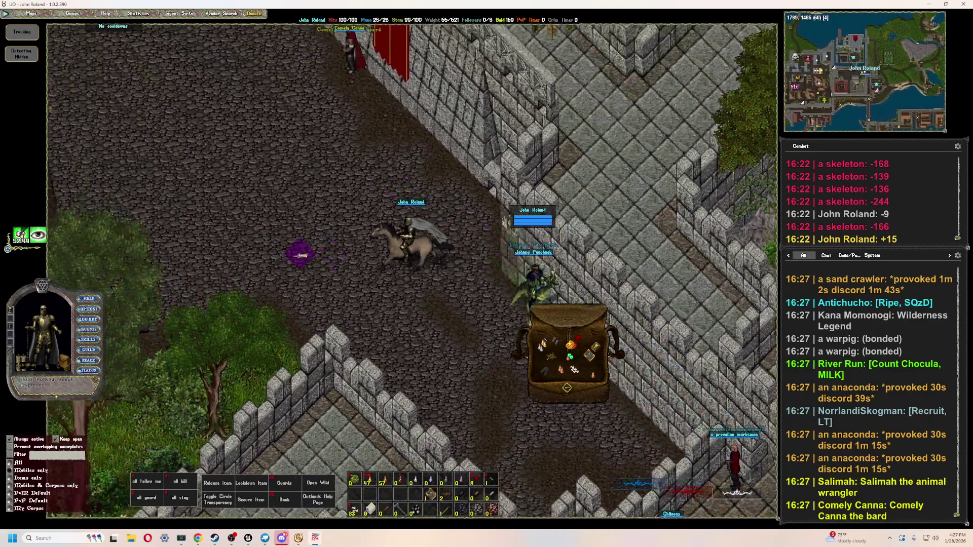
mouse_move(300, 256)
right_down()
mouse_move(290, 211)
mouse_move(305, 152)
right_up()
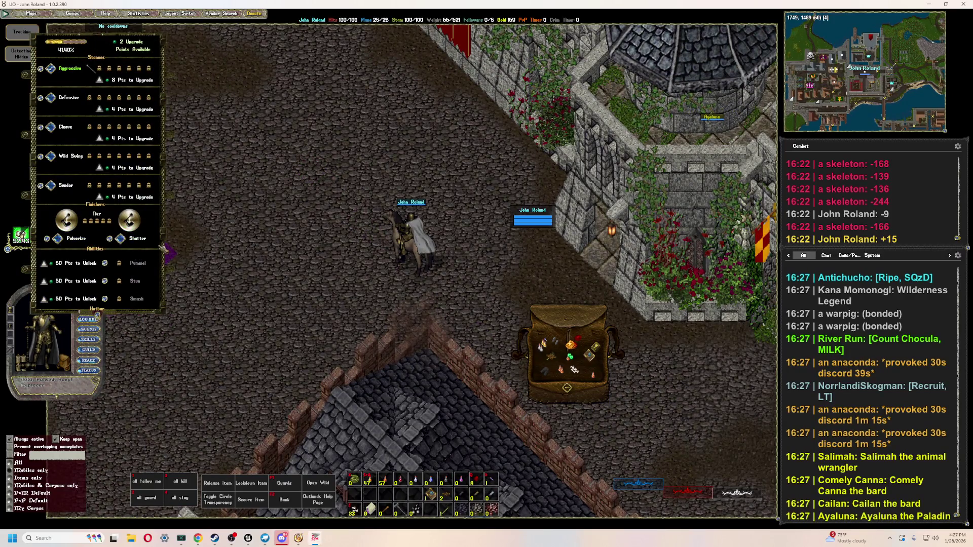
- Open the skills list showing Tracking 100 and inspect the blessed codex of macing
right_click(200, 281)
click(88, 339)
drag(199, 174, 245, 227)
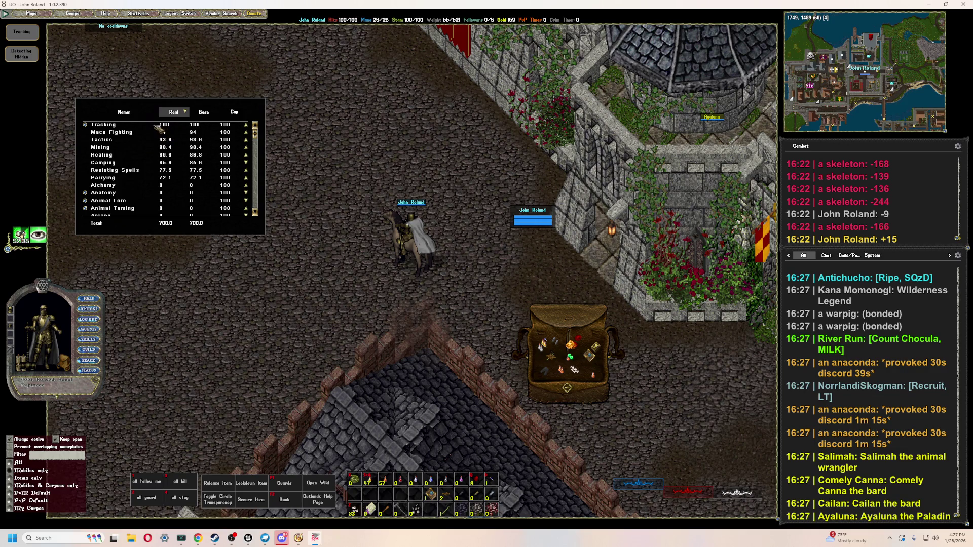
right_click(296, 353)
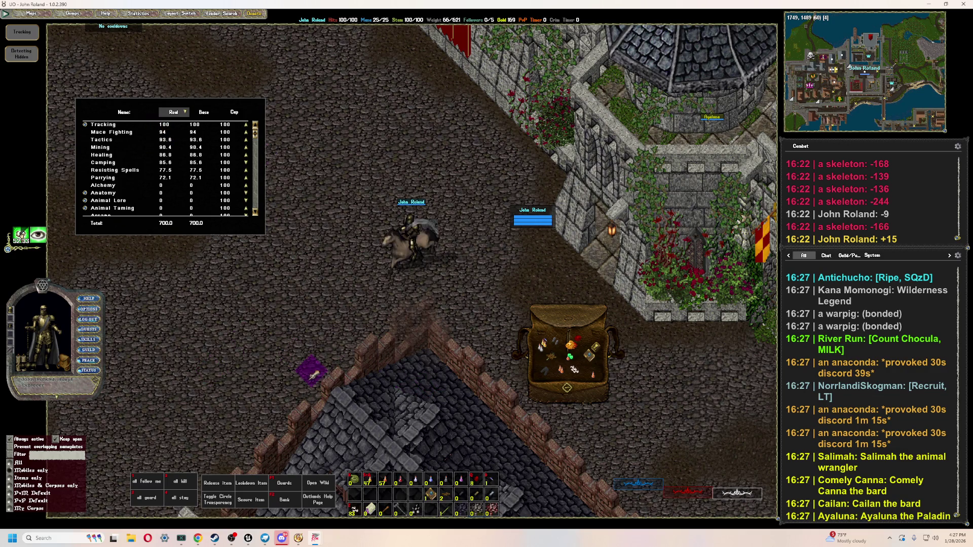
right_click(312, 373)
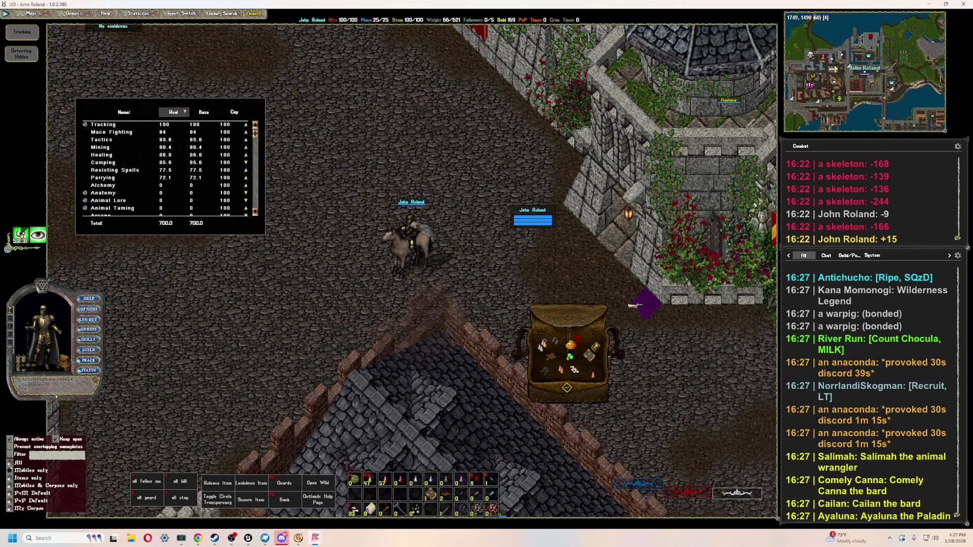
click(601, 353)
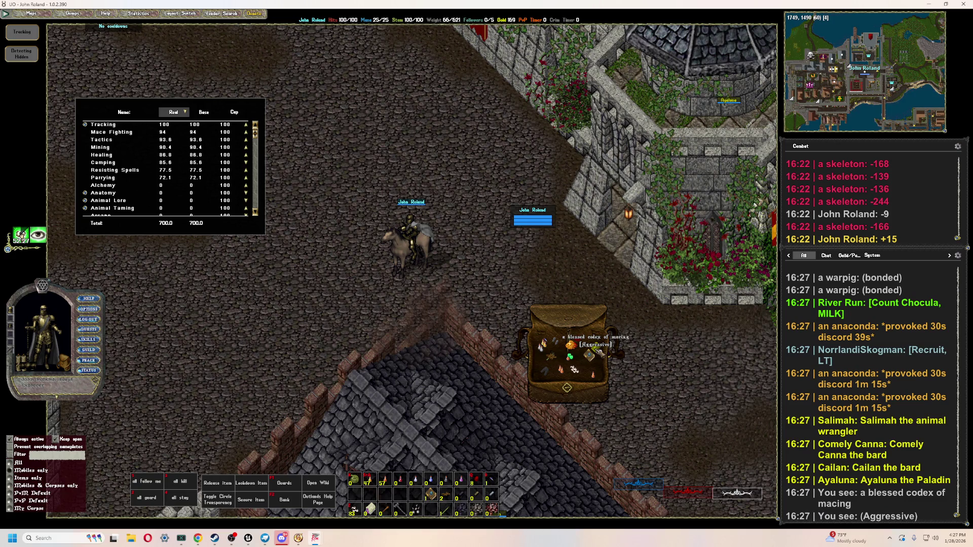
- Read the macing codex's Aggressive stance, close the mastery panel, and ride west to the fountain plaza
double_click(600, 352)
drag(184, 47, 283, 148)
drag(268, 217, 348, 229)
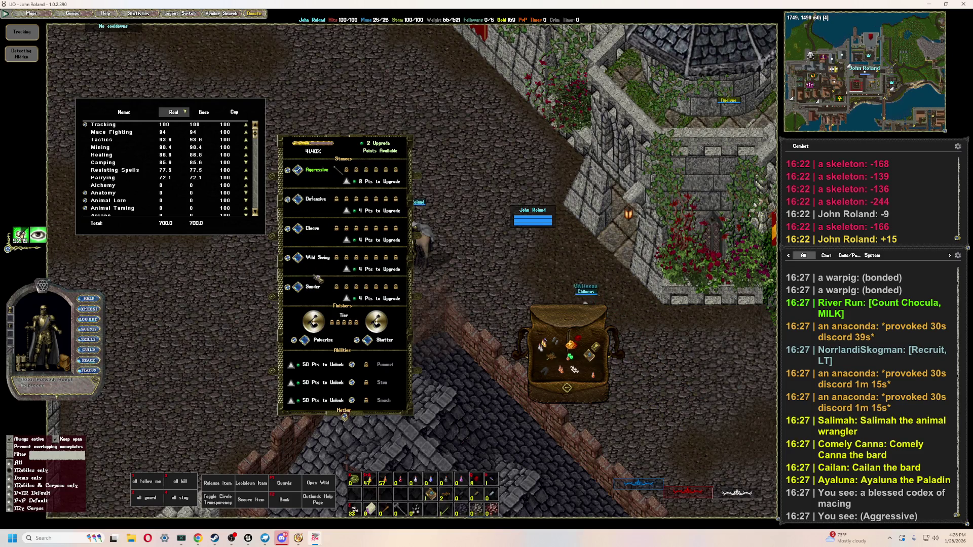
click(292, 171)
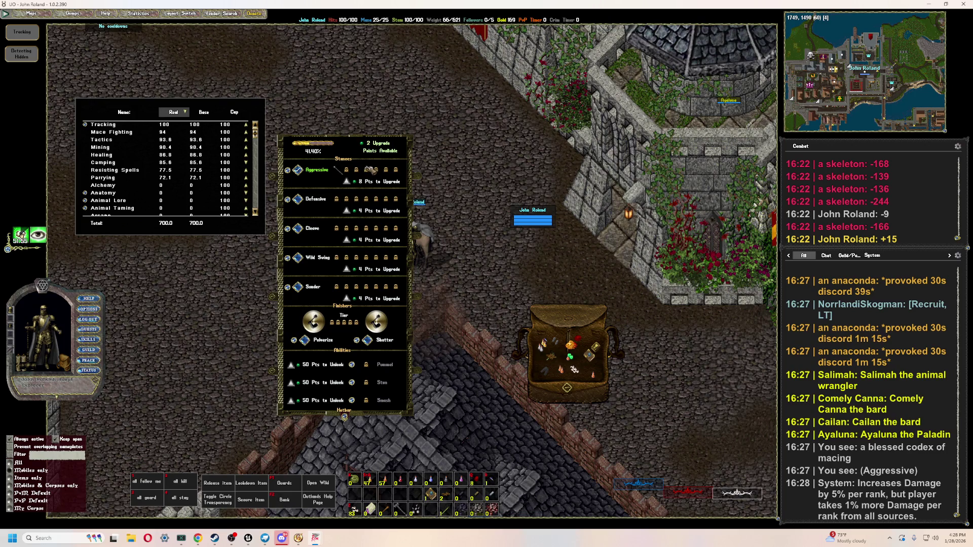
drag(366, 179, 366, 98)
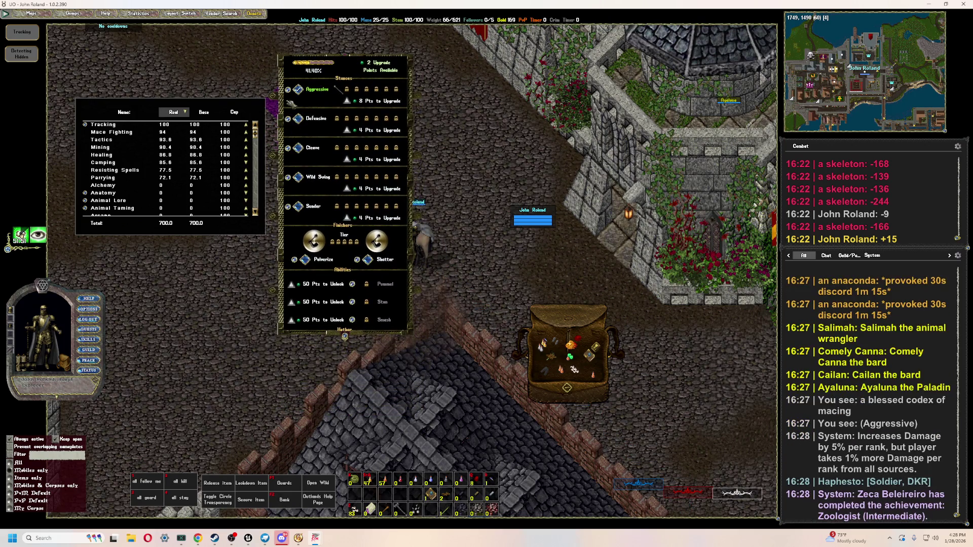
right_click(349, 76)
mouse_move(315, 118)
right_down()
mouse_move(336, 193)
mouse_move(315, 169)
mouse_move(380, 135)
mouse_move(318, 171)
mouse_move(318, 163)
mouse_move(317, 185)
mouse_move(311, 167)
mouse_move(226, 321)
right_up()
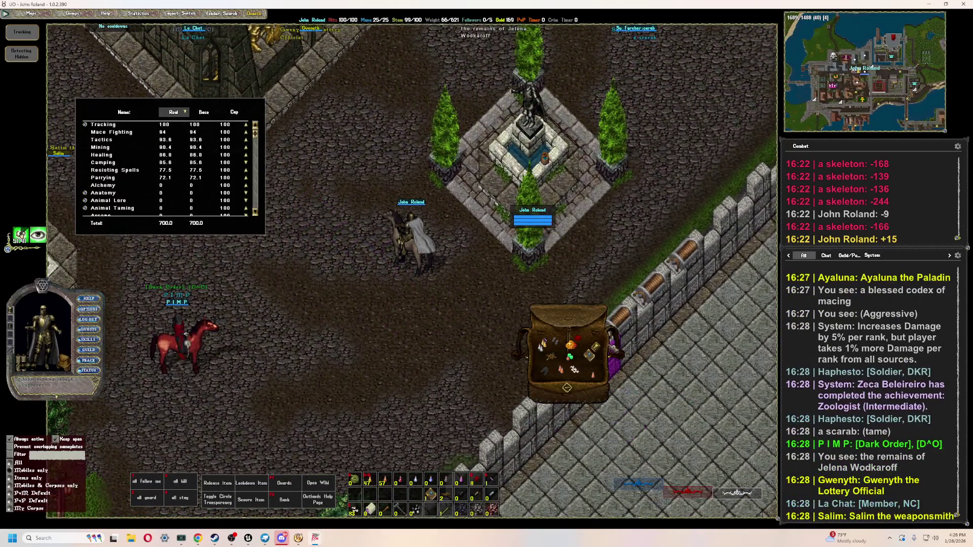
- Inspect the worn platemail chest, then open the Outlands help page and the Aspect Mastery window
right_click(357, 354)
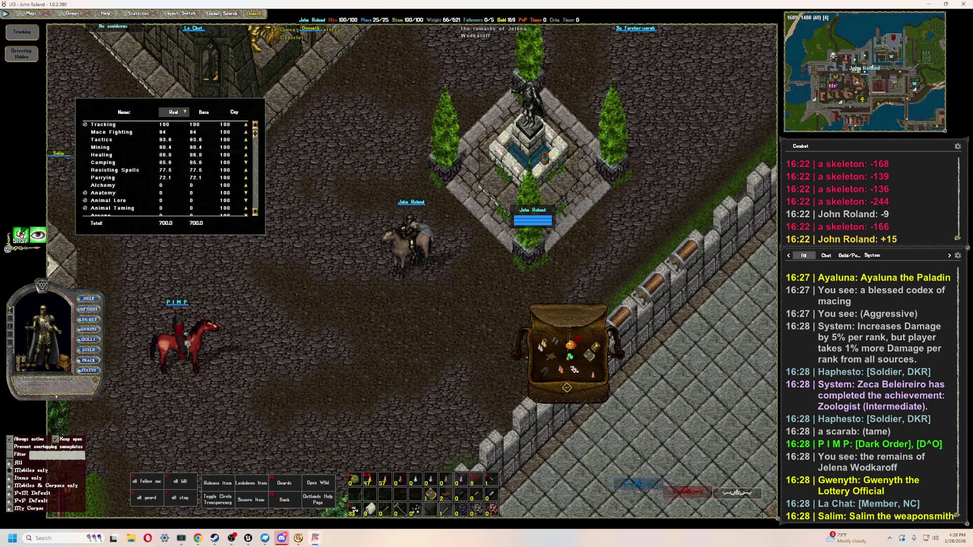
click(43, 324)
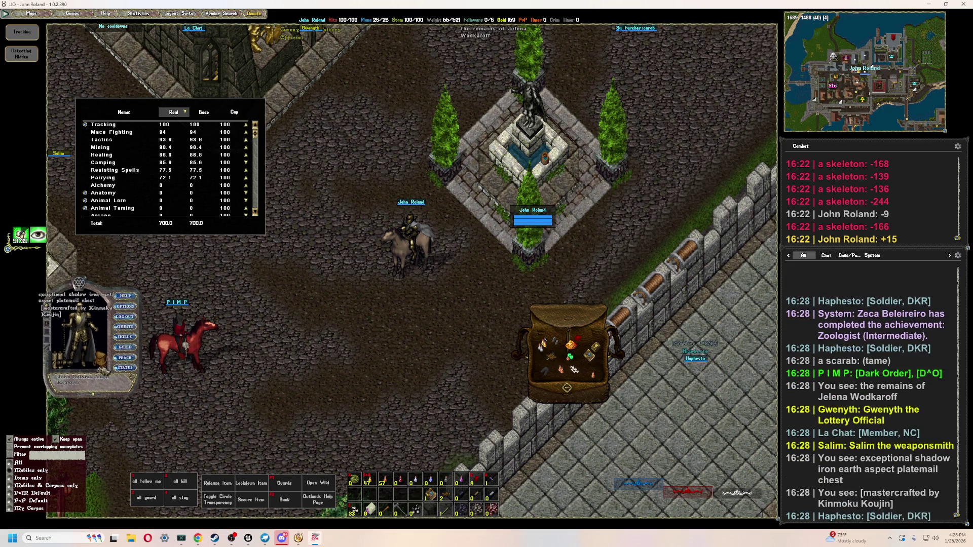
drag(3, 306, 168, 303)
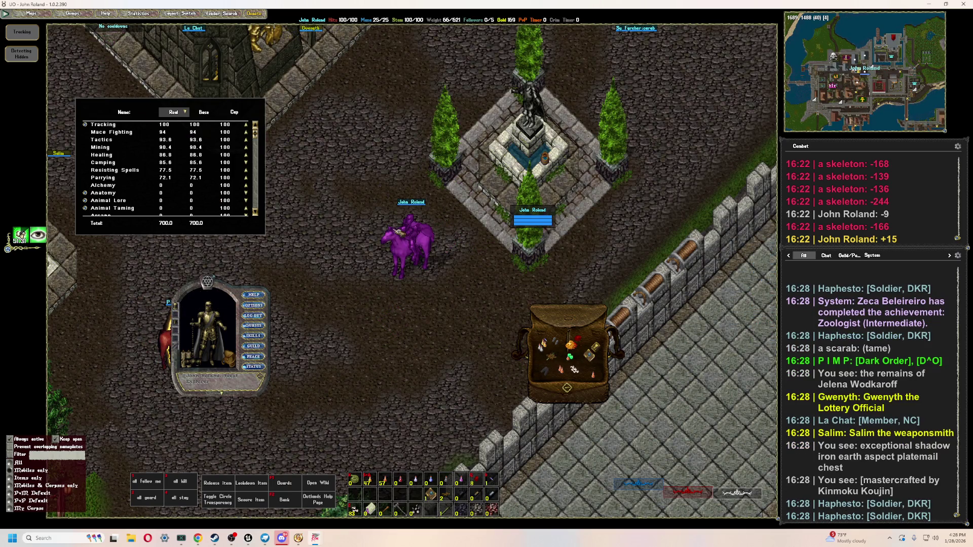
click(253, 295)
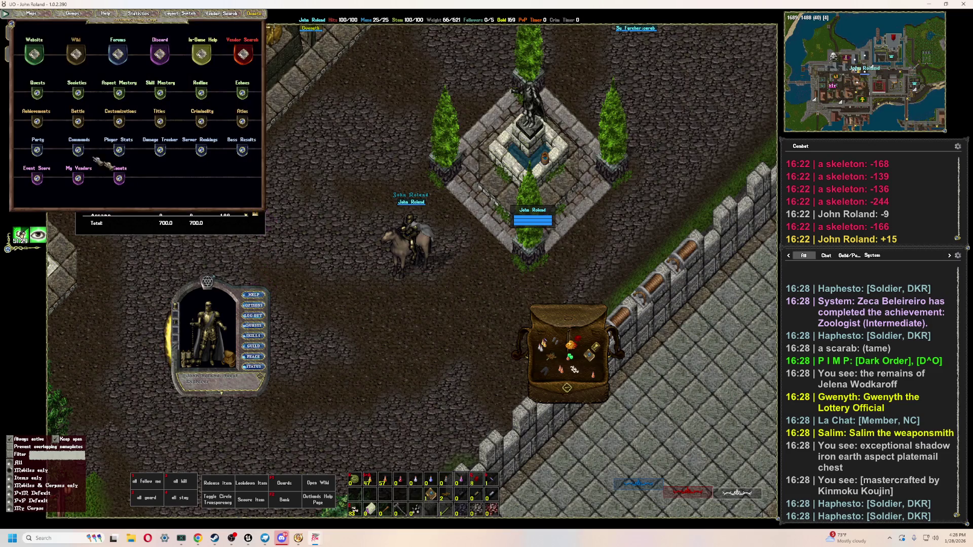
click(121, 92)
drag(172, 61, 430, 224)
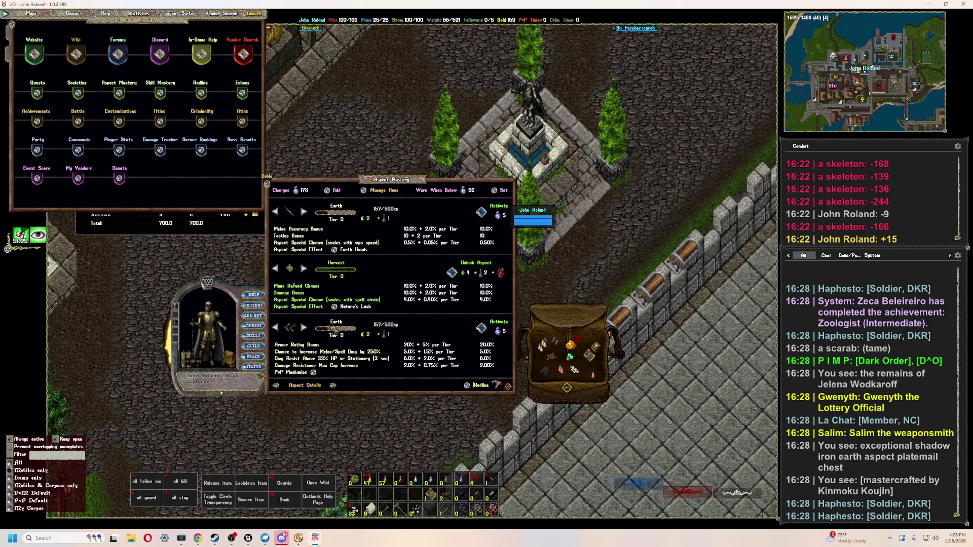
drag(447, 223, 508, 233)
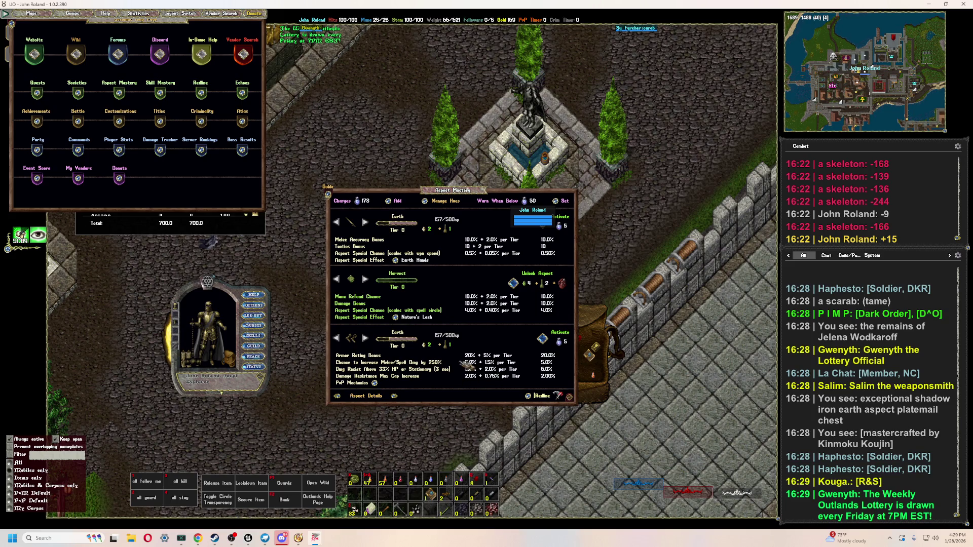
- Close the Aspect Mastery, help and skills windows, then ride north-west through town
right_click(445, 292)
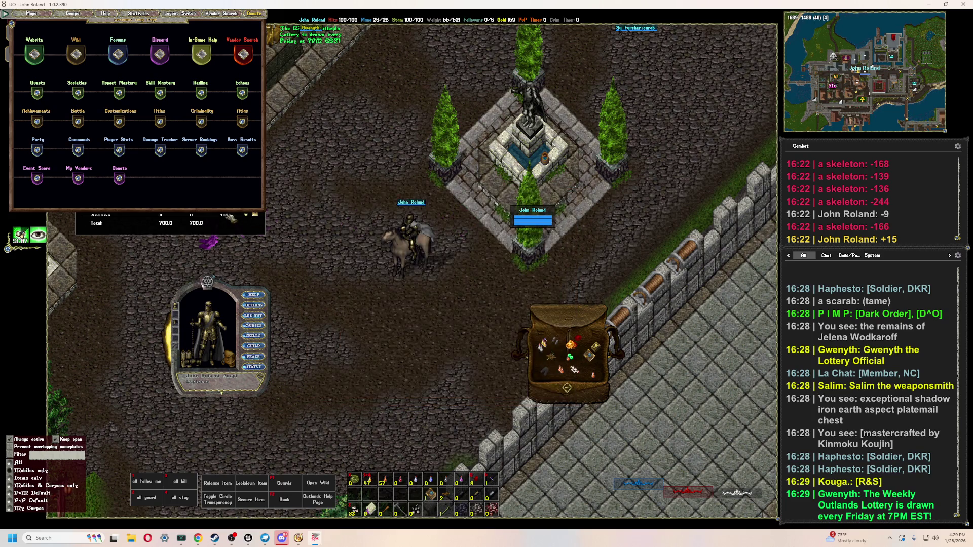
right_click(169, 179)
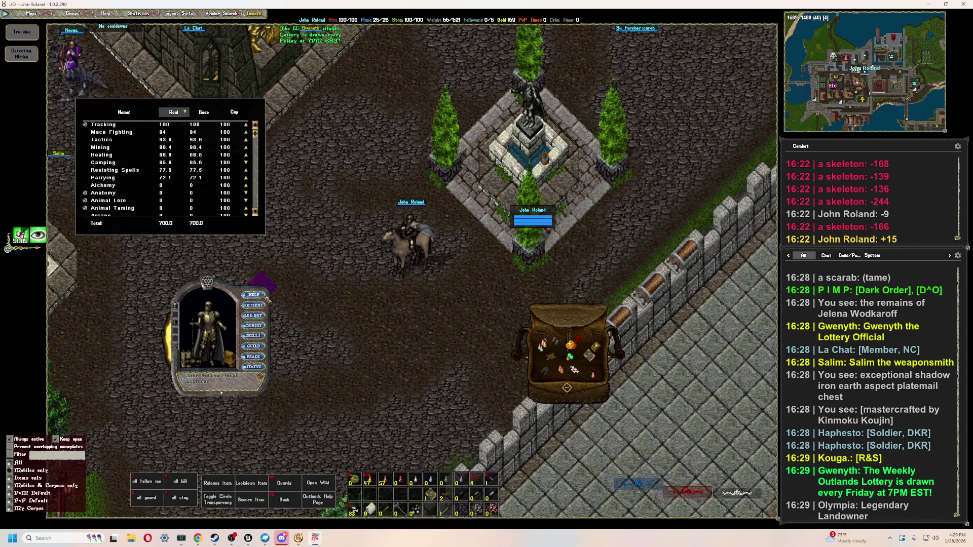
click(106, 13)
drag(215, 189, 454, 365)
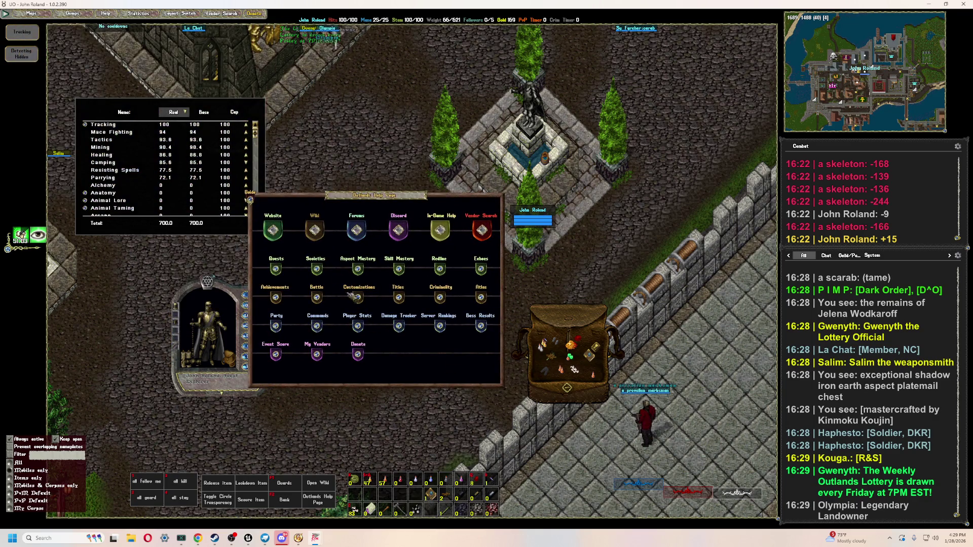
click(358, 269)
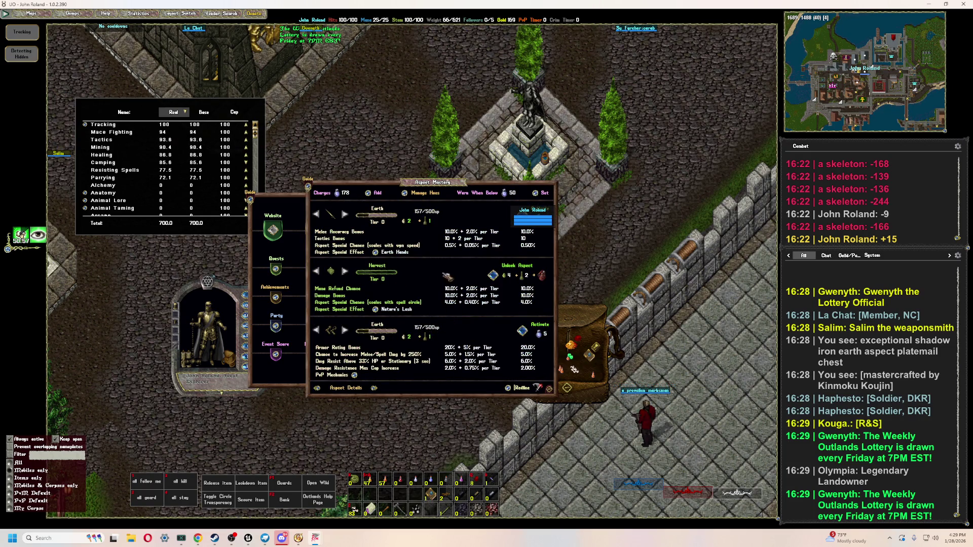
right_click(334, 244)
right_click(276, 243)
right_click(213, 223)
mouse_move(304, 243)
right_down()
mouse_move(311, 253)
mouse_move(293, 191)
mouse_move(256, 222)
mouse_move(260, 174)
mouse_move(271, 181)
mouse_move(343, 163)
mouse_move(357, 344)
right_up()
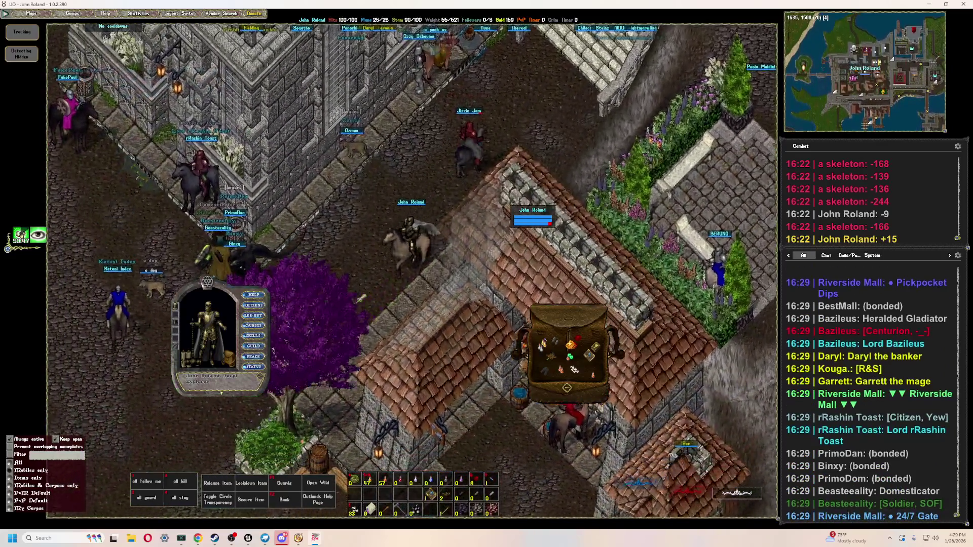
- Ride through town, west along the street, then north, south and south-west
right_drag(362, 298, 365, 295)
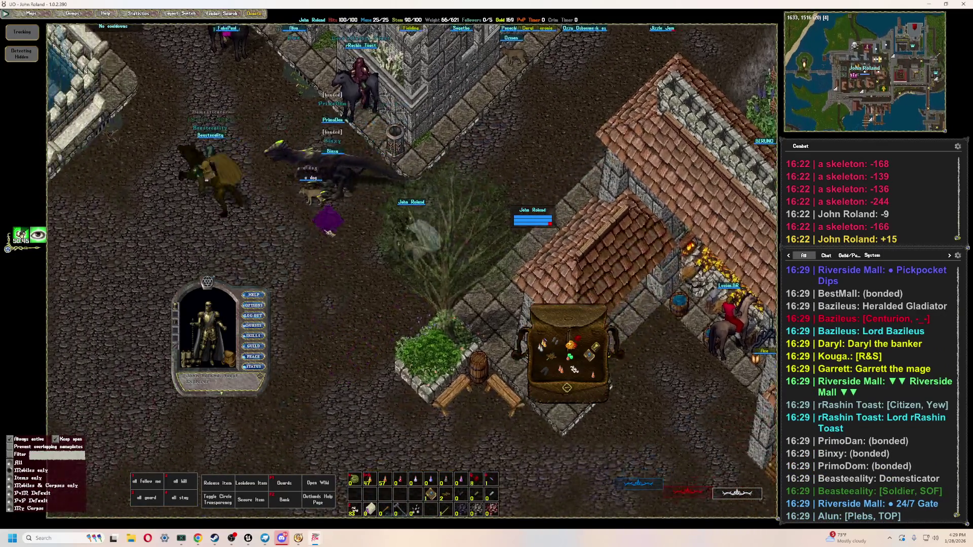
right_drag(329, 230, 352, 201)
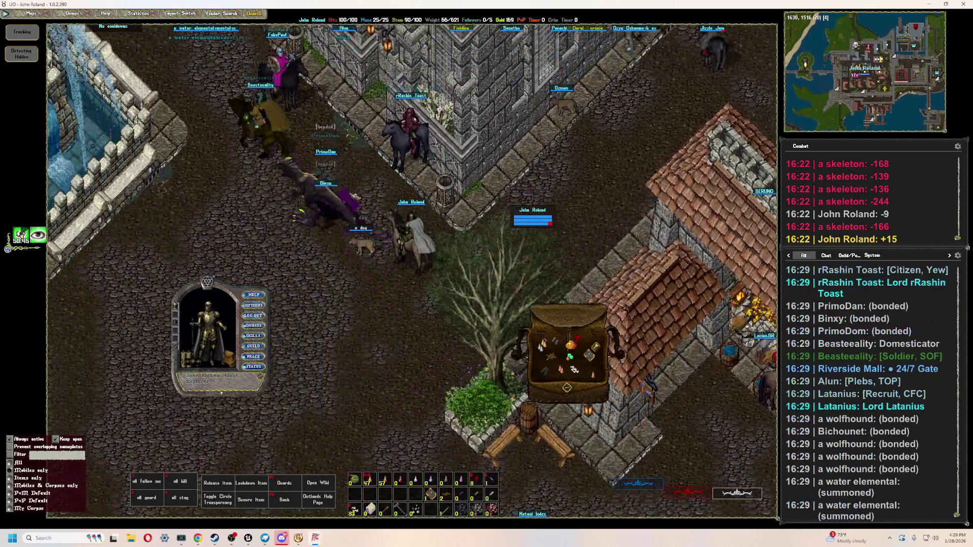
right_drag(395, 152, 395, 152)
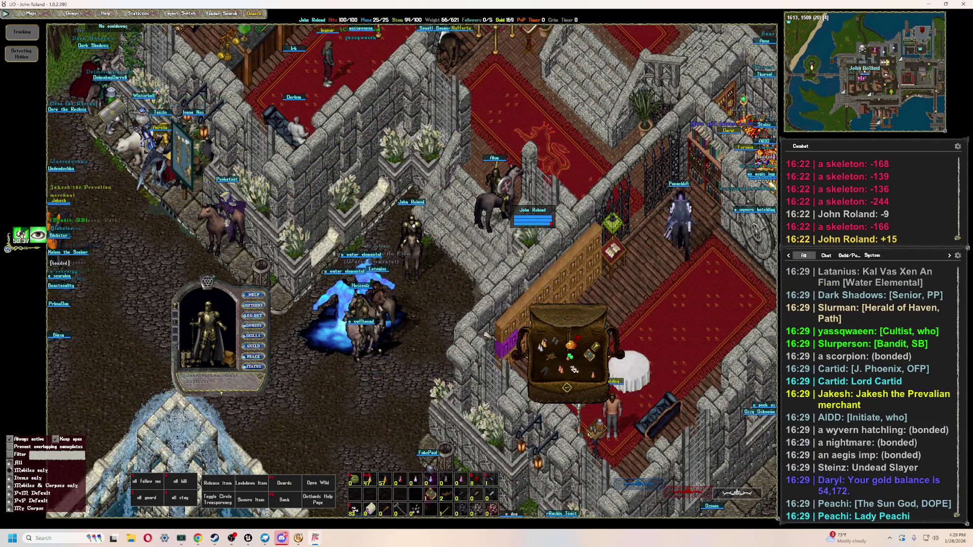
right_drag(392, 344, 393, 344)
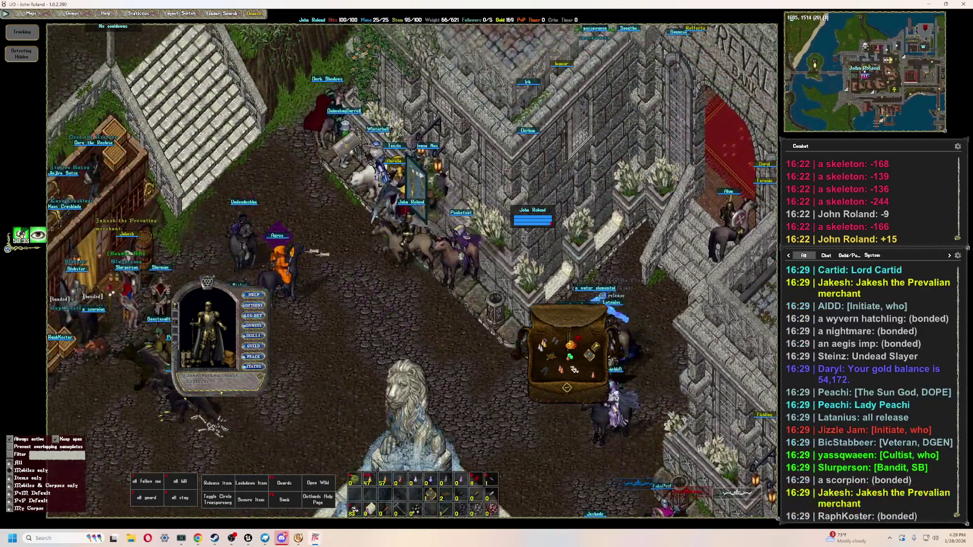
right_drag(506, 304, 507, 303)
right_drag(274, 310, 273, 310)
- Ride further west, close the backpack, and enter the sewer dungeon to the north-west
right_drag(355, 178, 355, 178)
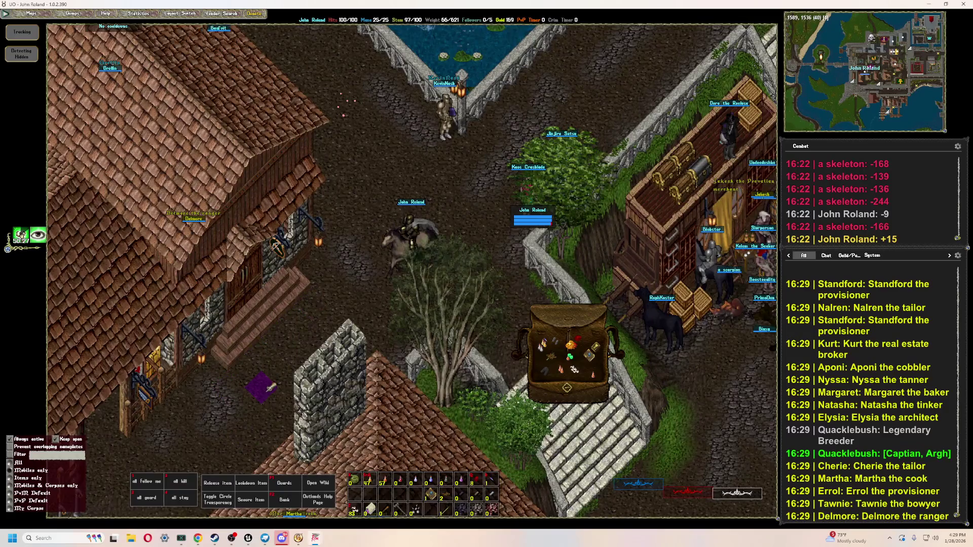
right_drag(330, 314, 329, 314)
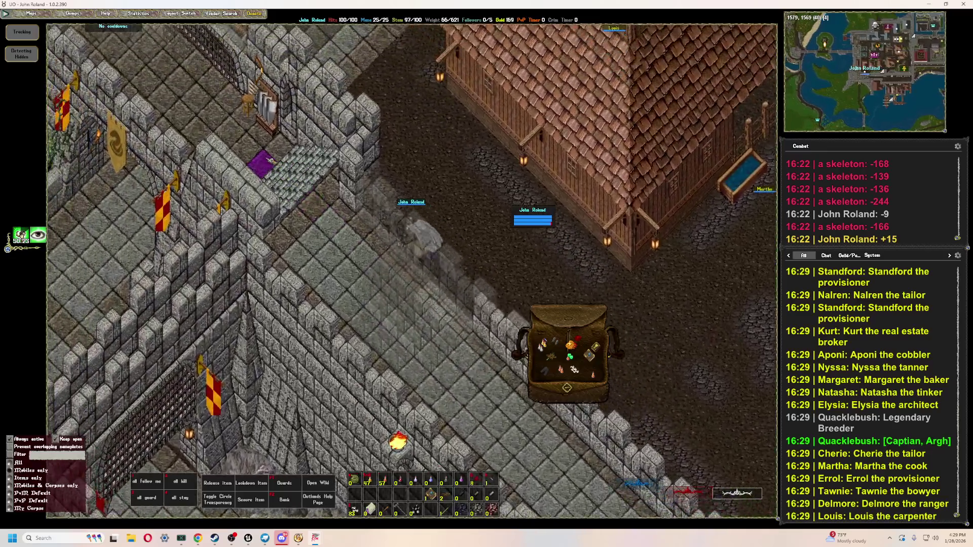
right_drag(355, 152, 355, 151)
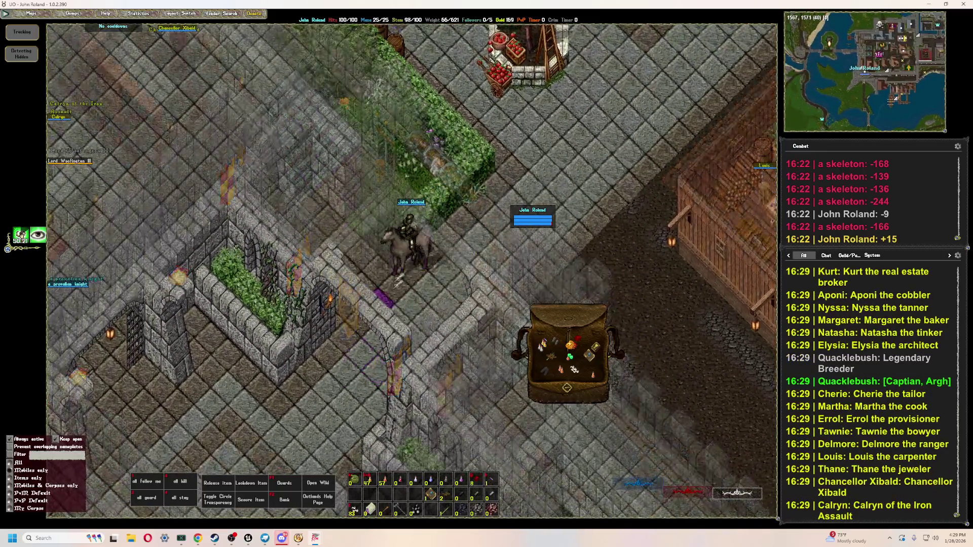
right_drag(507, 152, 507, 152)
right_drag(411, 127, 411, 127)
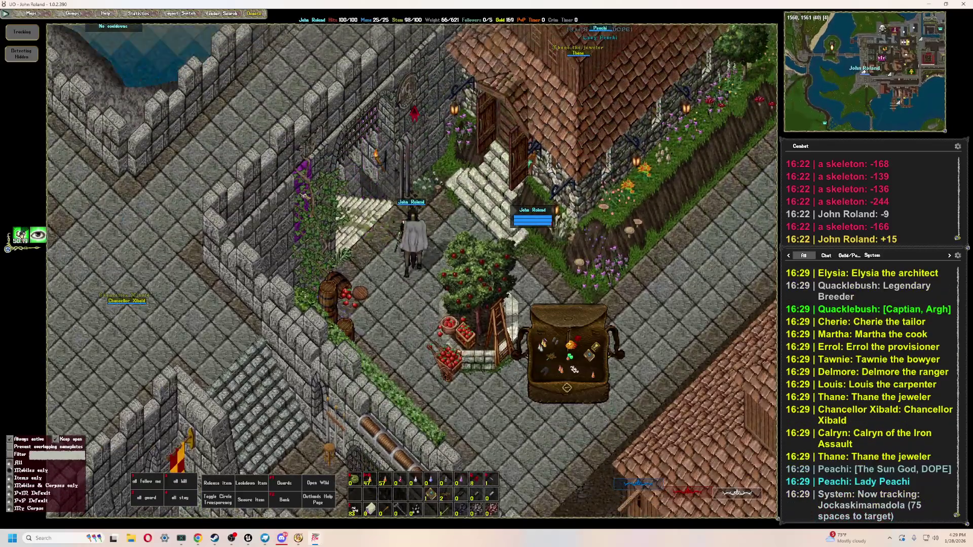
right_click(552, 313)
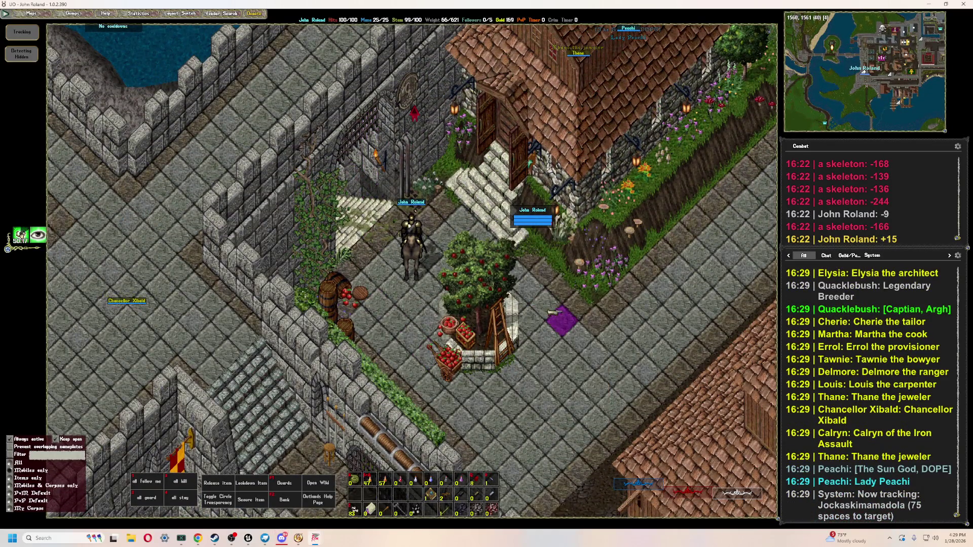
right_drag(414, 112, 57, 34)
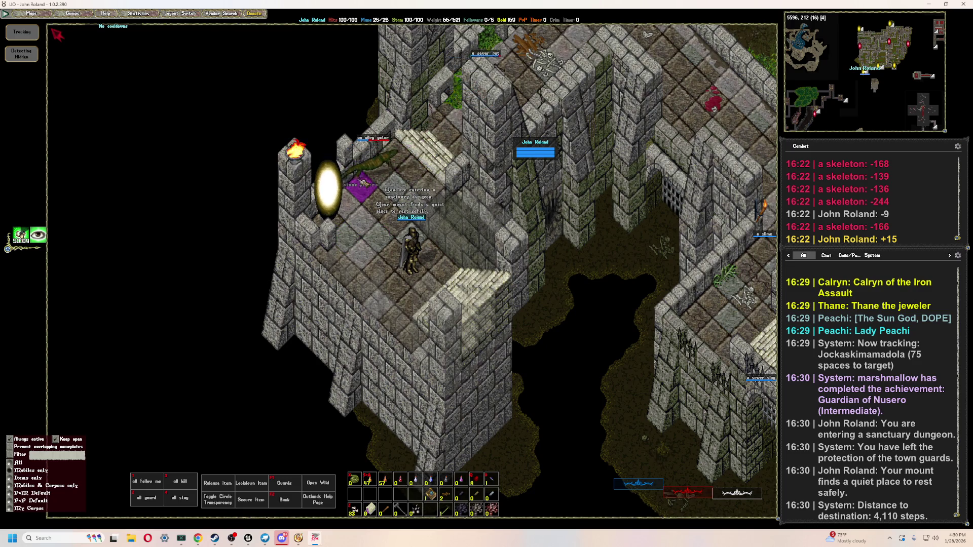
- Attack the alley gator with the F1 hotkey and bandage yourself with F2
key(F1)
key(Up)
key(Up)
key(Up)
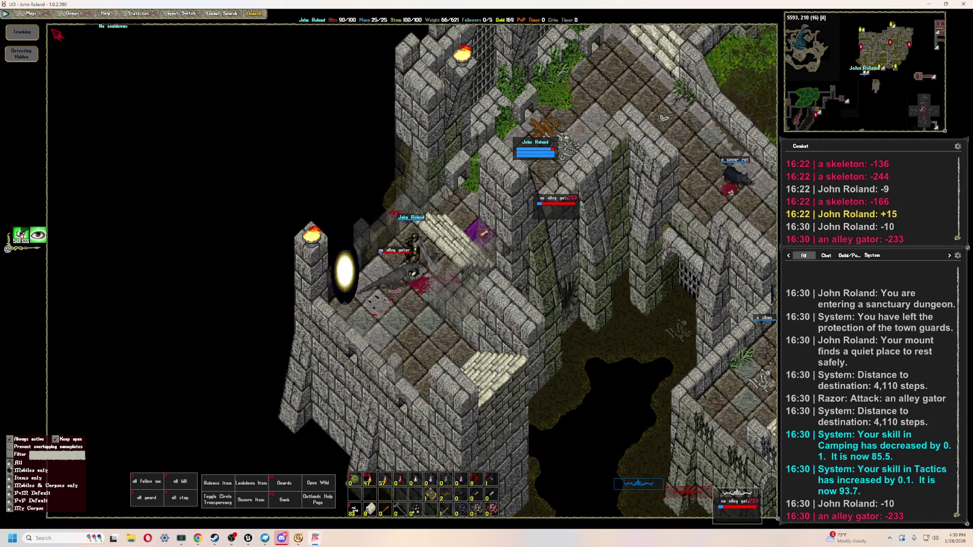
key(F2)
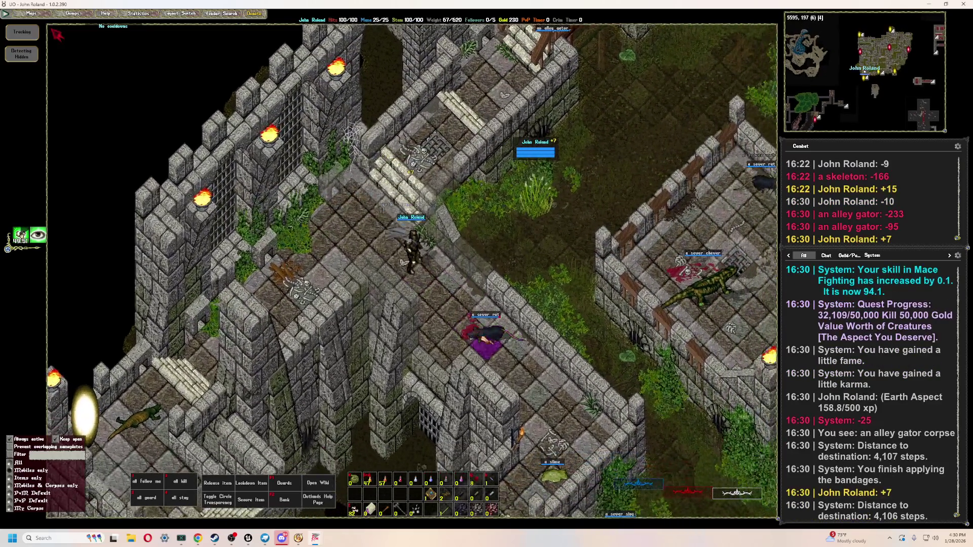
- Kill the sewer rat, bandage yourself, loot its gold, then attack the slime and place its health bar
key(Tab)
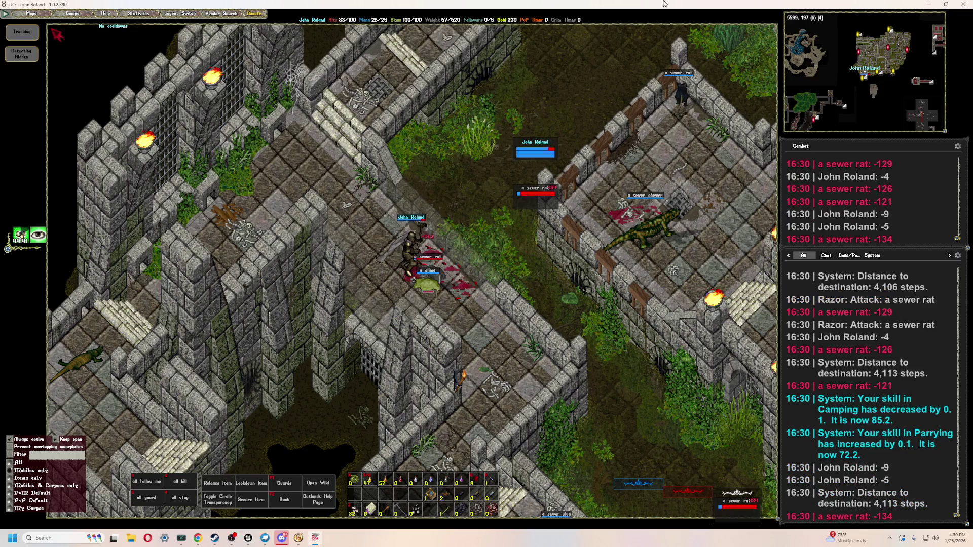
key(F1)
click(549, 157)
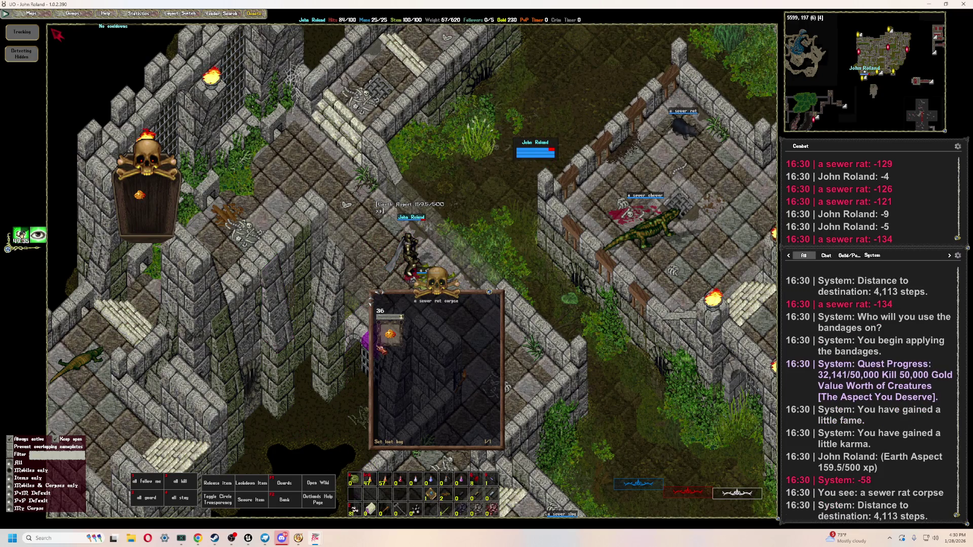
key(Tab)
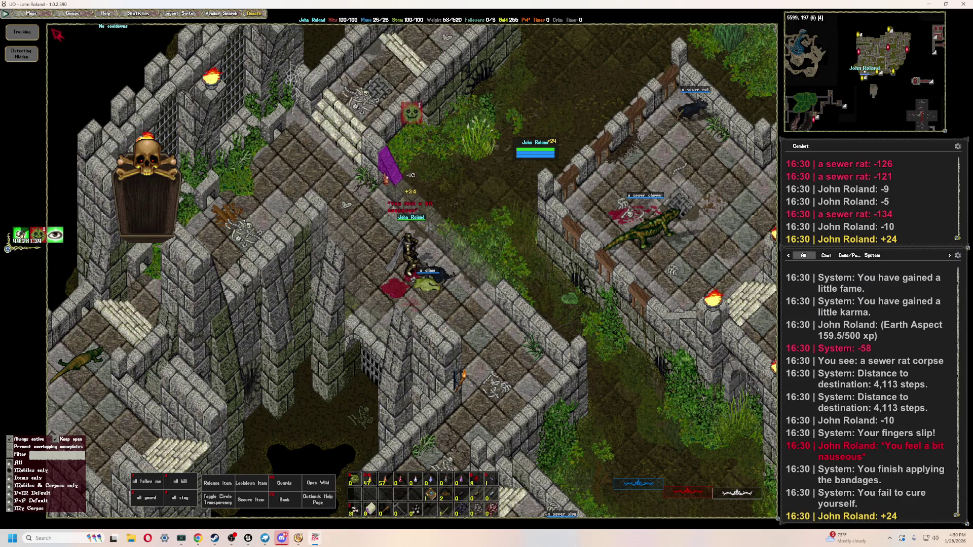
double_click(428, 274)
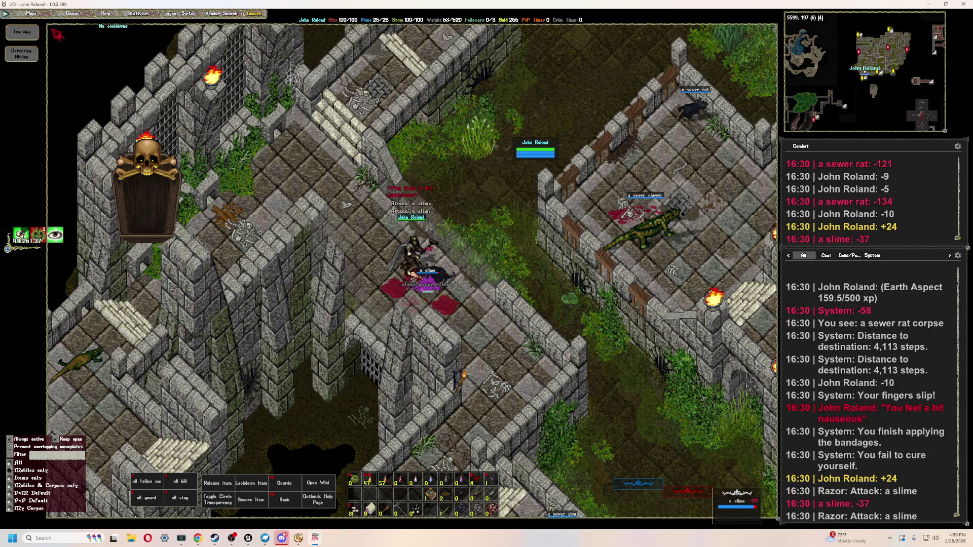
drag(428, 273, 521, 199)
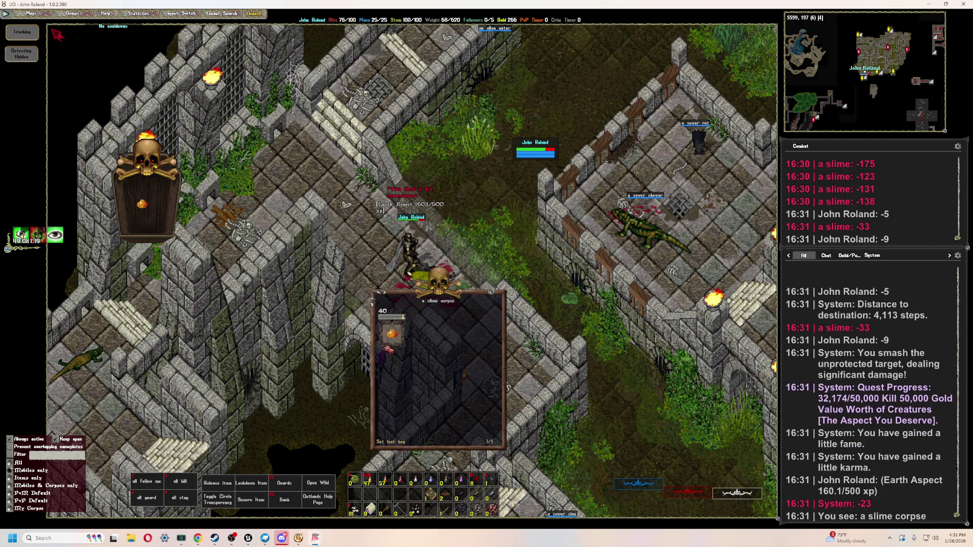
- Bandage up, place the sewer rat's health bar on screen, and drink healing and cure potions
key(F1)
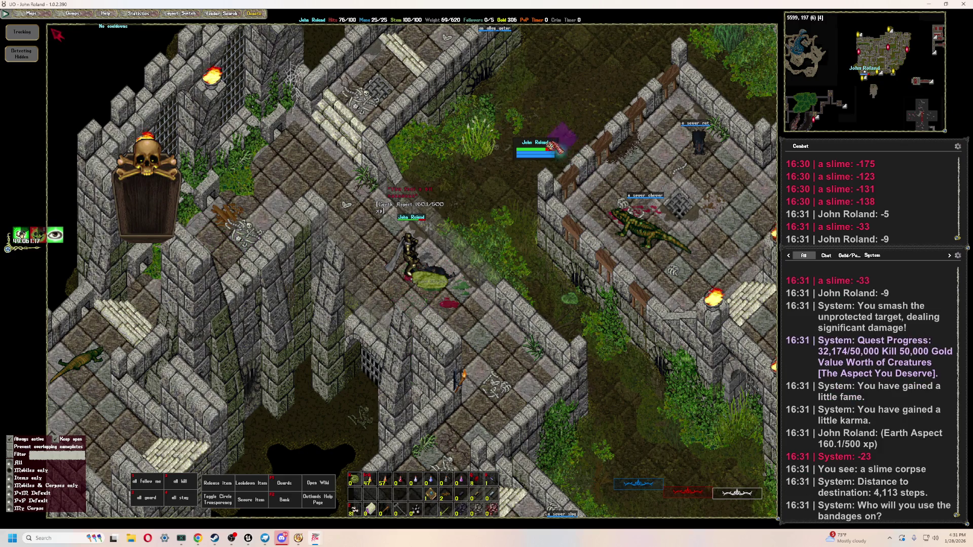
right_drag(57, 34, 57, 34)
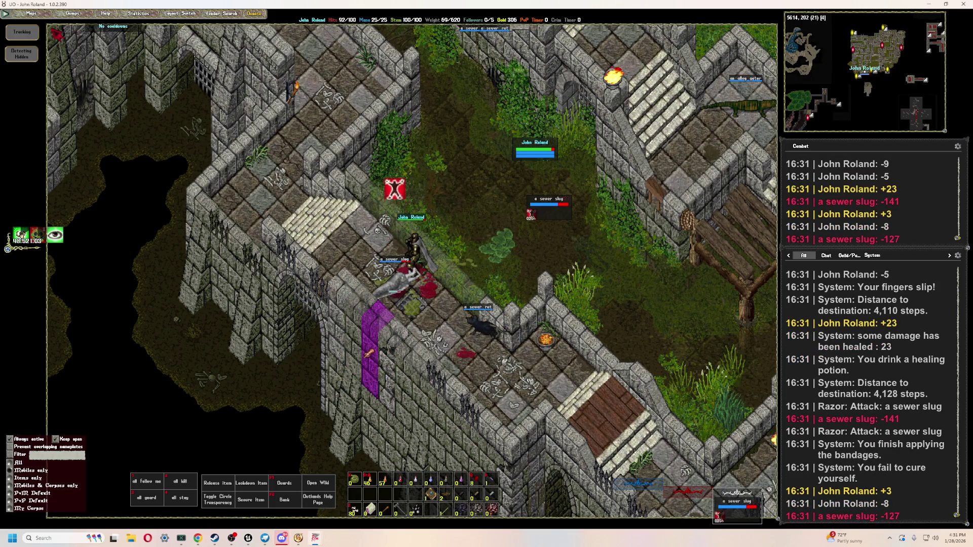
drag(433, 277, 566, 246)
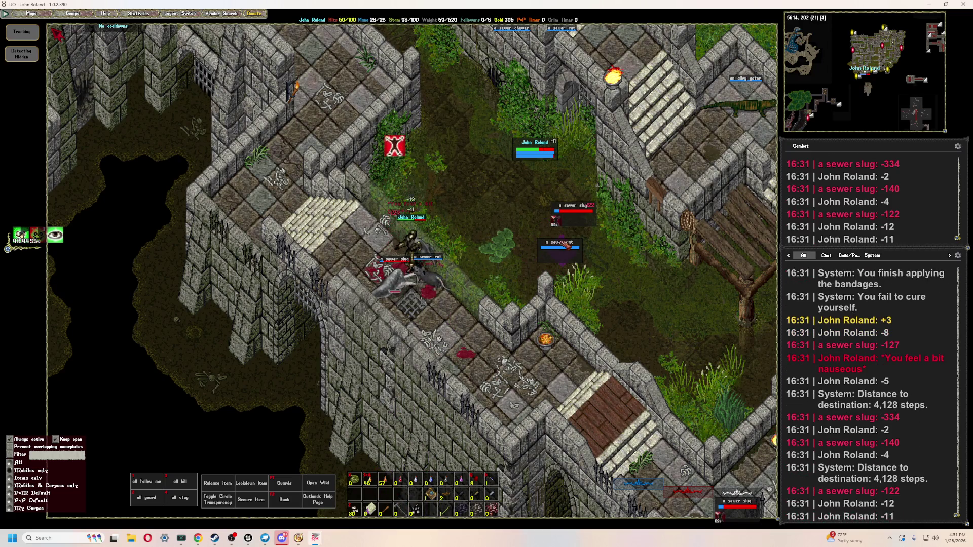
key(2)
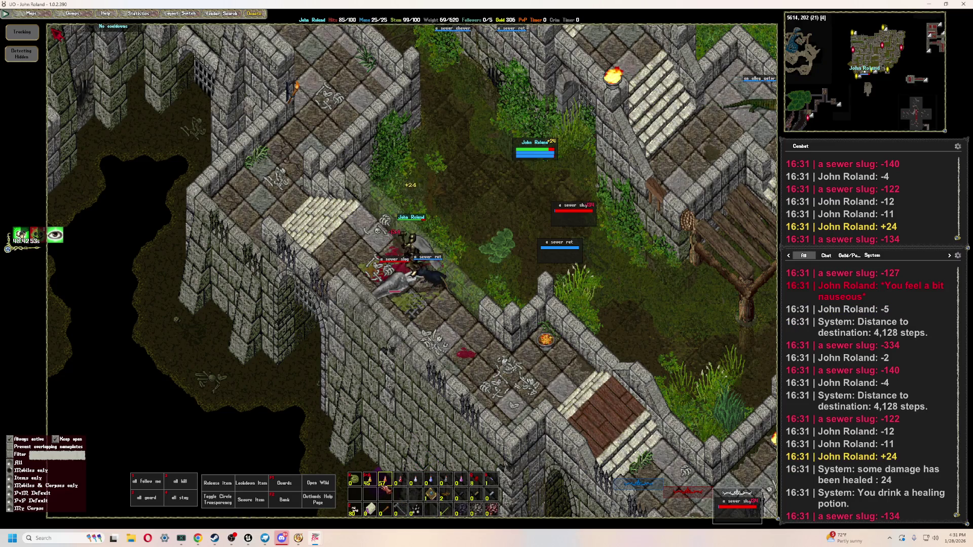
key(3)
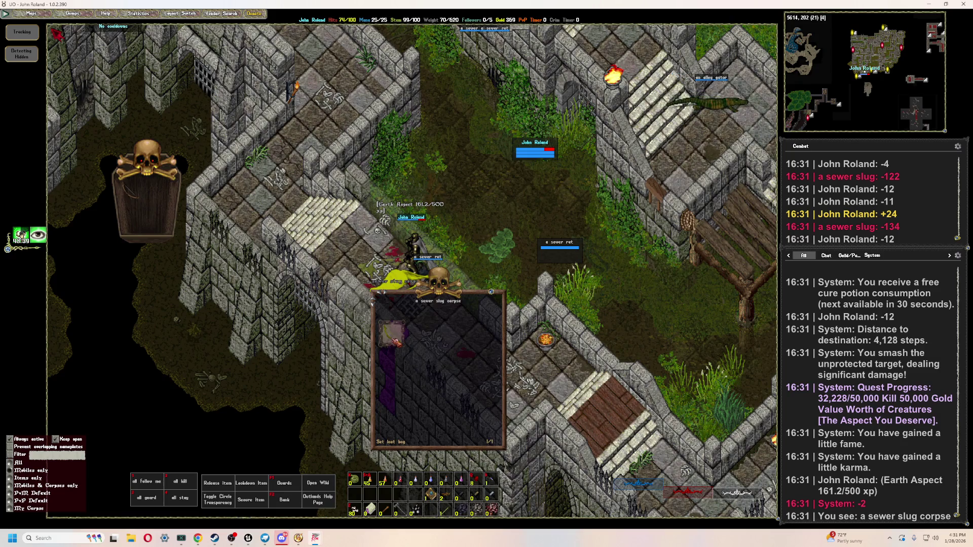
- Close the slug corpse and coffin windows, fight the sewer rat, then attack the compost creature
right_click(398, 344)
right_click(179, 213)
double_click(578, 246)
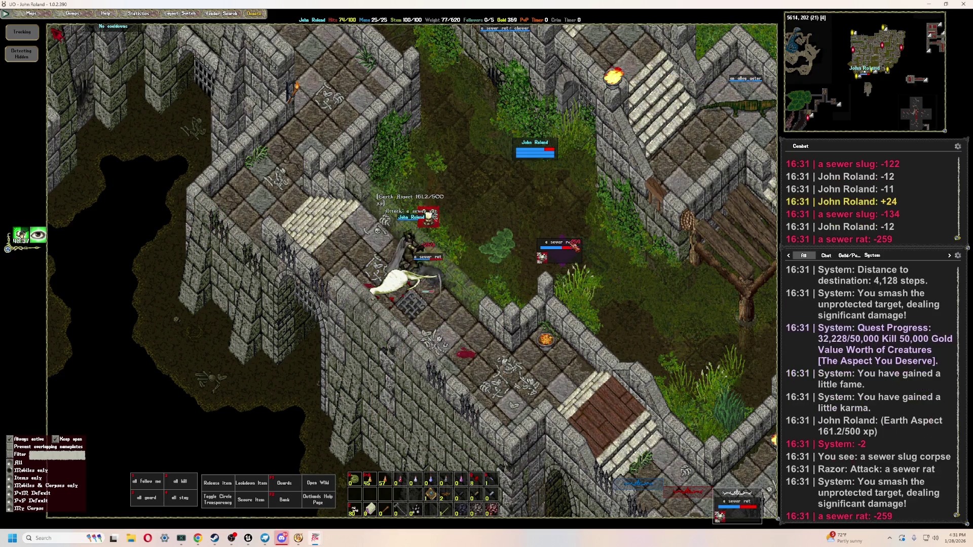
key(2)
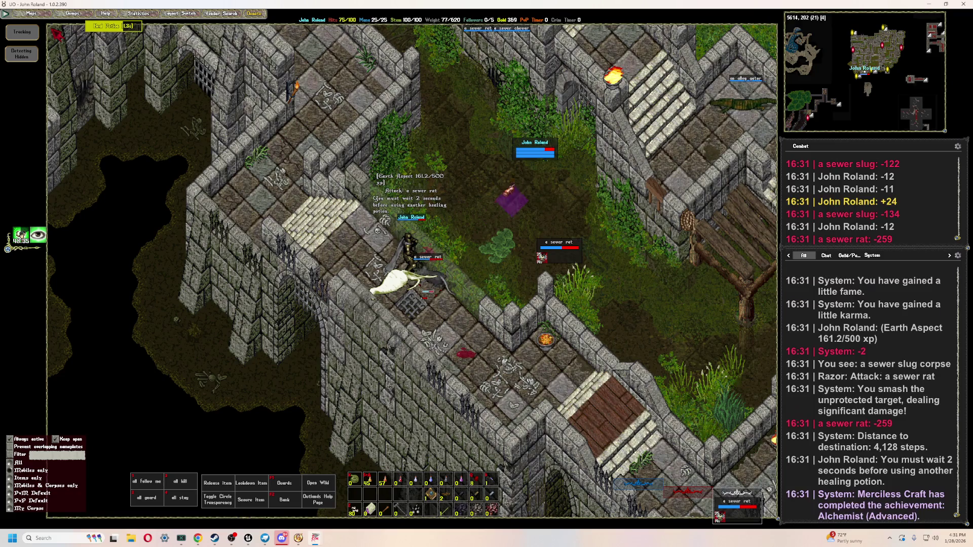
key(3)
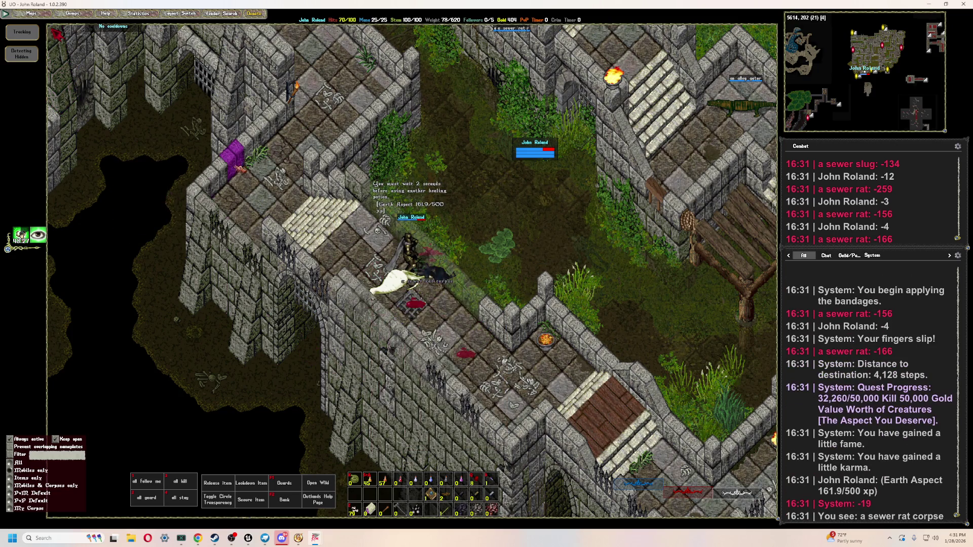
key(Home)
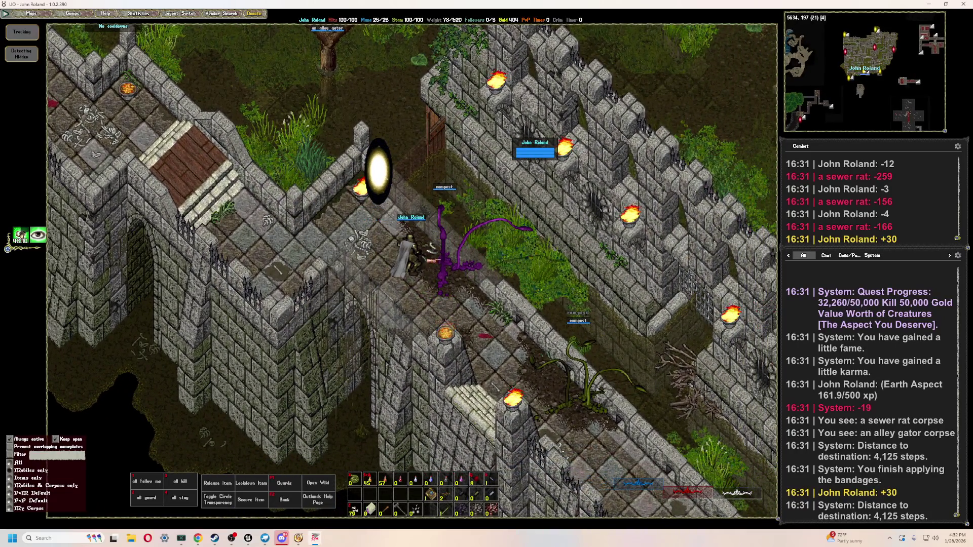
double_click(445, 261)
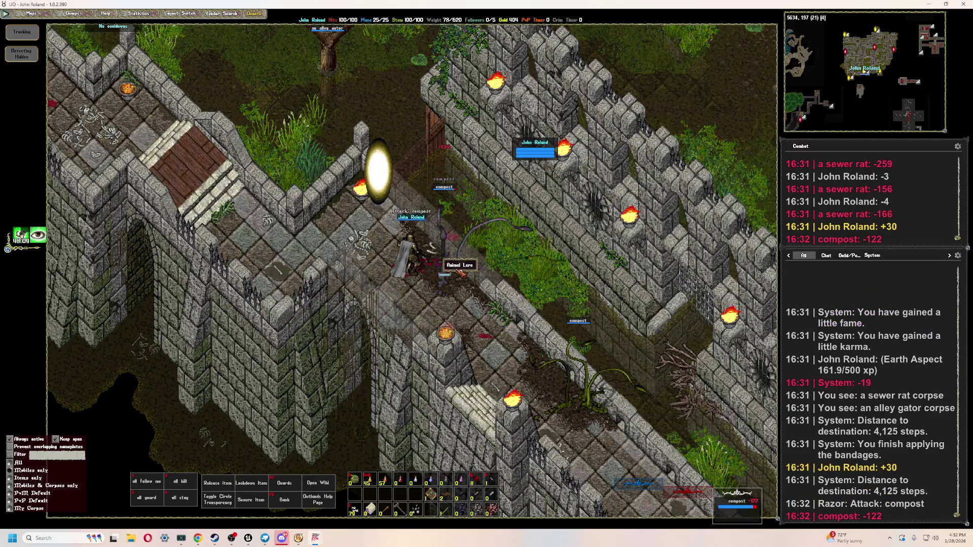
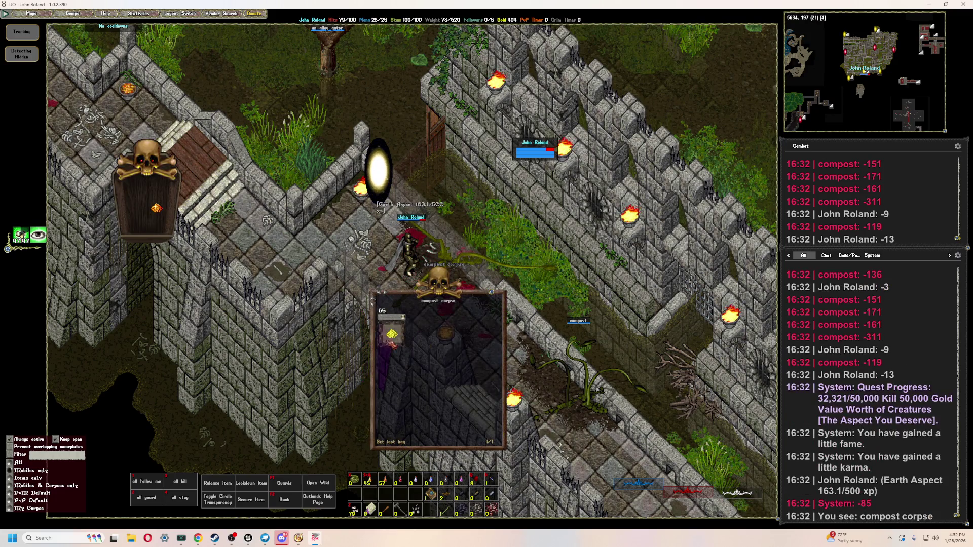
- Walk east along the fort wall and kill the compost, healing with bandages and a potion
key(Page_Down)
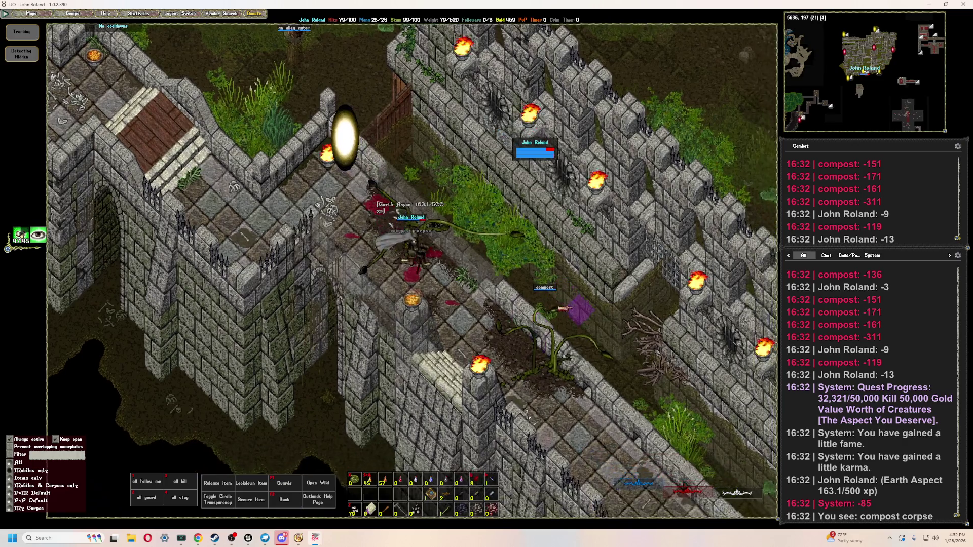
key(Page_Down)
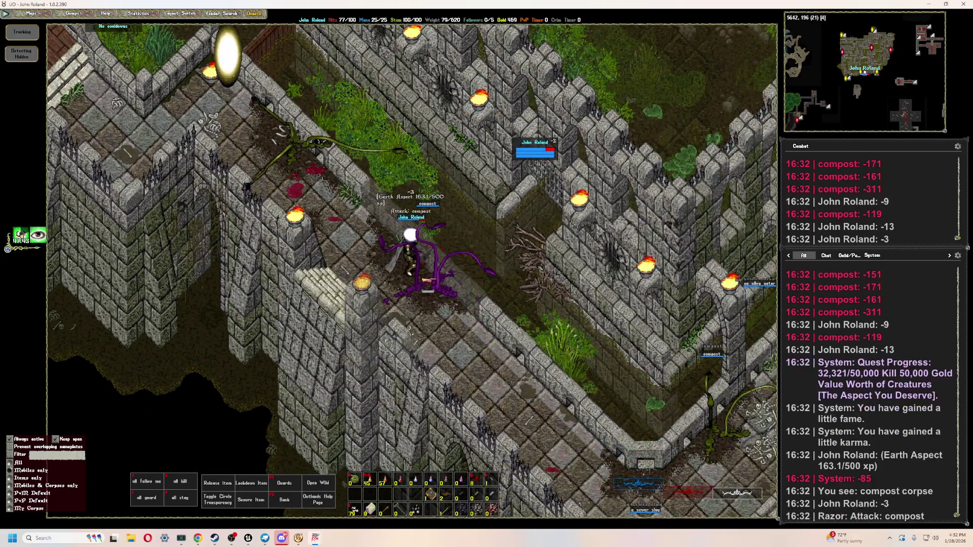
click(403, 254)
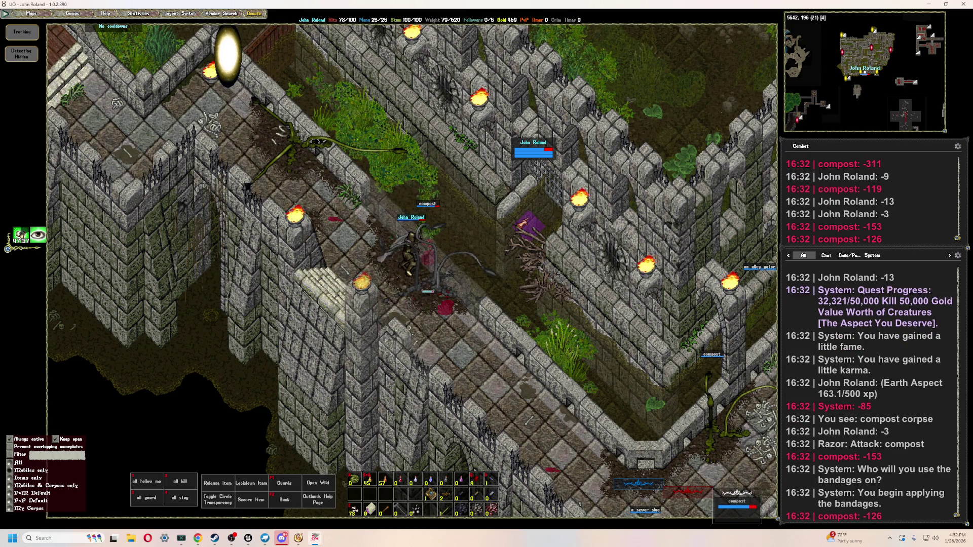
key(2)
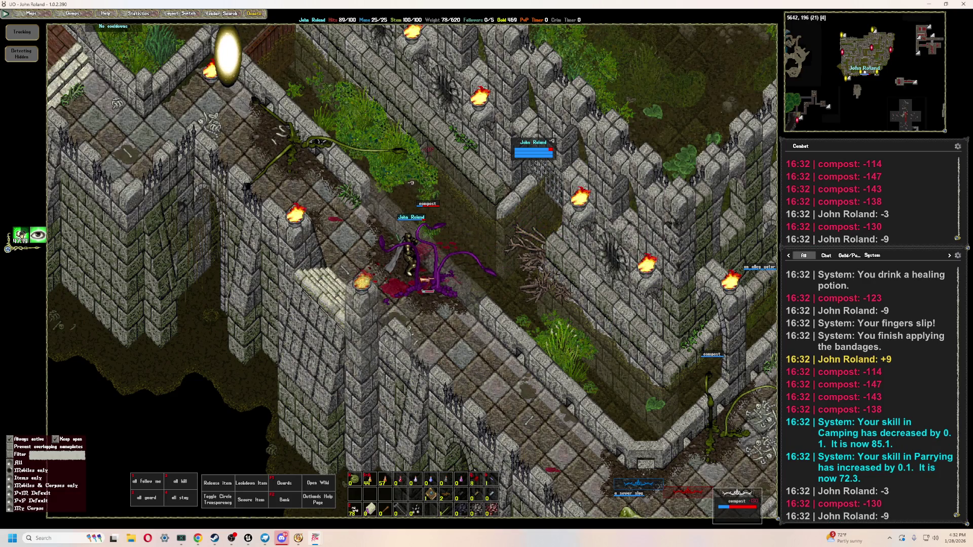
key(F1)
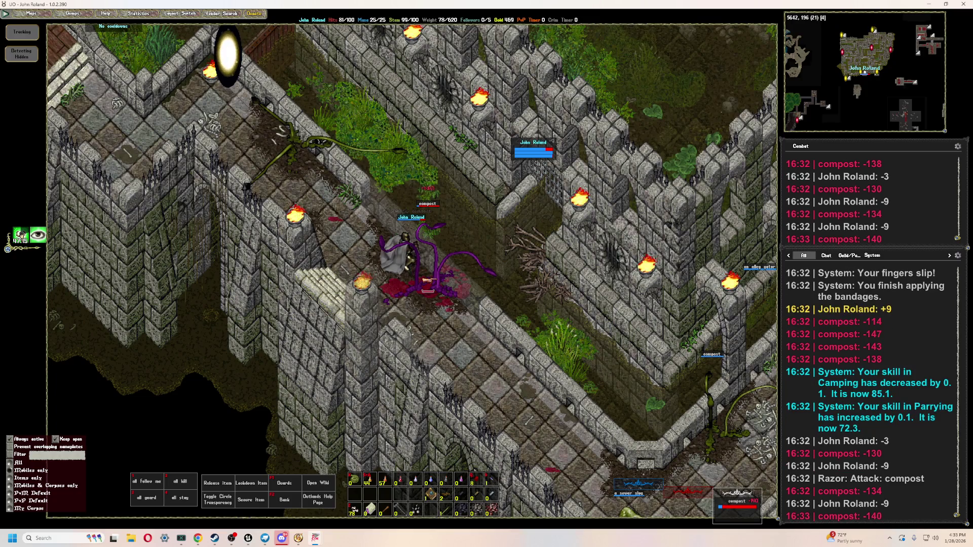
key(F1)
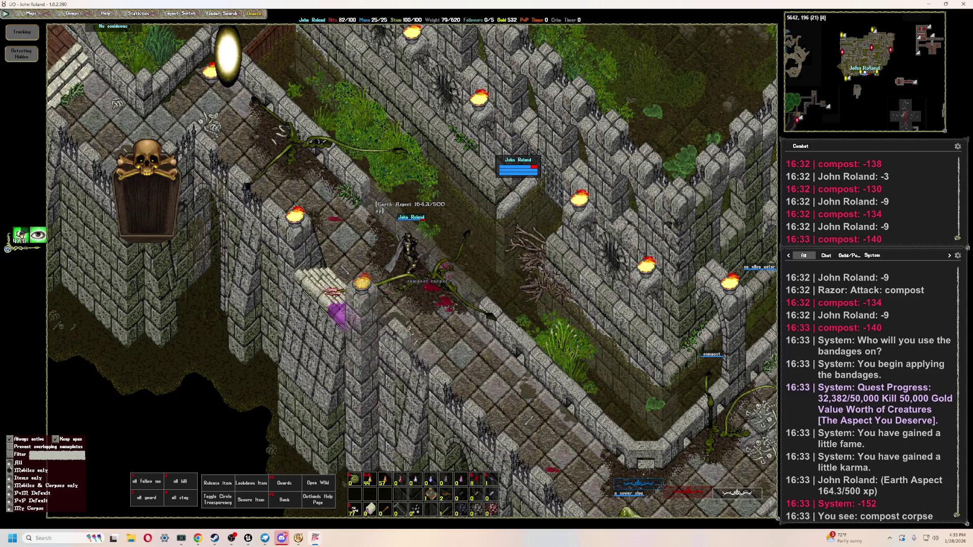
key(Page_Down)
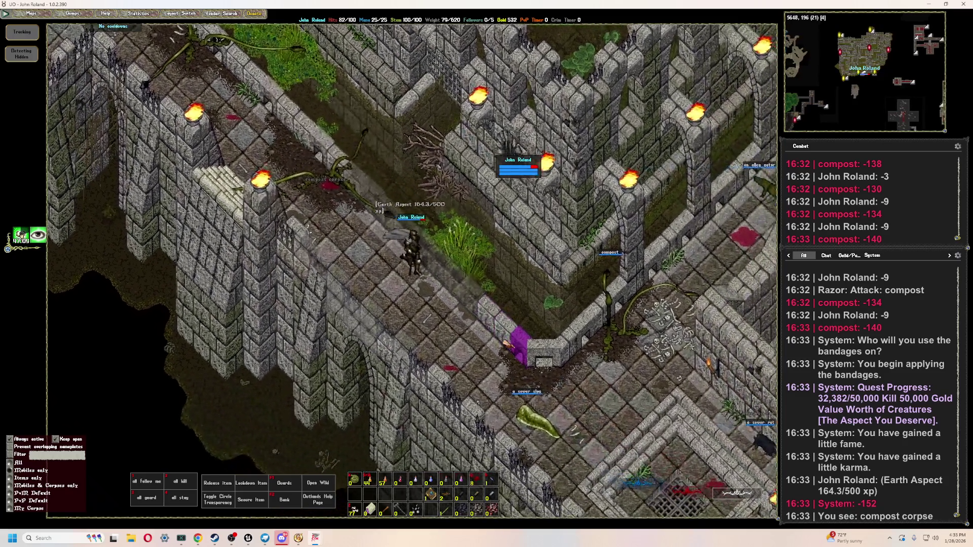
- Walk east and kill the sewer slug, bandaging yourself mid-fight
key(Page_Down)
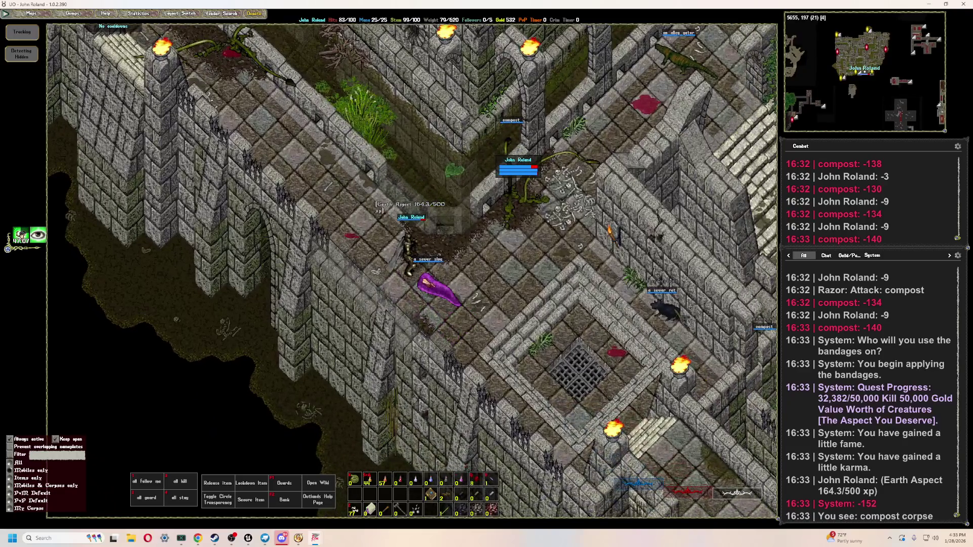
key(F2)
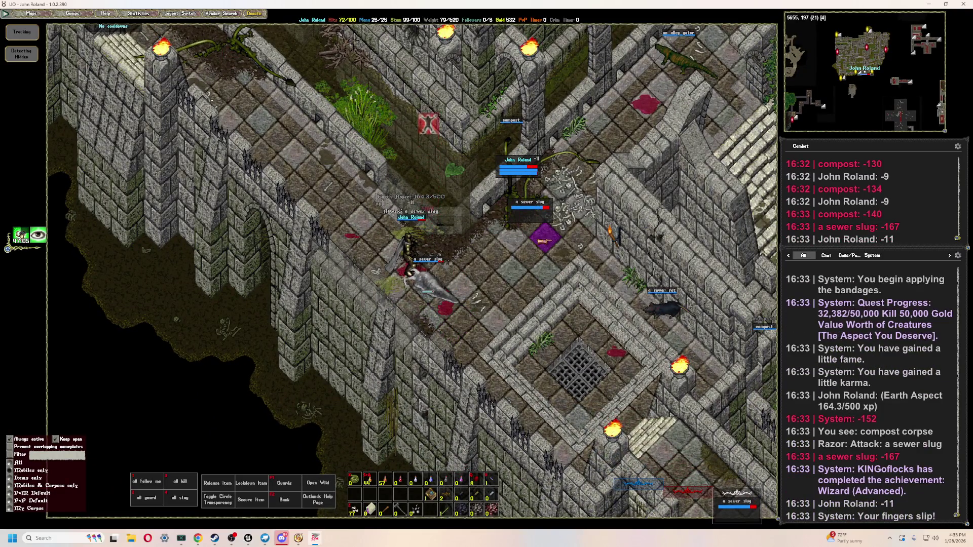
key(F3)
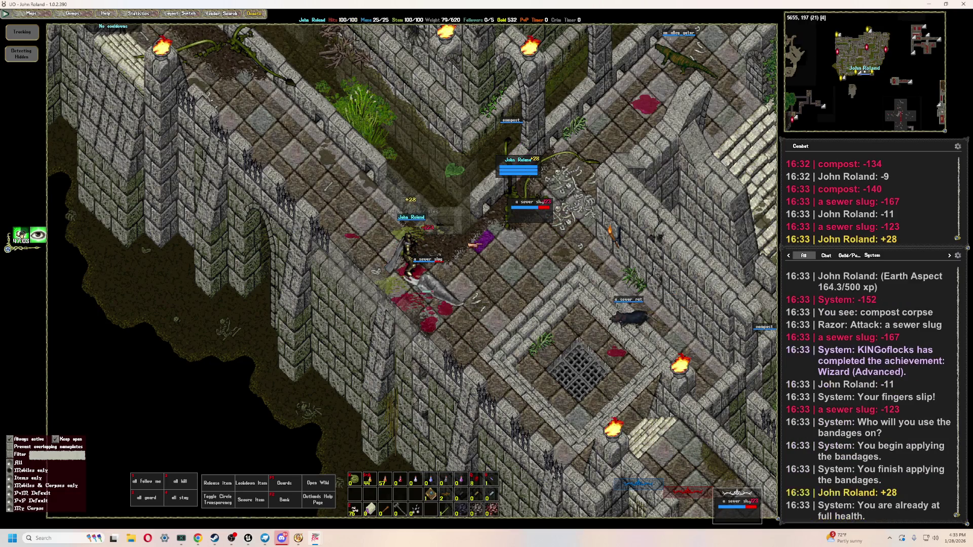
key(F2)
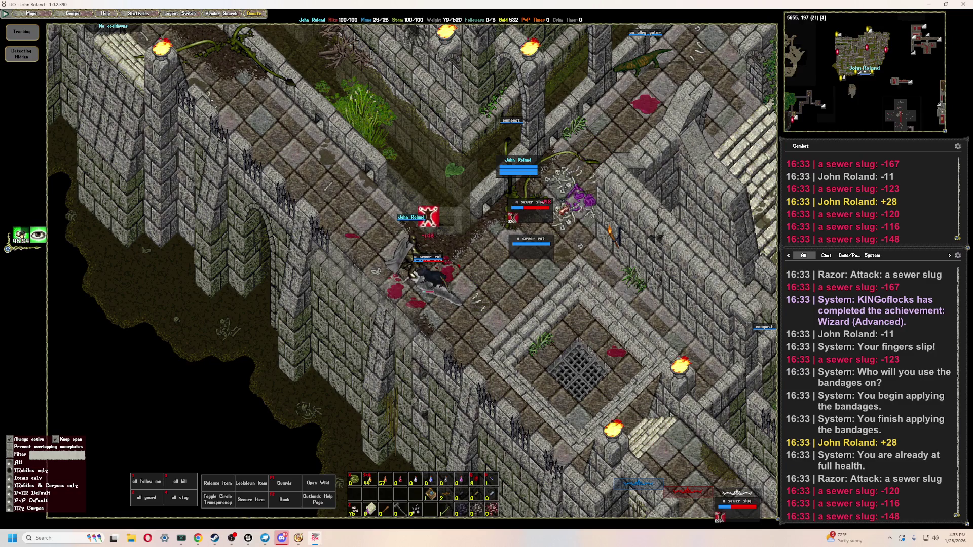
double_click(533, 212)
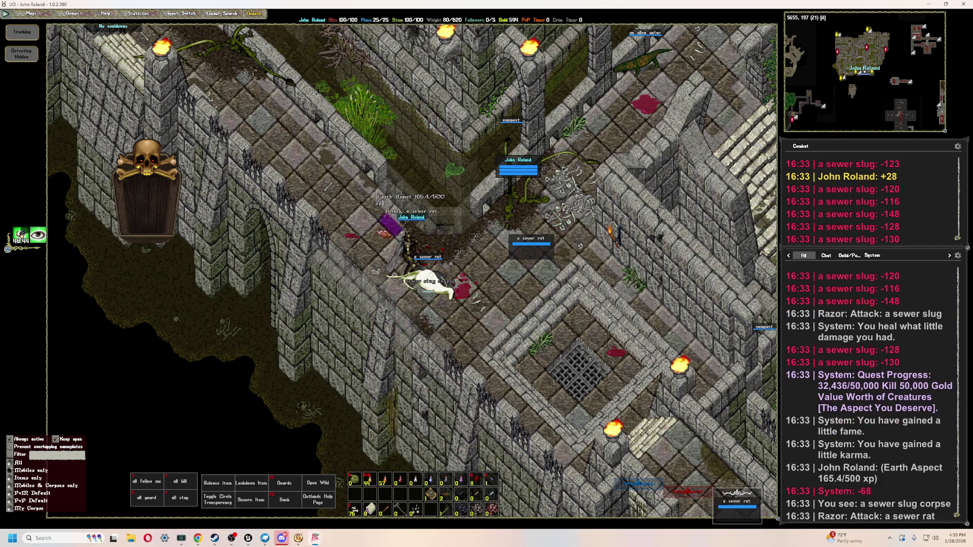
- Kill the sewer rat and open its corpse
double_click(512, 271)
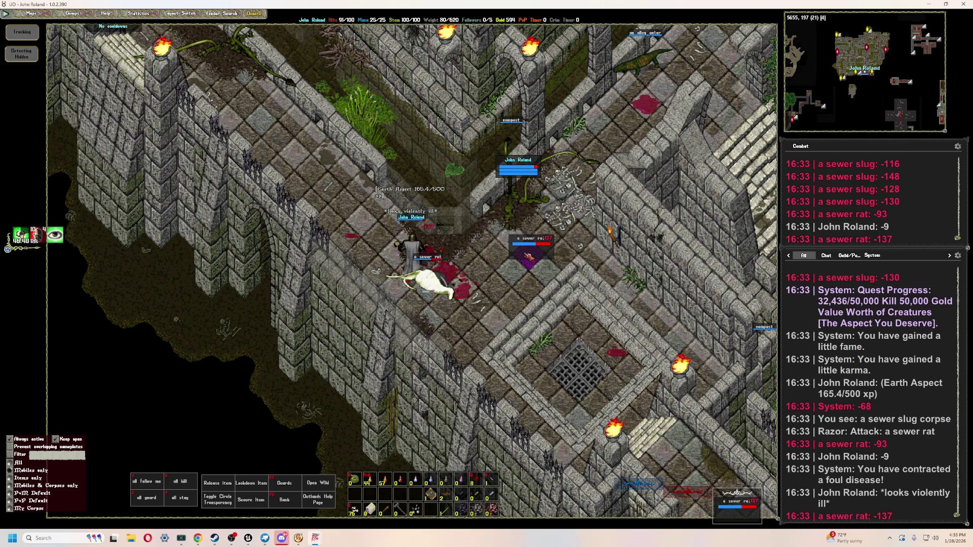
double_click(477, 250)
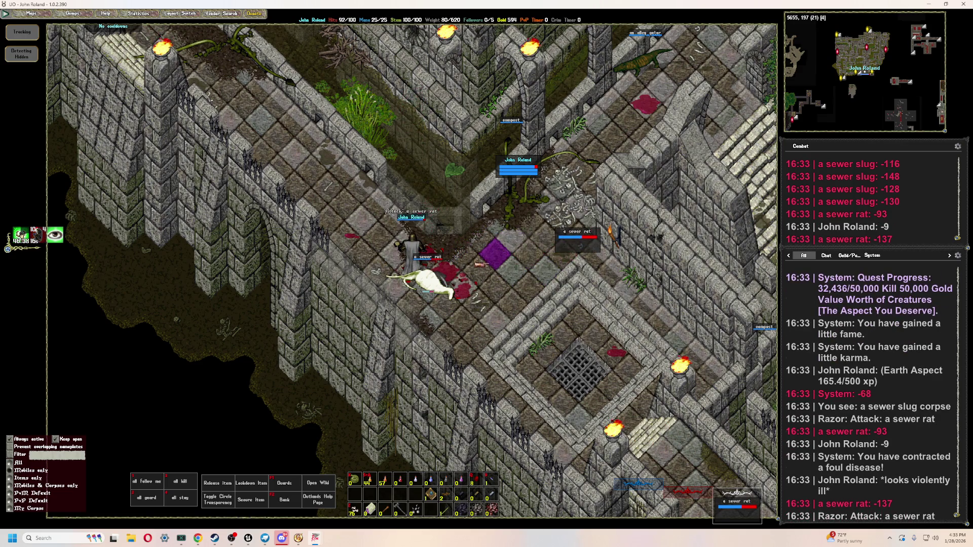
right_click(514, 247)
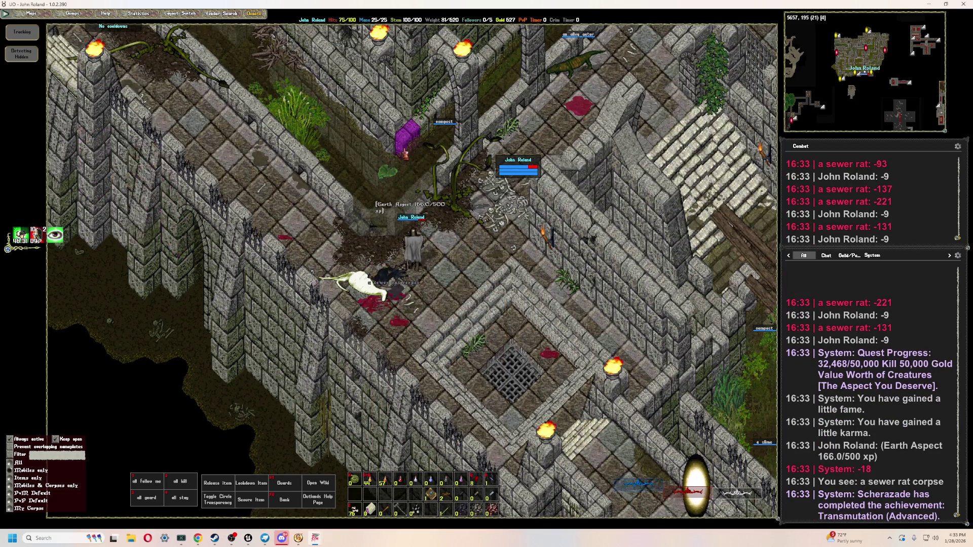
- Close in on the compost by the bone pile and kill it, using potions and bandages against the disease
right_click(406, 154)
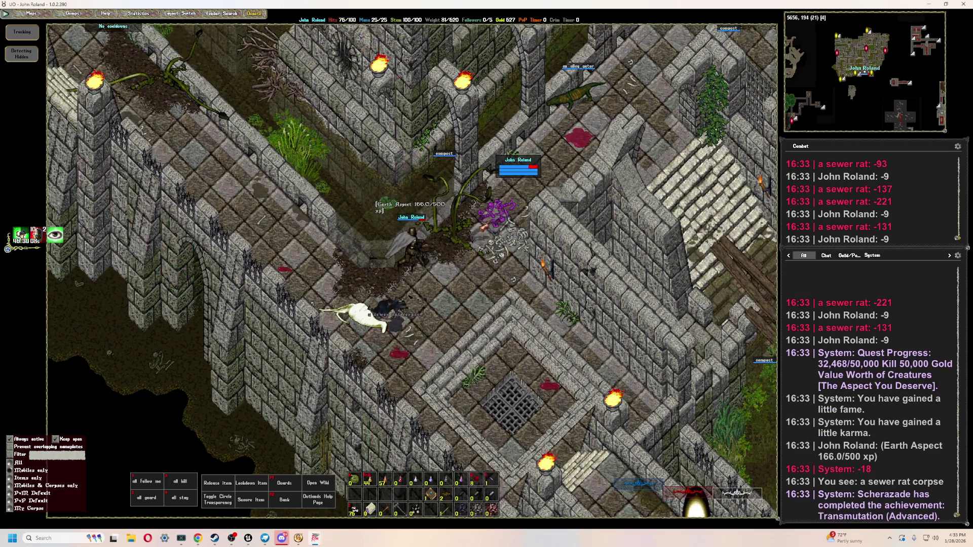
double_click(506, 284)
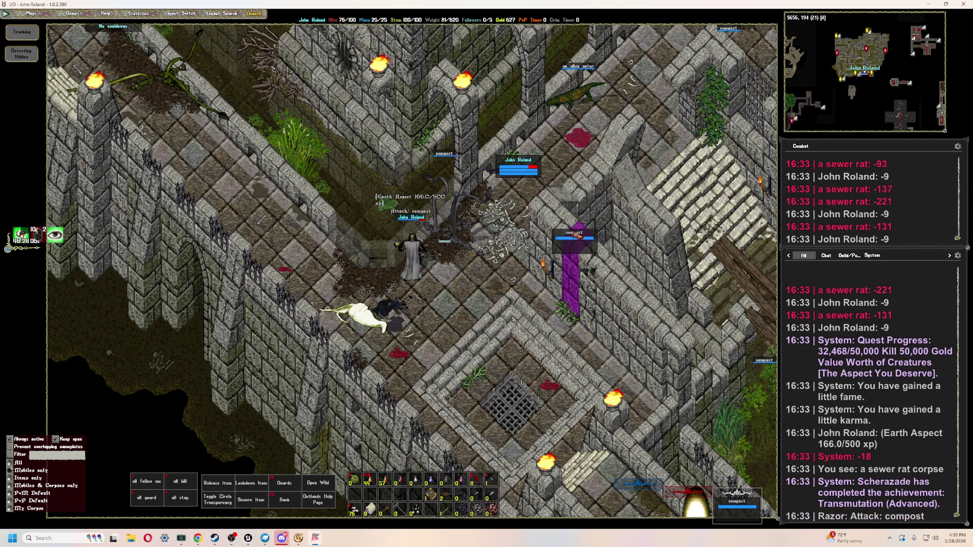
right_click(543, 235)
key(F1)
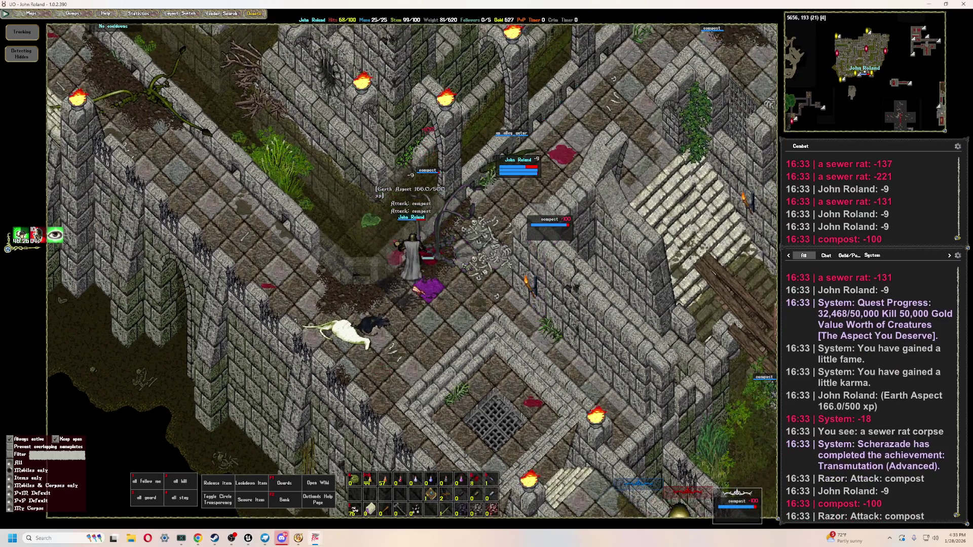
key(F2)
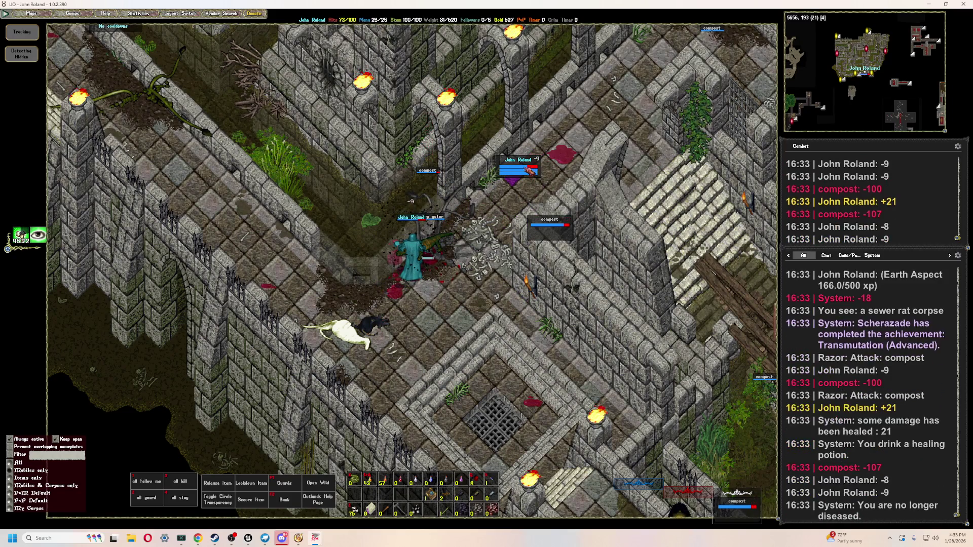
key(F3)
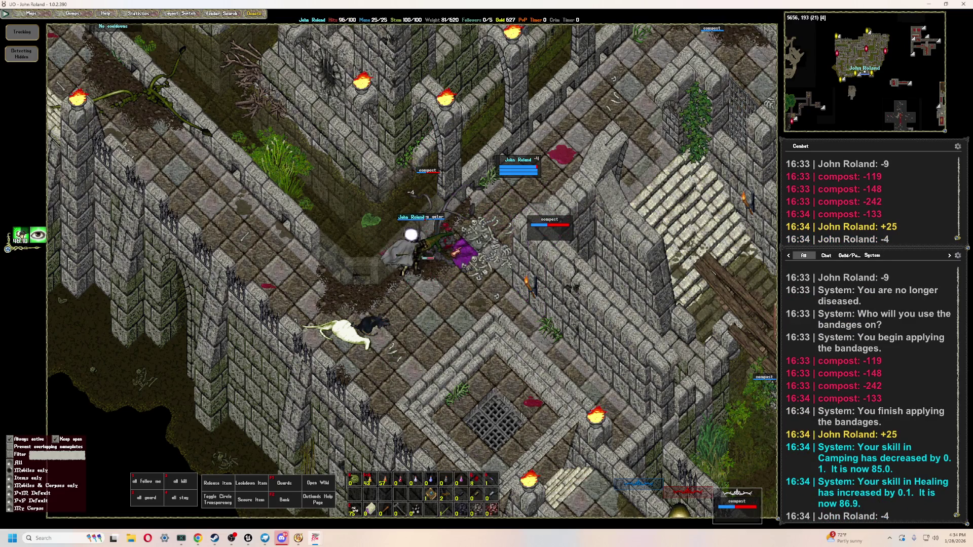
double_click(516, 238)
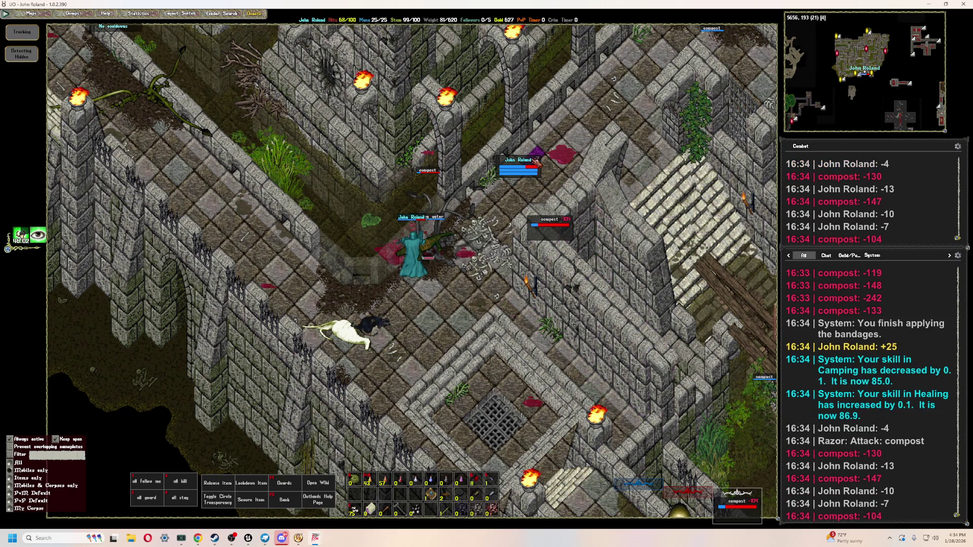
key(2)
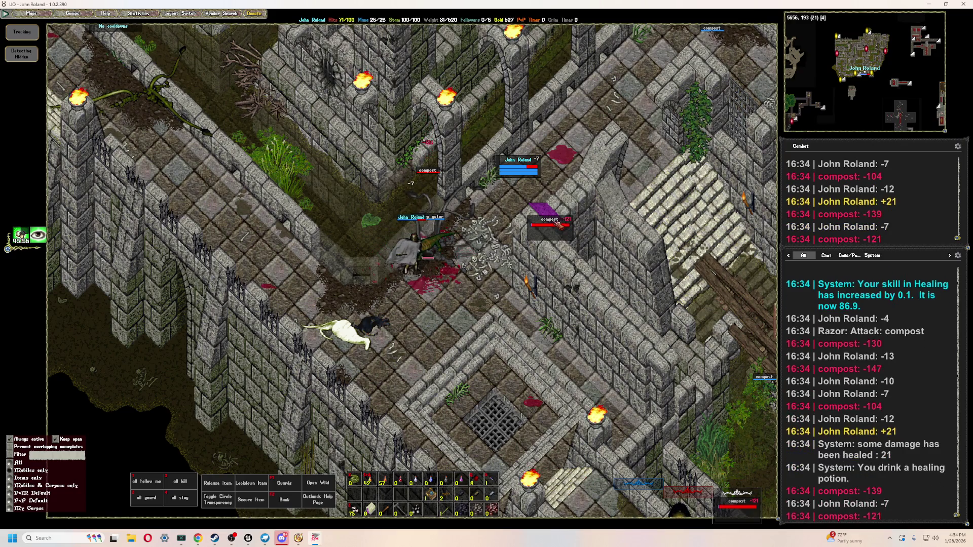
double_click(560, 224)
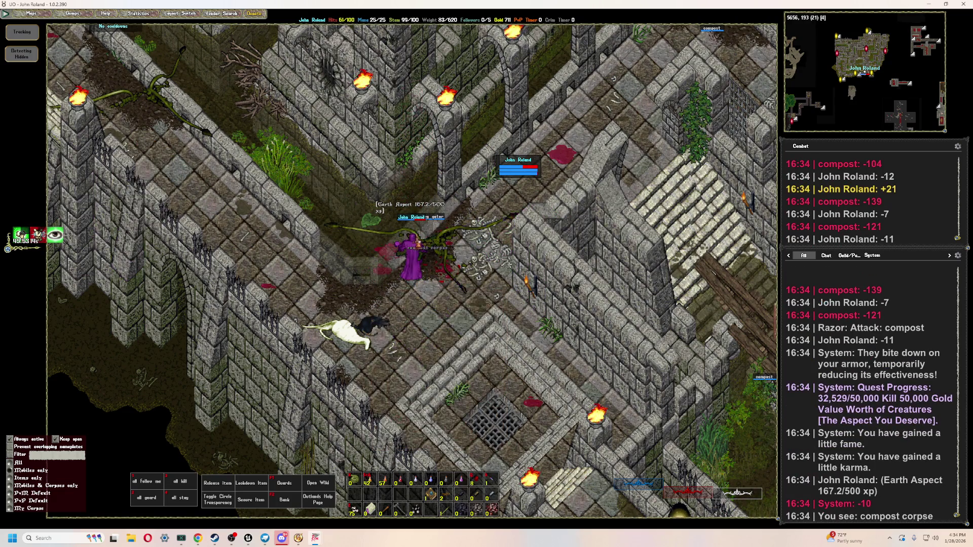
right_drag(435, 298, 445, 231)
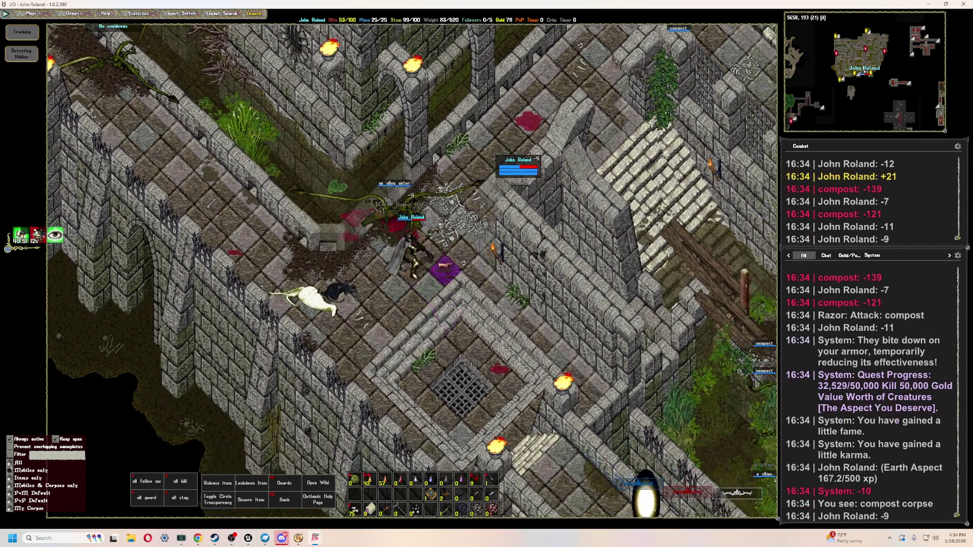
- Kill the alley gator with potions and bandages, then head north through the fort
key(F1)
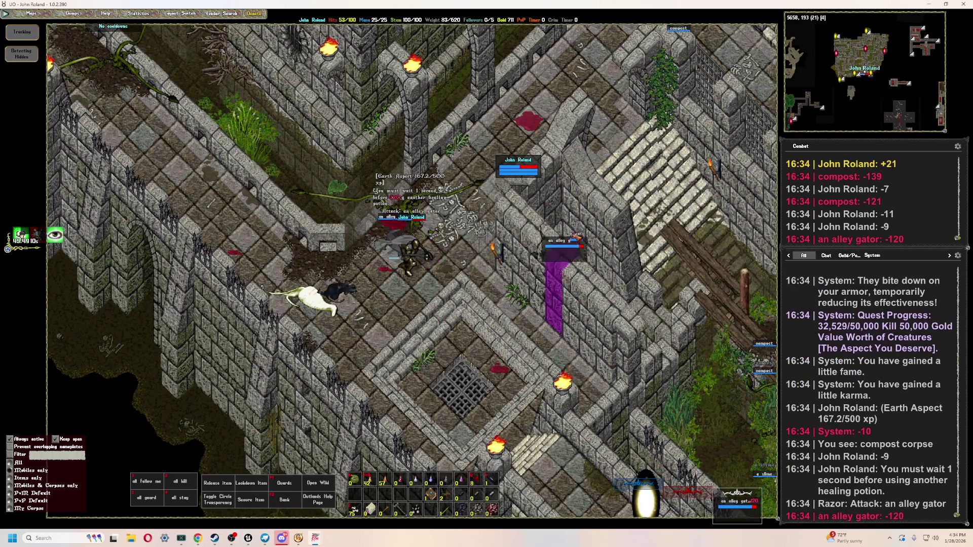
key(F2)
key(F3)
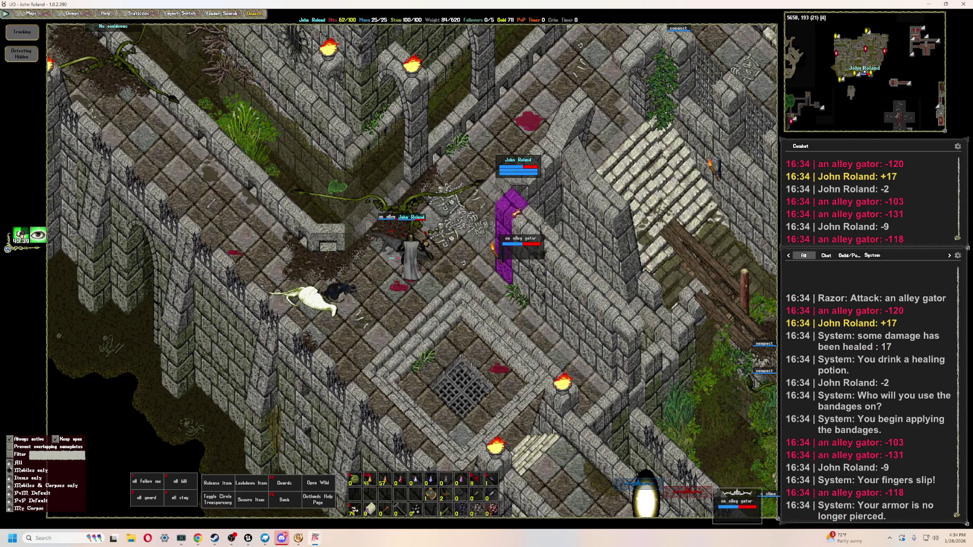
key(F1)
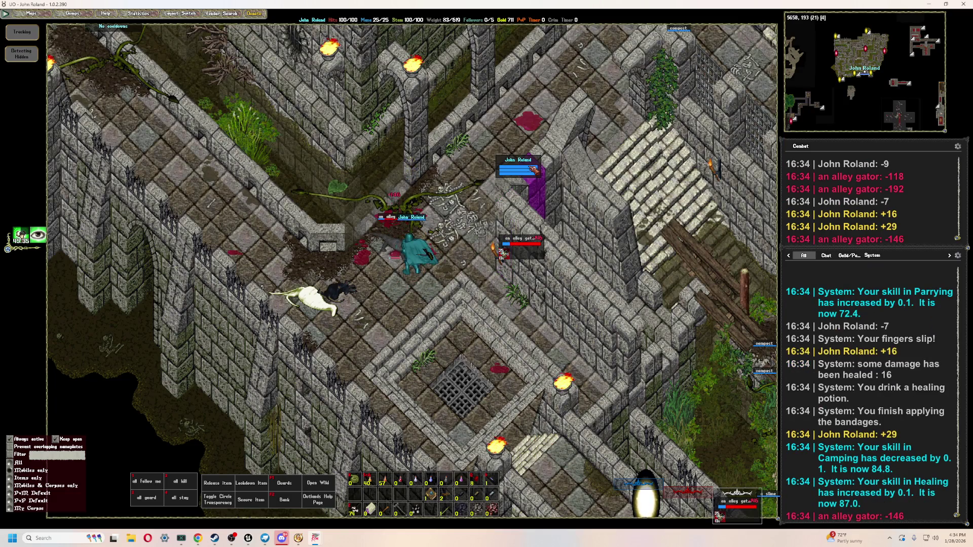
key(F2)
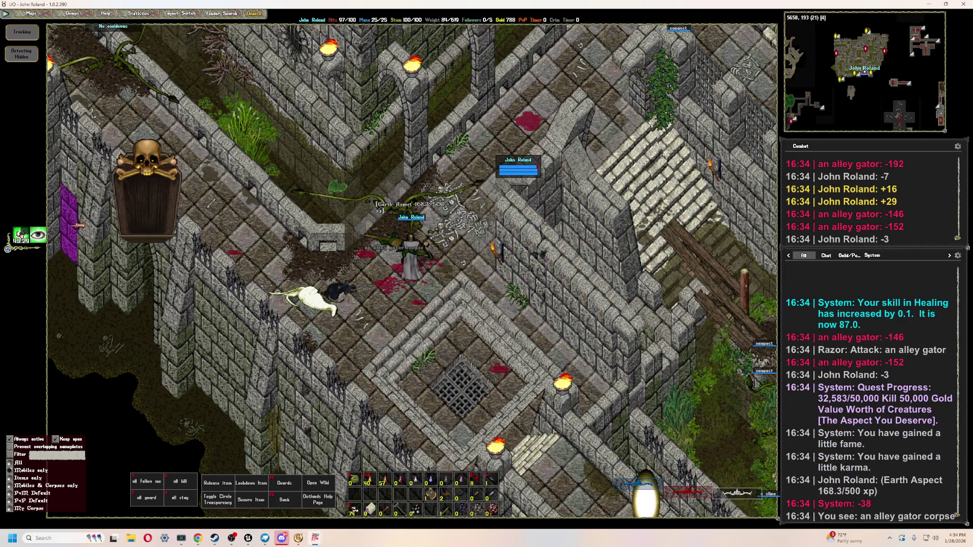
key(Page_Up)
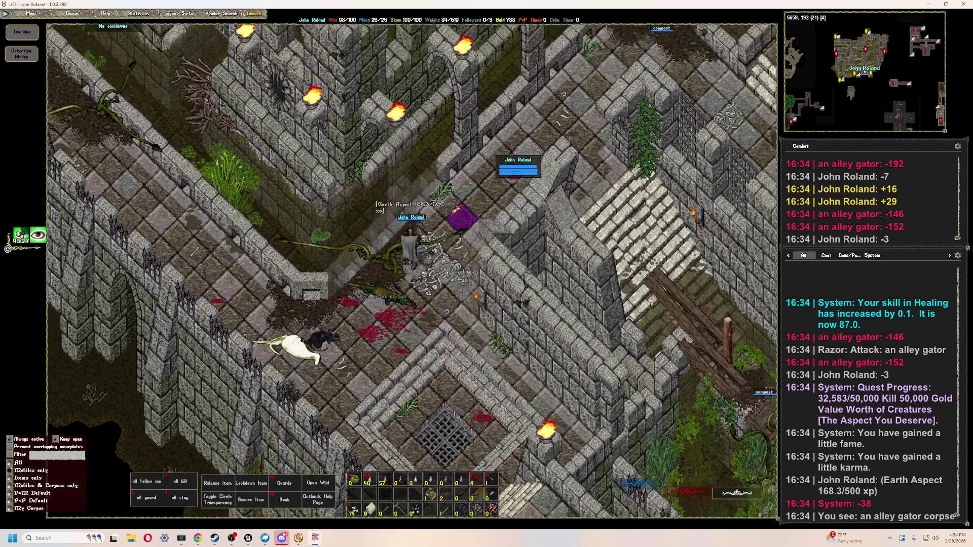
key(Page_Up)
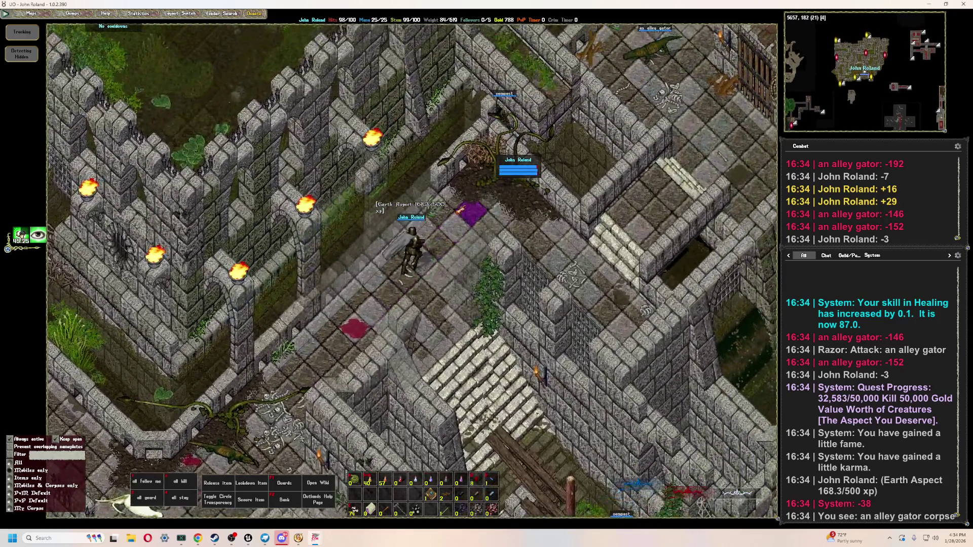
- Kill the compost and loot its gold
key(Page_Up)
key(F1)
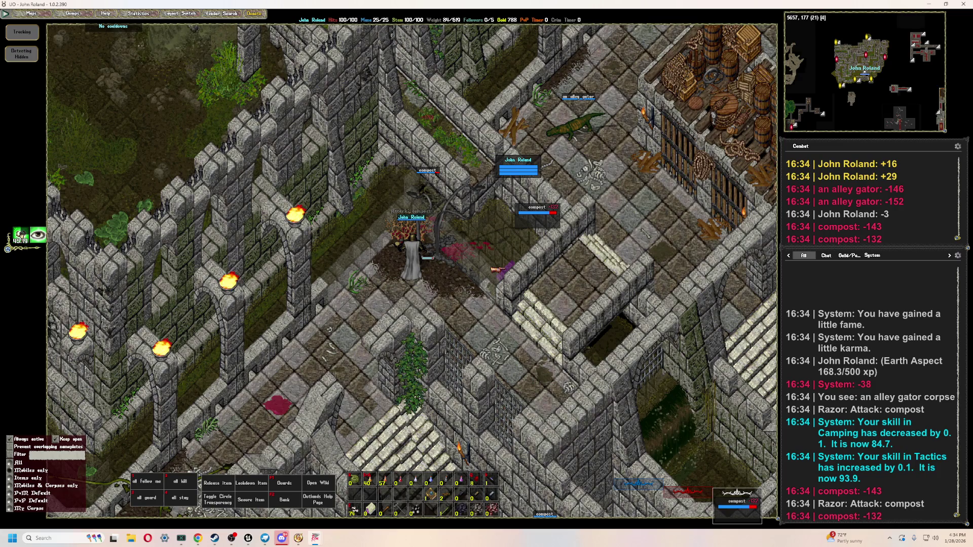
click(24, 49)
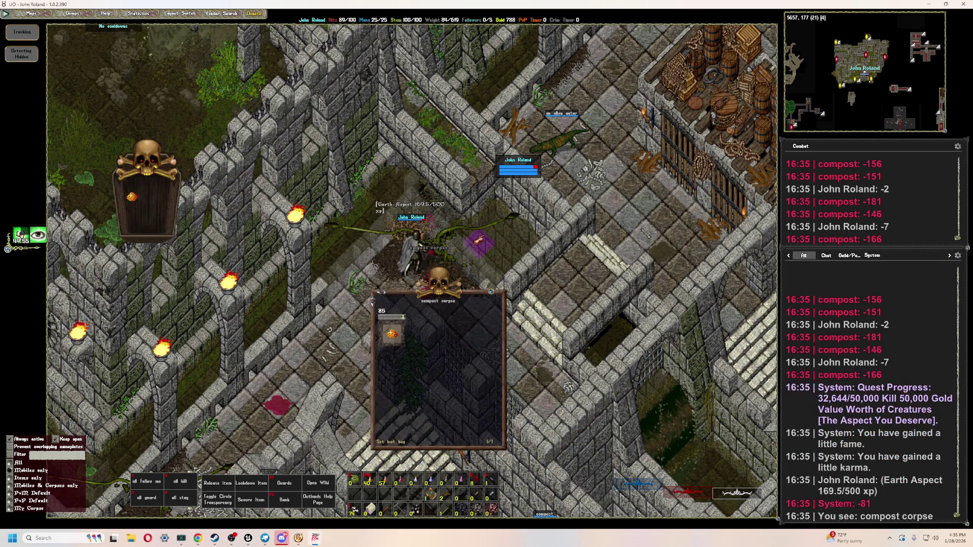
double_click(392, 333)
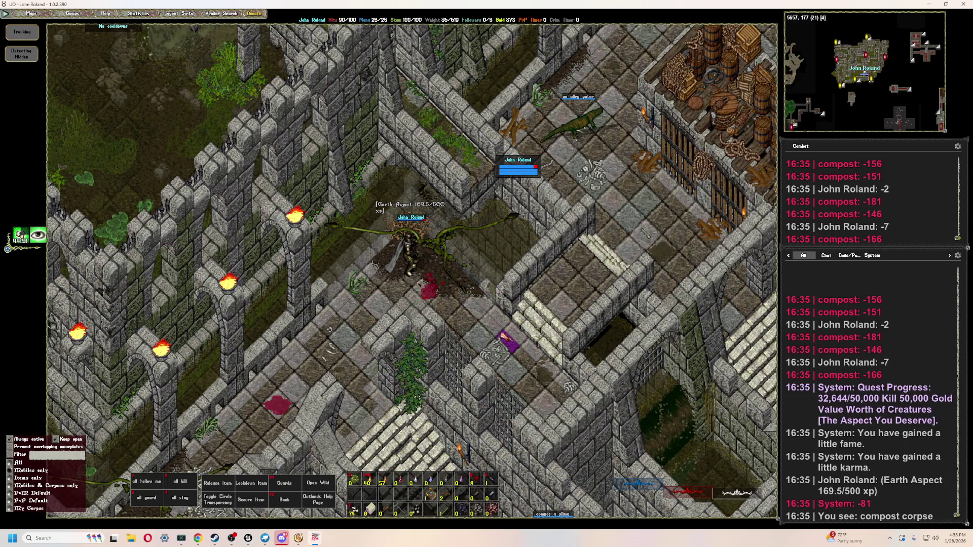
mouse_move(504, 337)
right_down()
mouse_move(445, 340)
mouse_move(522, 348)
mouse_move(474, 205)
mouse_move(349, 203)
mouse_move(348, 223)
right_up()
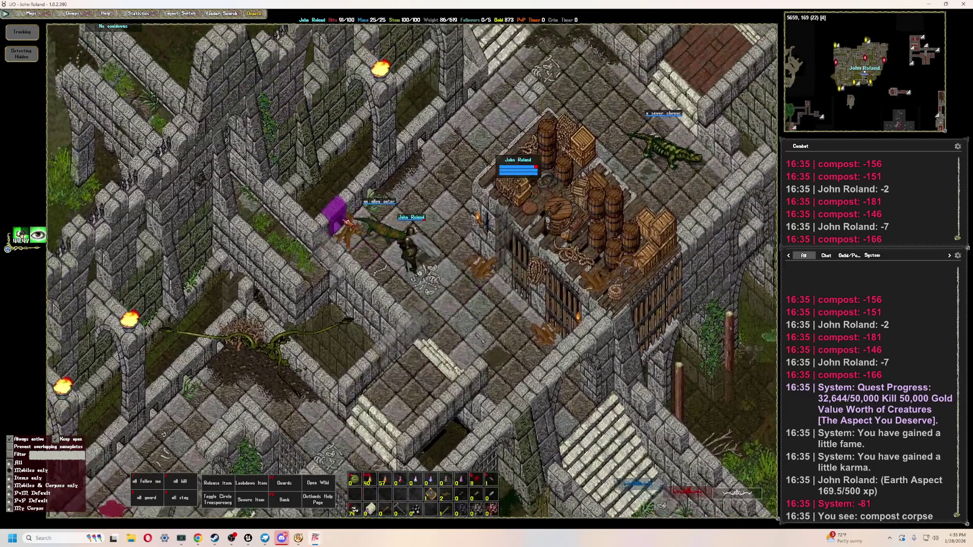
- Kill the alley gator, then open your paperdoll and backpack
key(Tab)
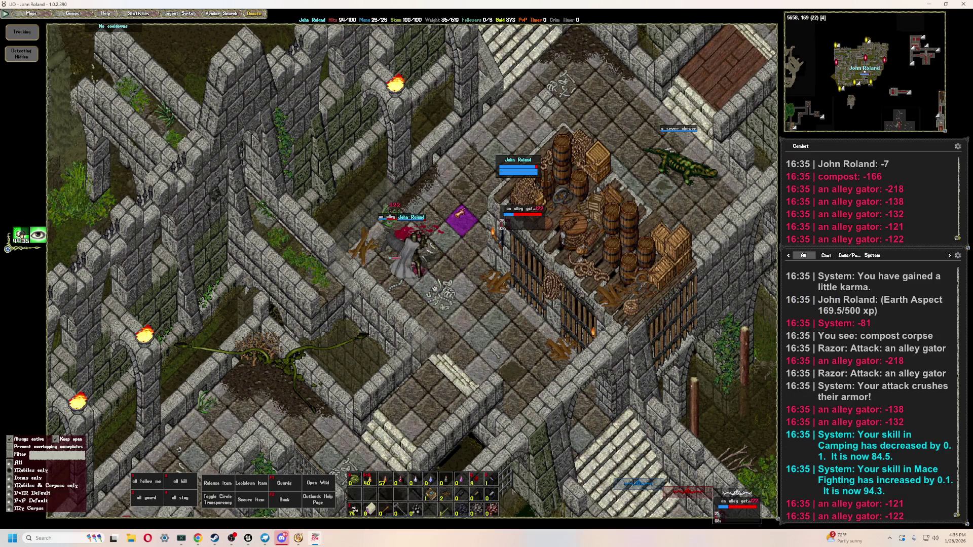
right_click(441, 235)
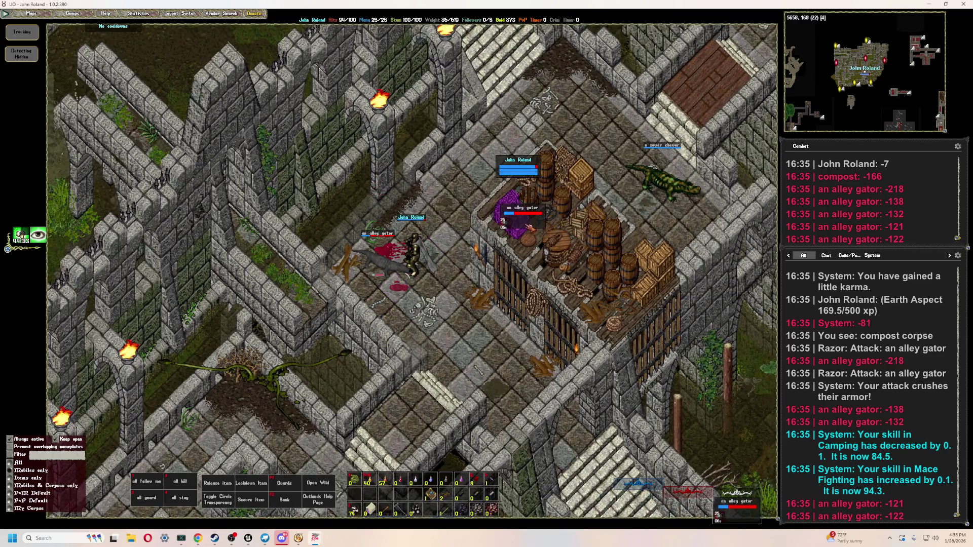
key(F1)
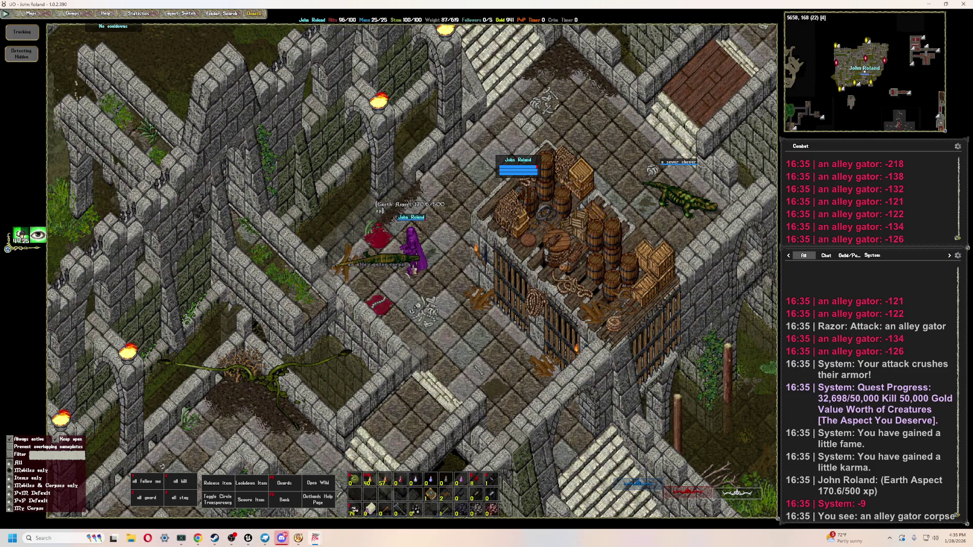
double_click(413, 251)
double_click(229, 357)
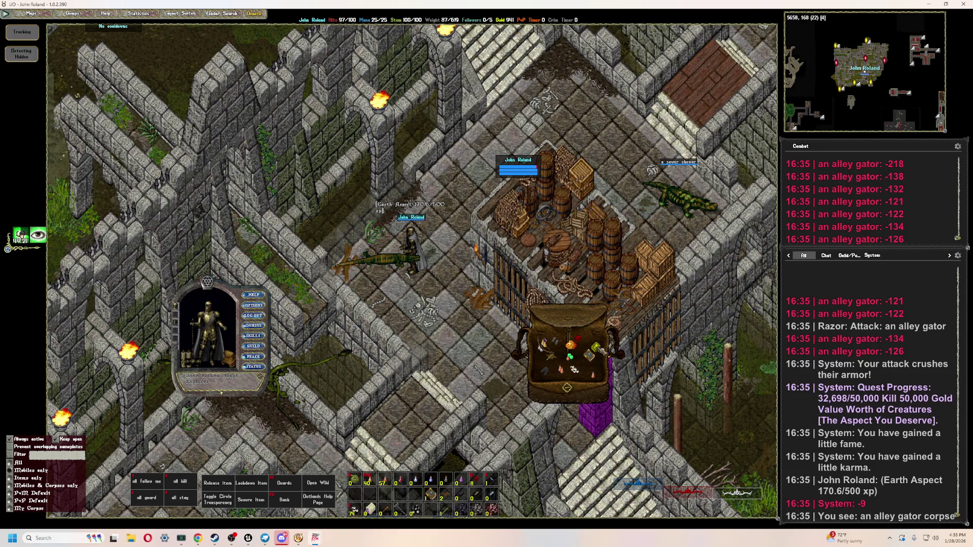
- View the stances from the blessed codex of macing, then close that window
double_click(595, 348)
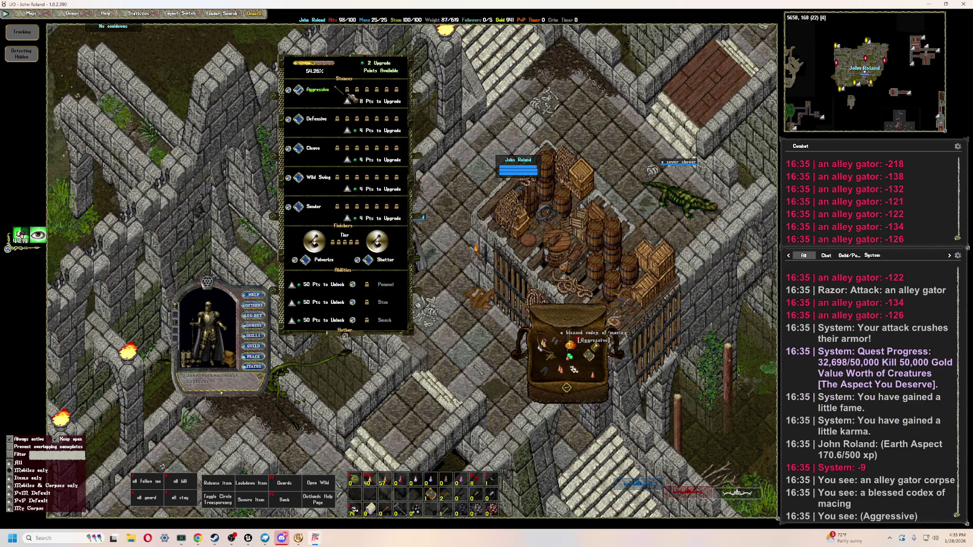
drag(350, 68, 343, 88)
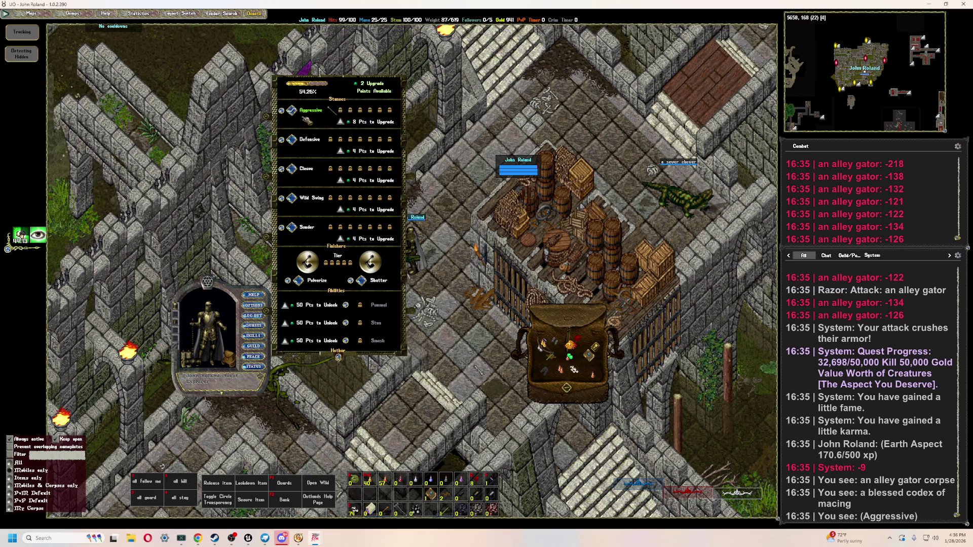
right_click(348, 115)
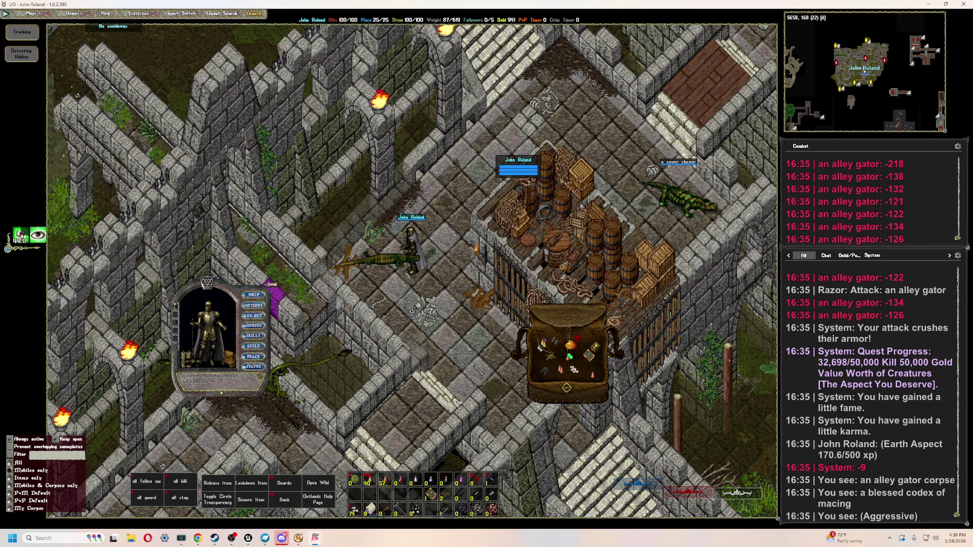
- Open the Outlands help page and its Aspect Mastery window showing Earth at 170/500 xp
click(253, 294)
click(358, 269)
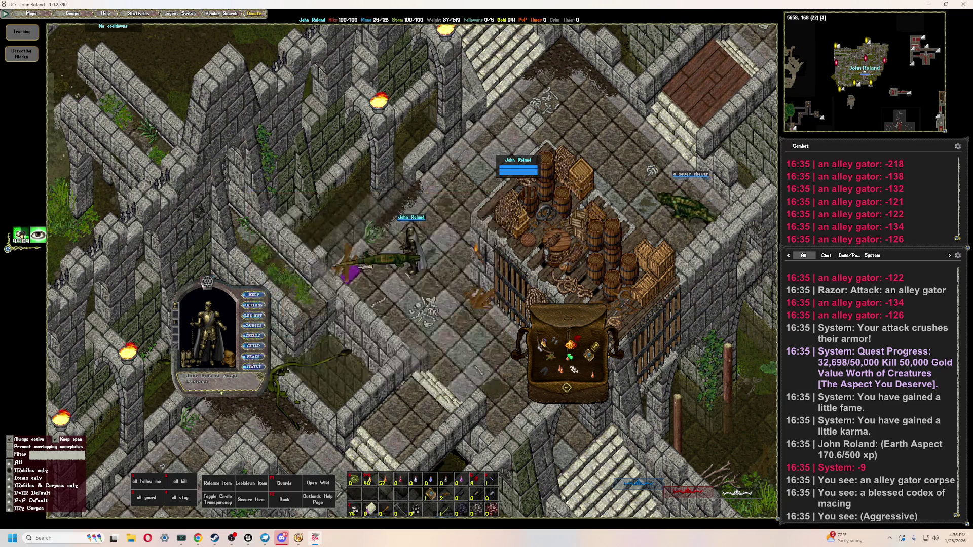
drag(389, 255, 499, 297)
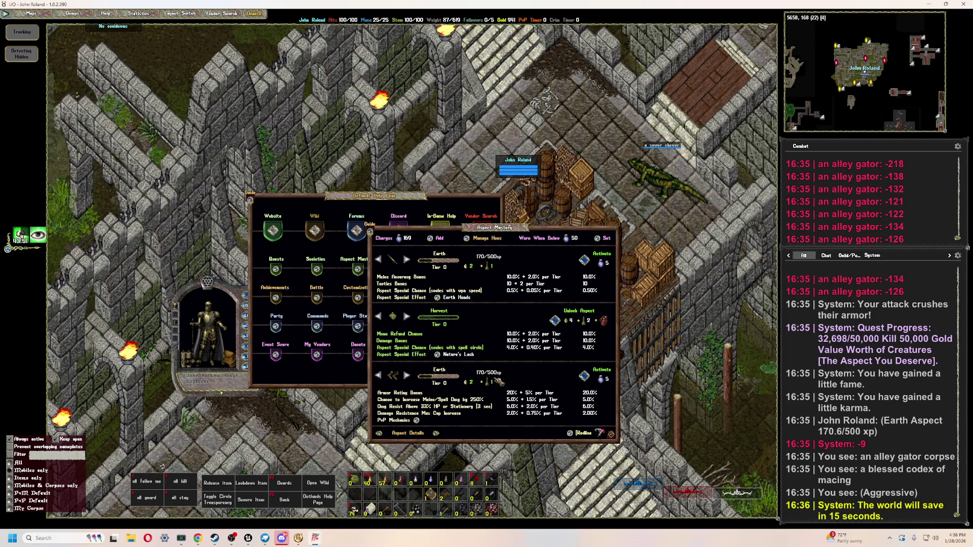
- Close the Aspect Mastery and help windows and move north through the fort
right_click(496, 405)
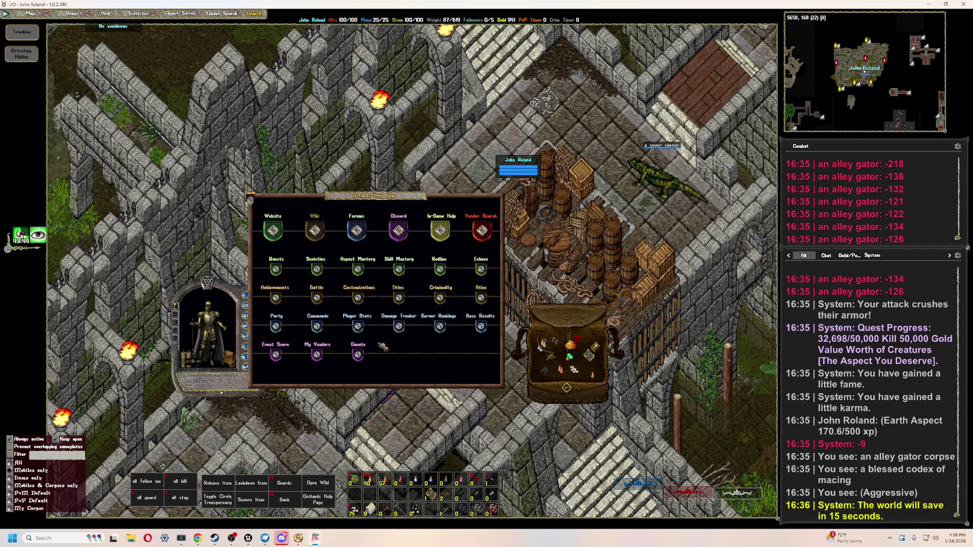
right_click(425, 218)
mouse_move(425, 218)
right_down()
mouse_move(478, 199)
mouse_move(550, 195)
mouse_move(542, 198)
right_up()
- Kill the sewer chewer, rearranging the backpack and its health bar
key(Tab)
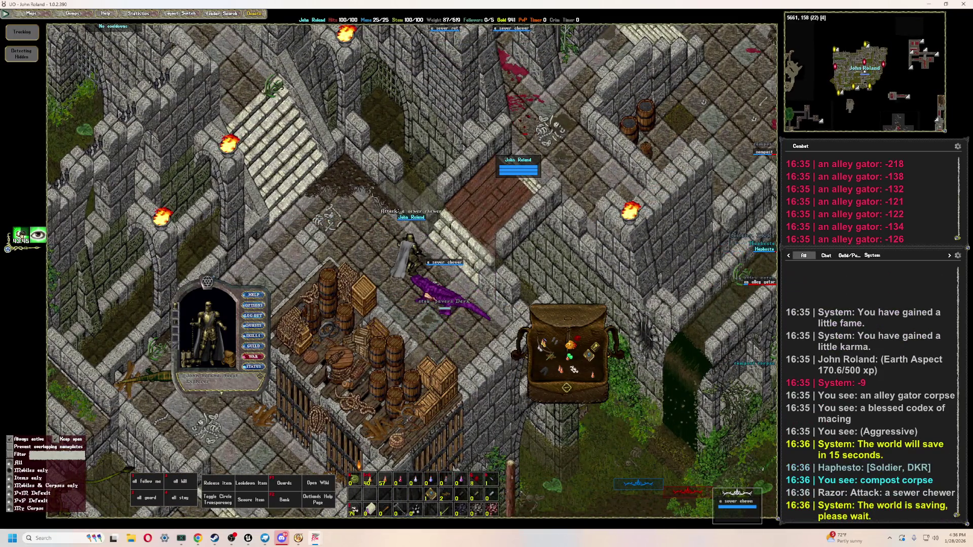
key(Tab)
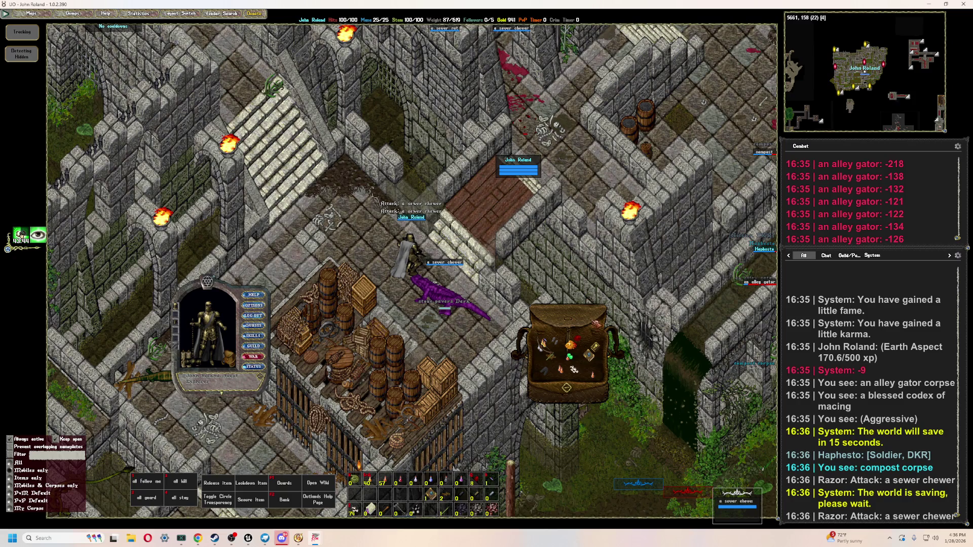
drag(597, 323, 660, 234)
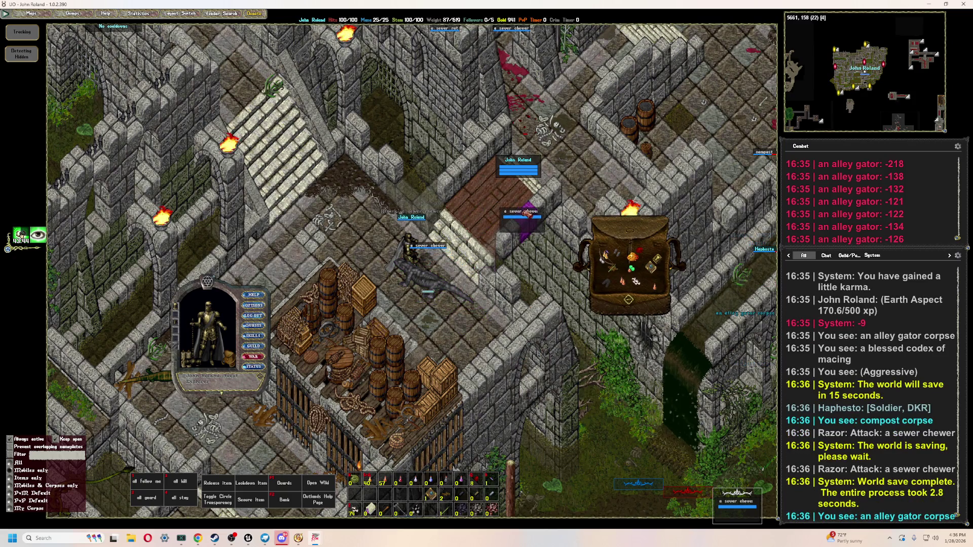
drag(527, 214, 530, 210)
key(Tab)
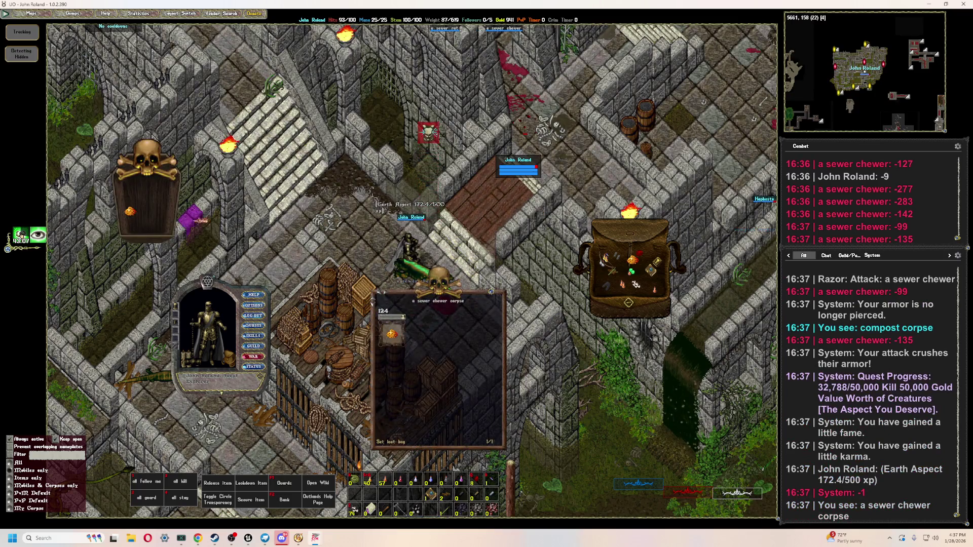
- Walk north along the fort corridor, then head west in war mode
key(Page_Up)
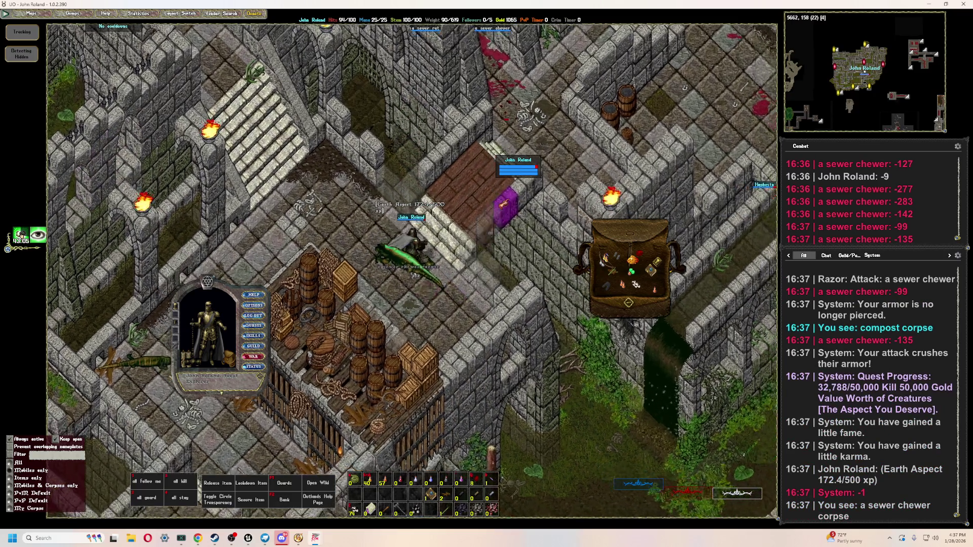
key(Up)
key(Up)
key(Page_Up)
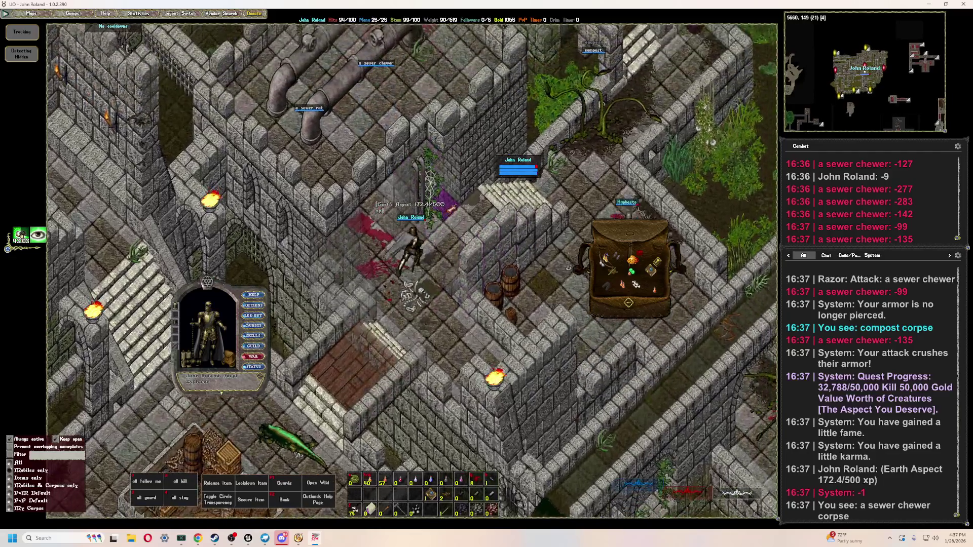
key(Page_Up)
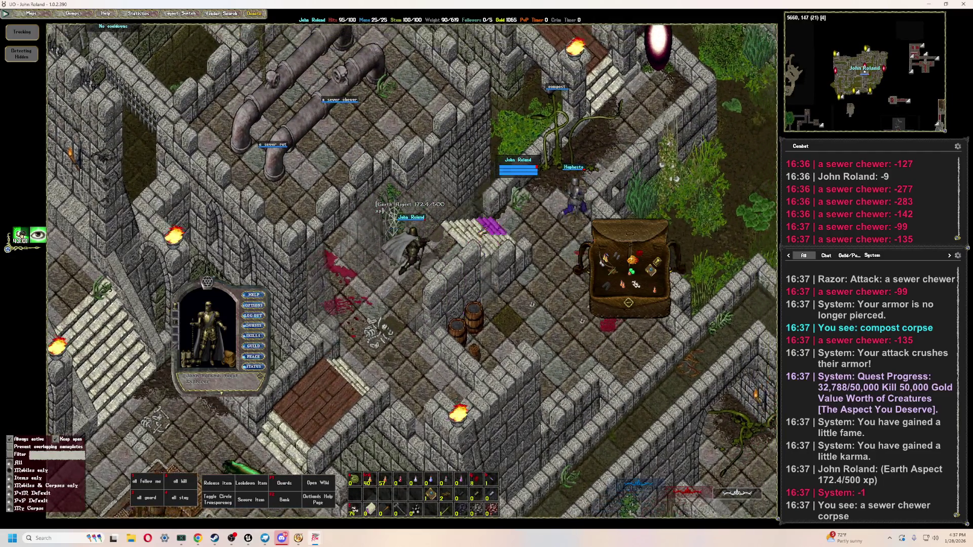
key(End)
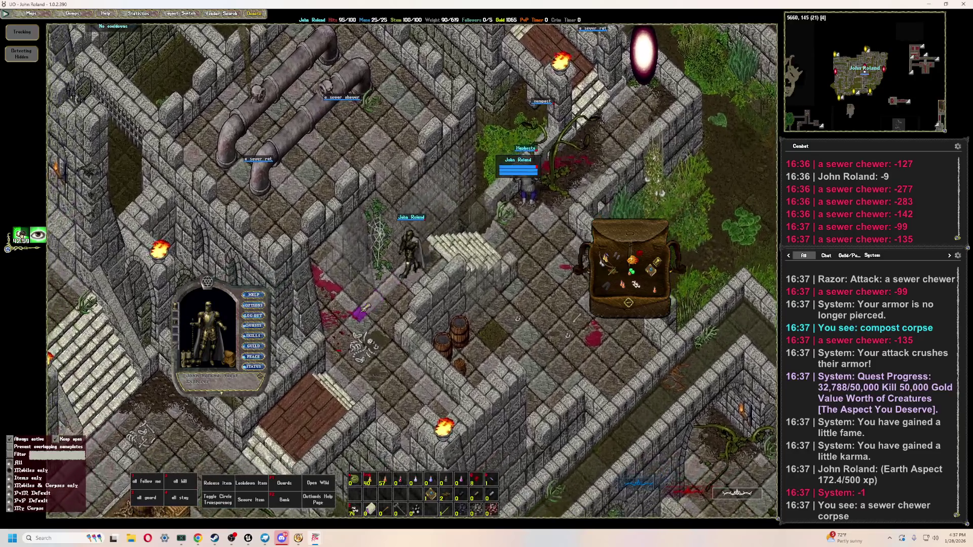
key(Page_Up)
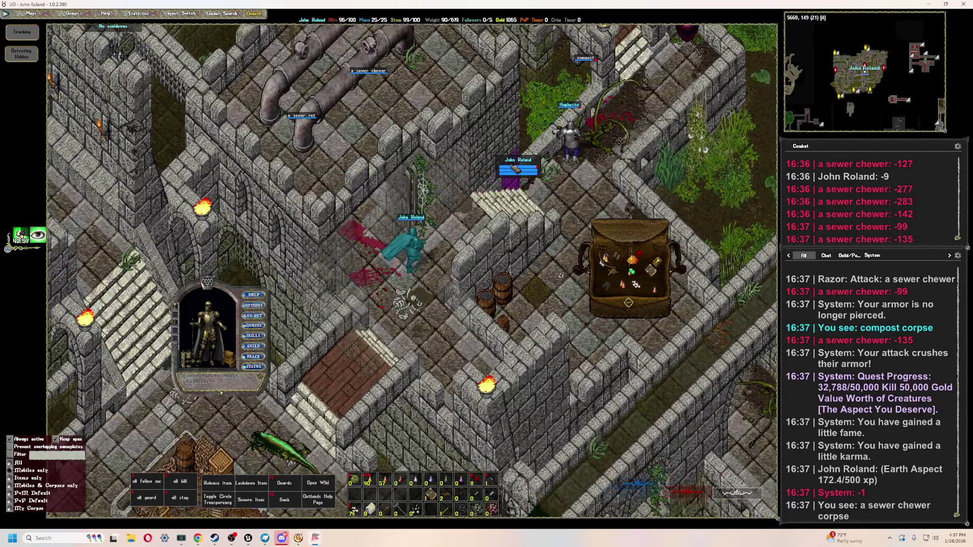
key(Home)
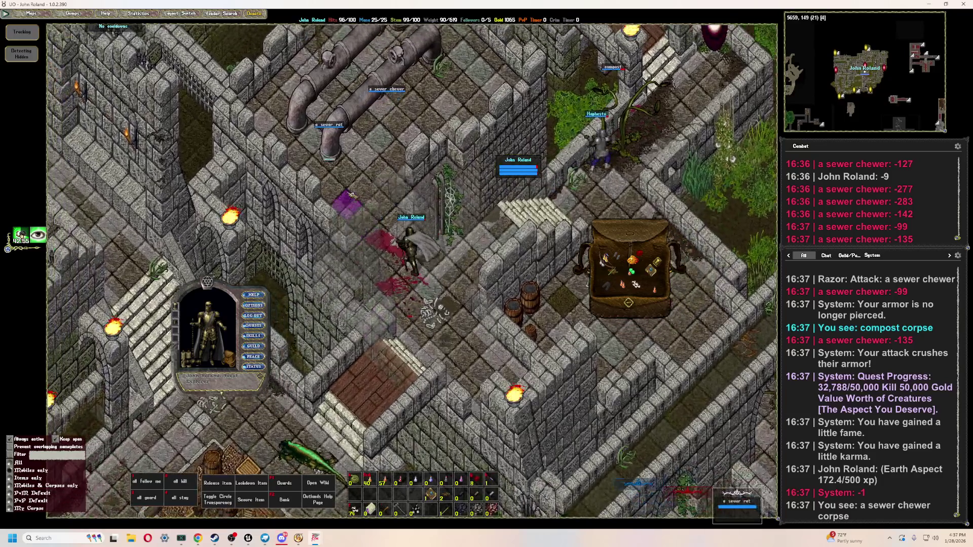
key(Tab)
key(Home)
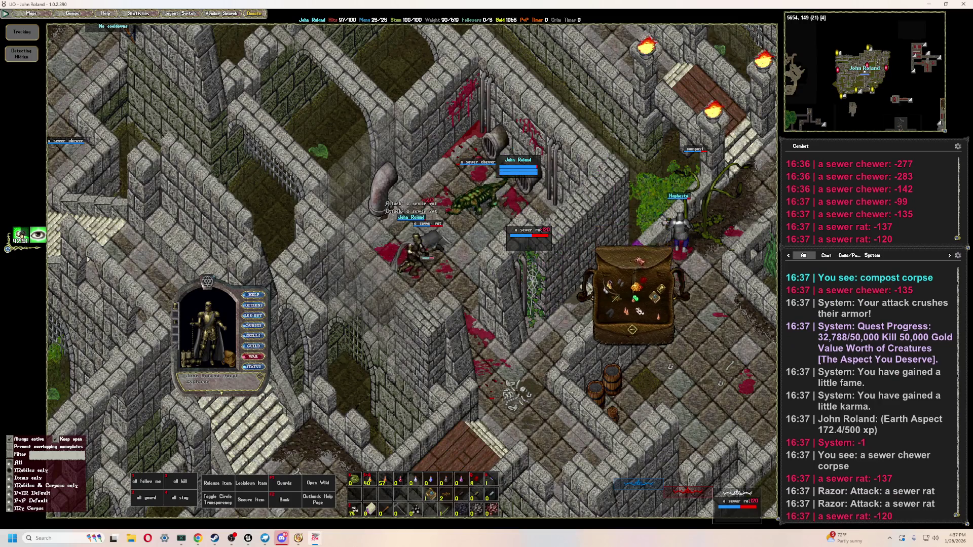
- Finish off the sewer rat and chewer while healing, then walk north in town past the horses
drag(574, 267, 603, 343)
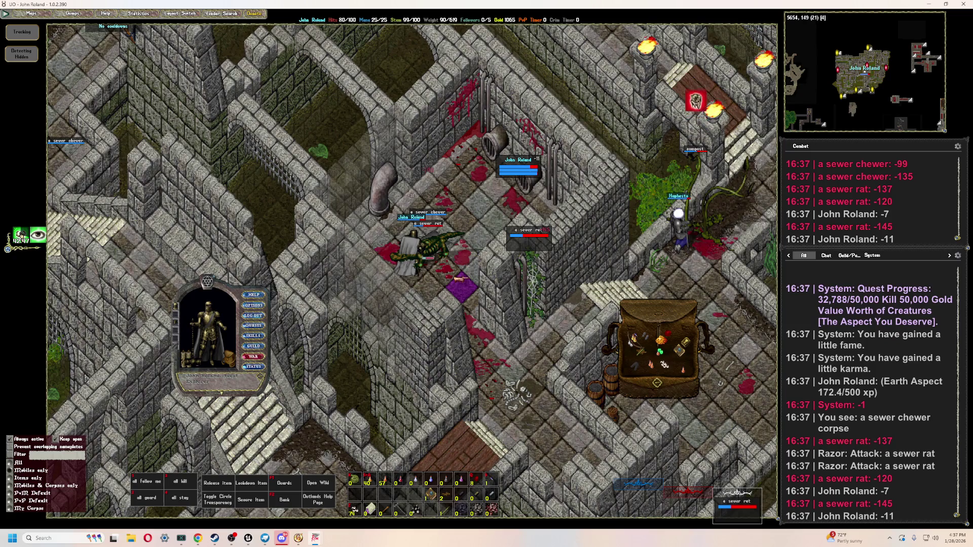
key(F1)
key(F2)
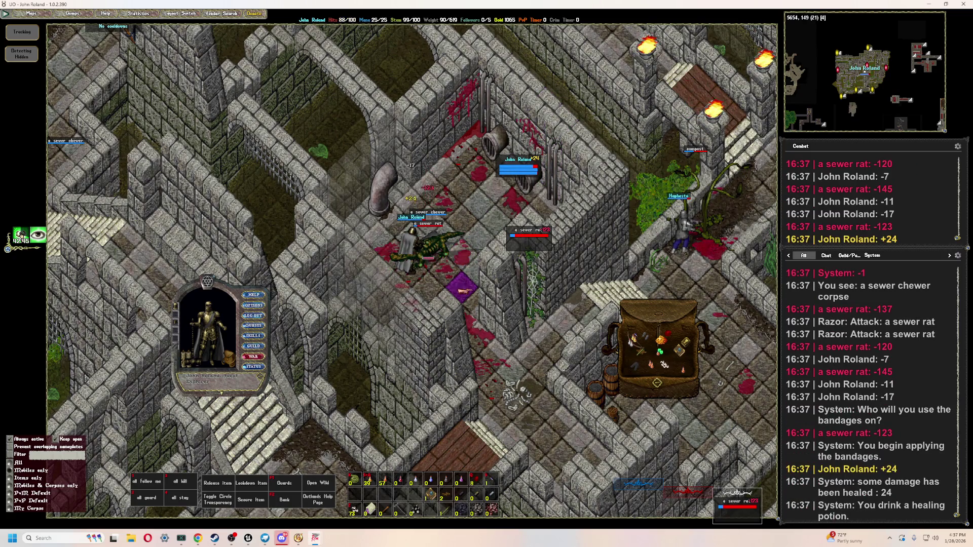
right_drag(450, 262, 445, 245)
key(F3)
key(F3)
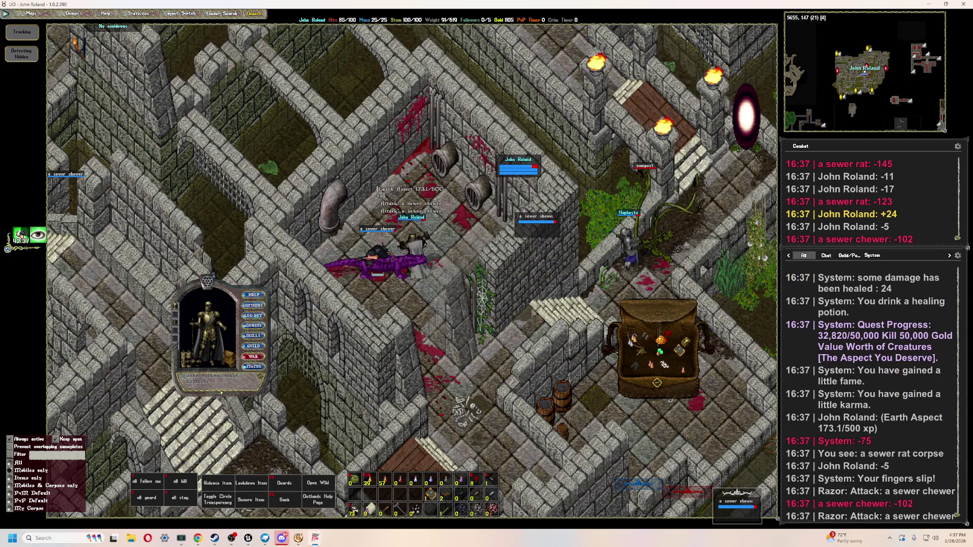
key(F3)
key(F3)
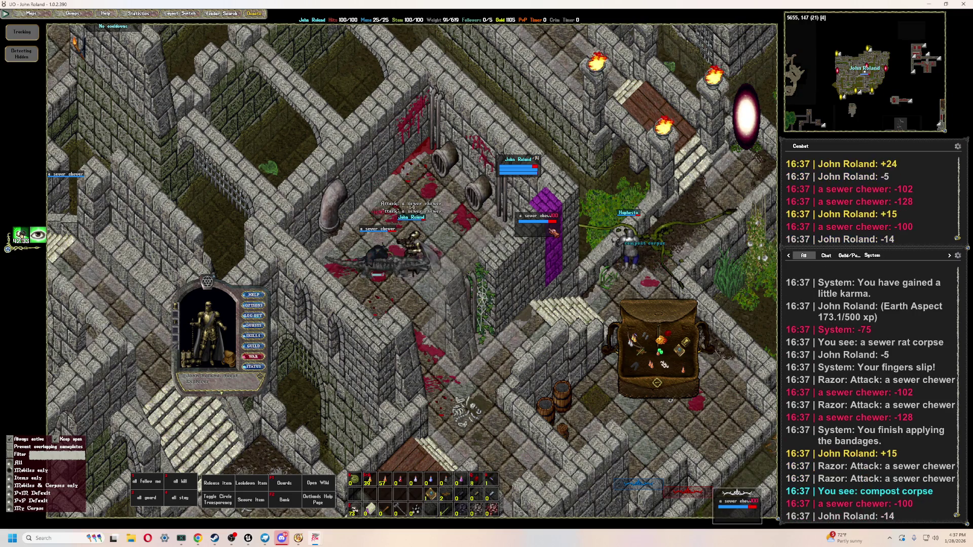
key(F3)
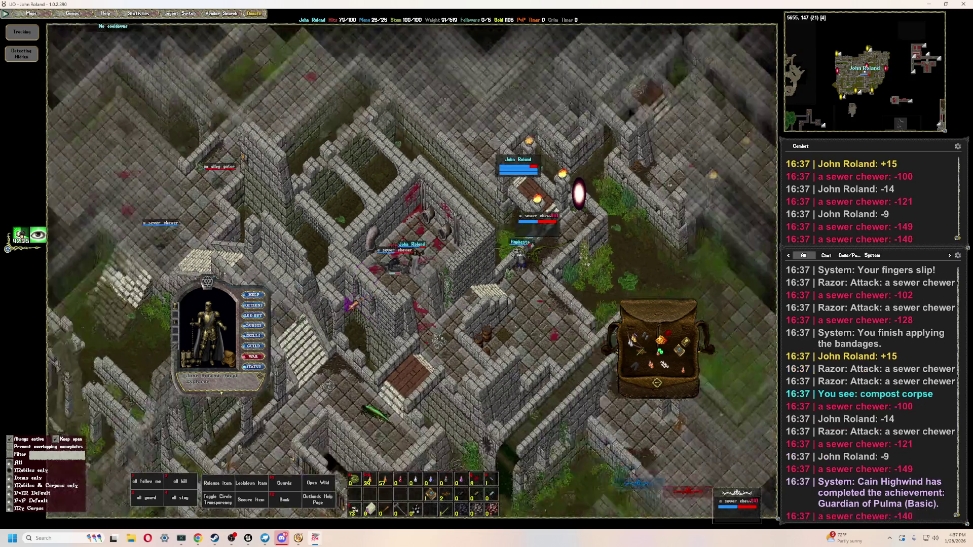
key(Up)
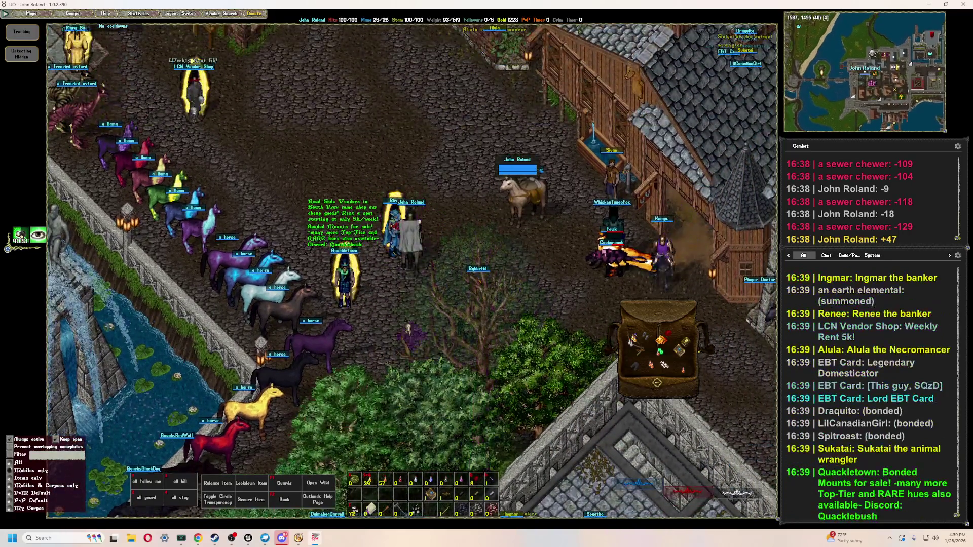
- Use a targeted item twice and ride toward the Prevalia bank
right_drag(408, 330, 429, 270)
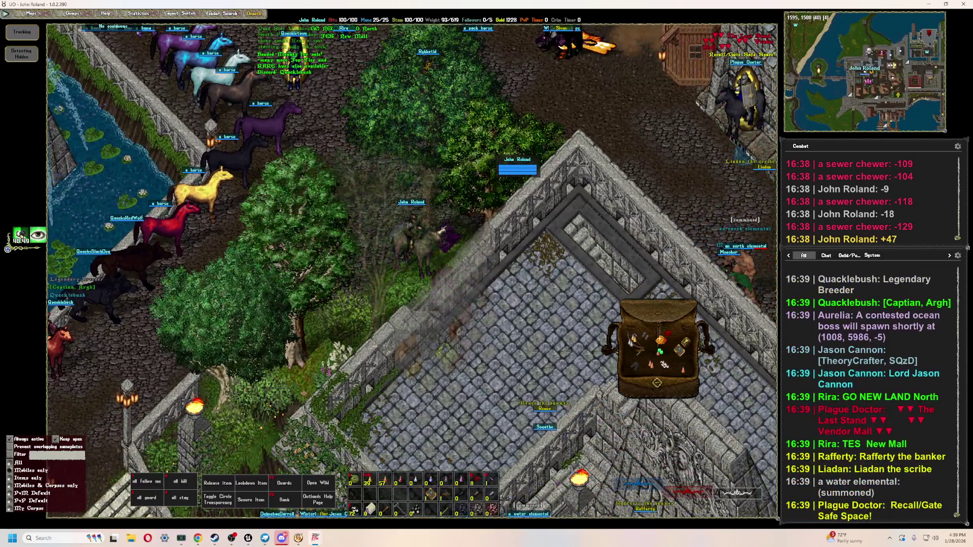
key(F1)
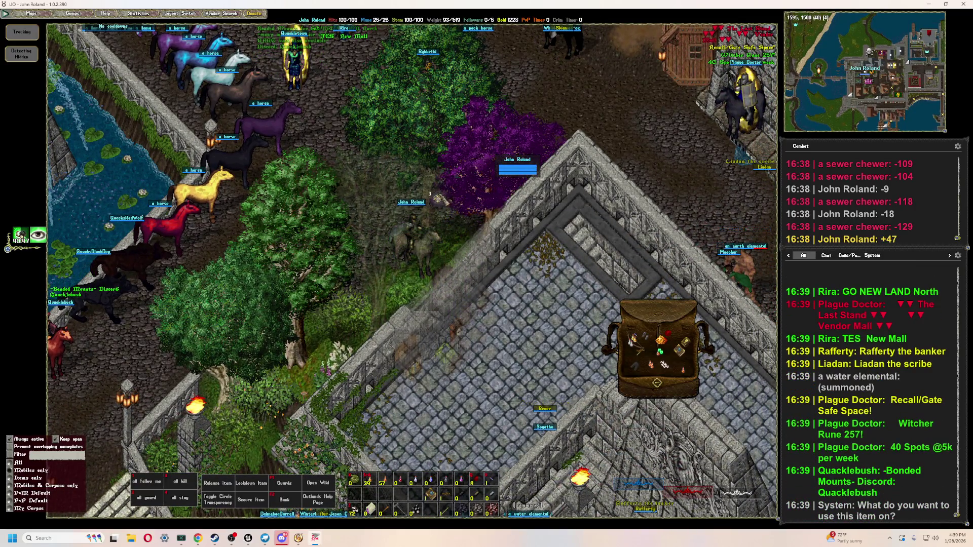
click(359, 335)
right_drag(361, 330, 393, 287)
key(F1)
click(396, 279)
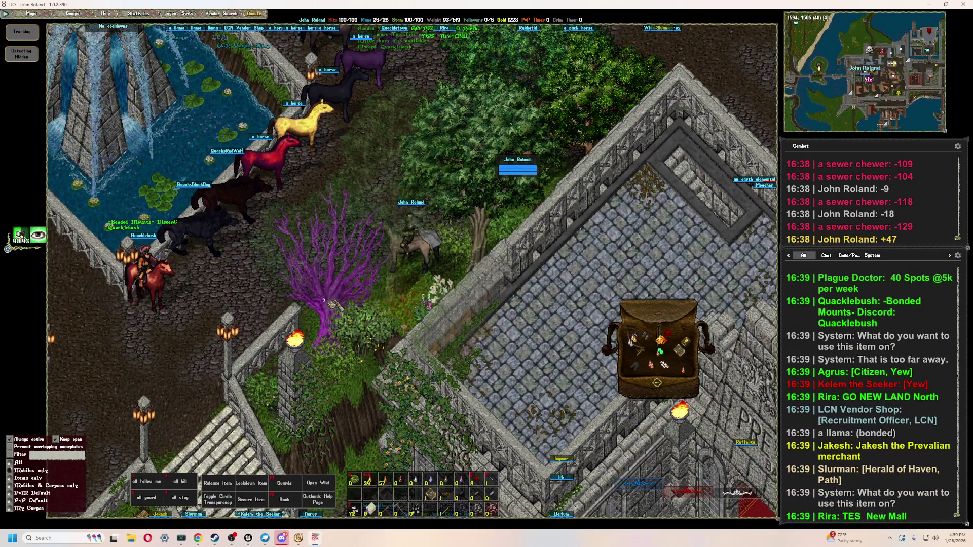
mouse_move(532, 182)
right_down()
mouse_move(544, 173)
mouse_move(522, 364)
right_up()
- Say 'bank' and drag the bank box aside to uncover the backpack
text(bank)
key(Return)
drag(694, 329, 560, 329)
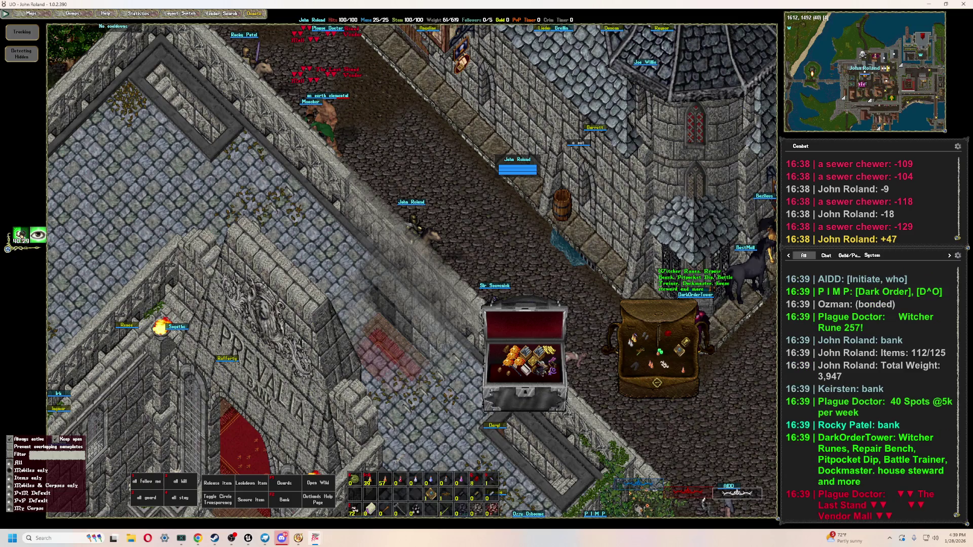
- Ride away from the bank along the streets, heading east out of Prevalia into the forest
right_drag(703, 501, 704, 501)
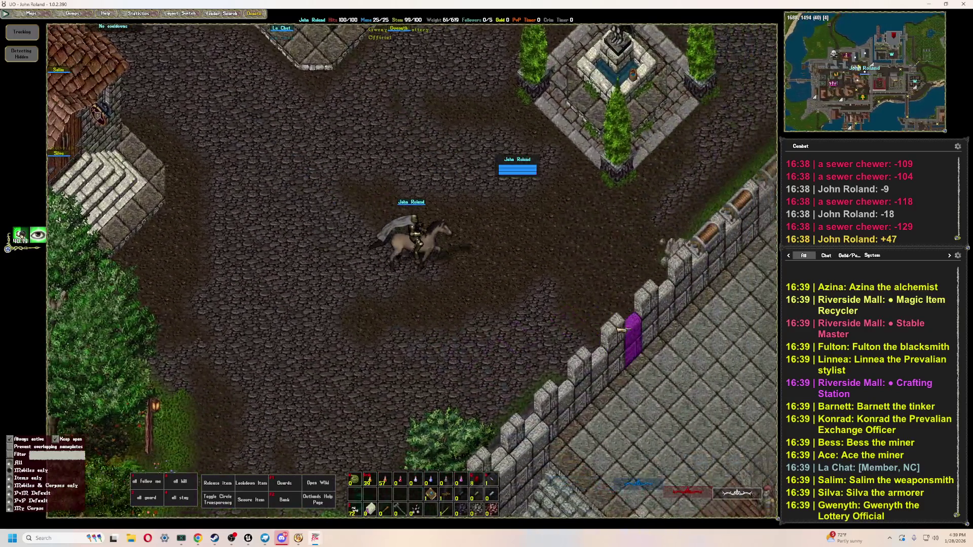
right_drag(658, 240, 659, 241)
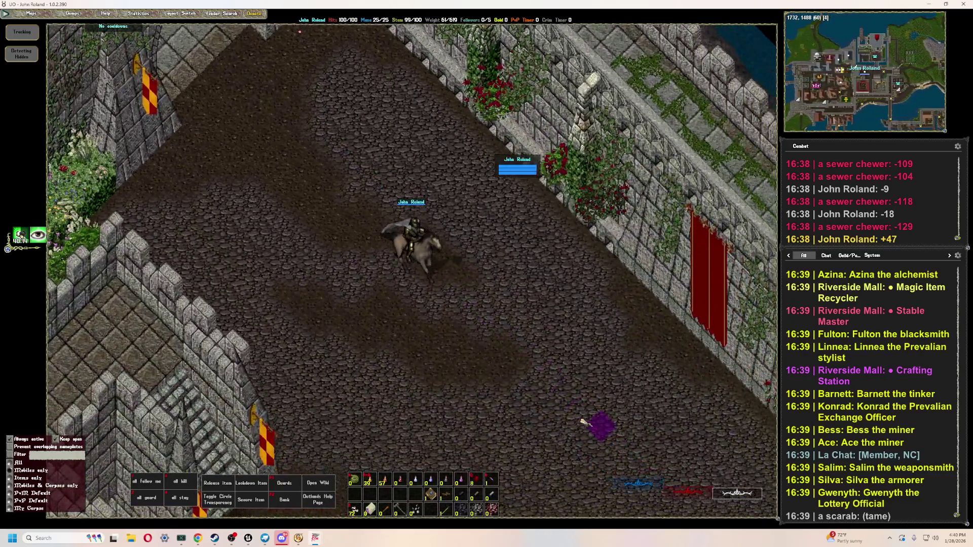
right_drag(583, 422, 584, 422)
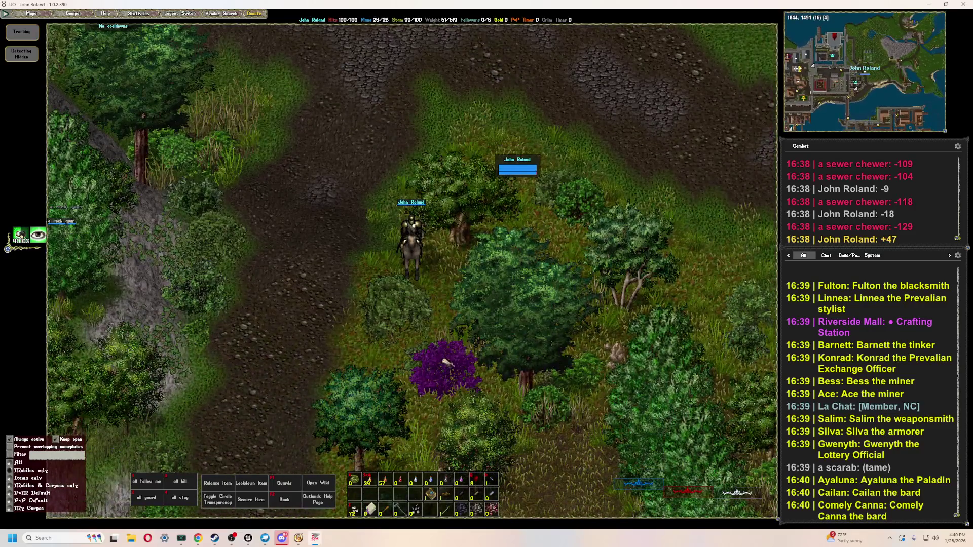
- Harvest kindling from the trees and bushes near the starting spot, riding south for more
click(442, 282)
click(440, 253)
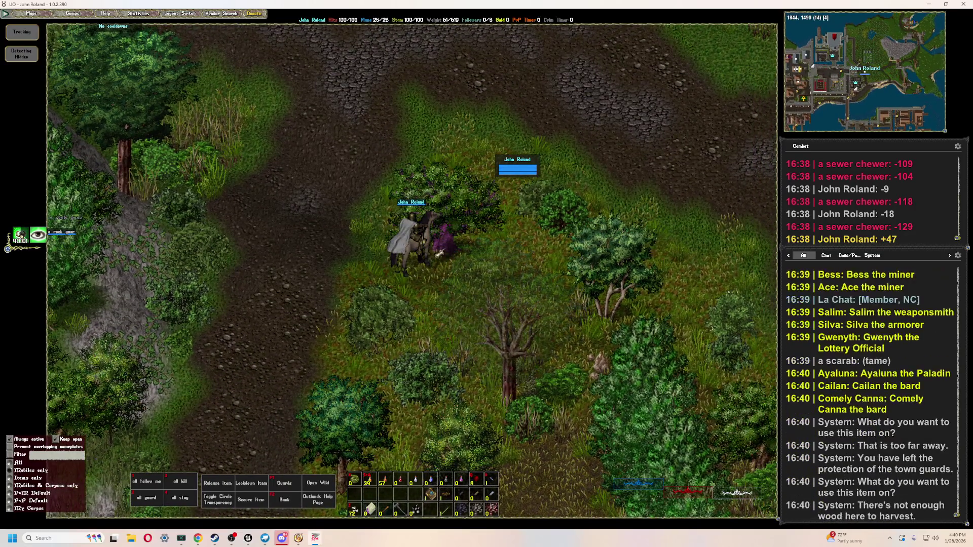
click(431, 285)
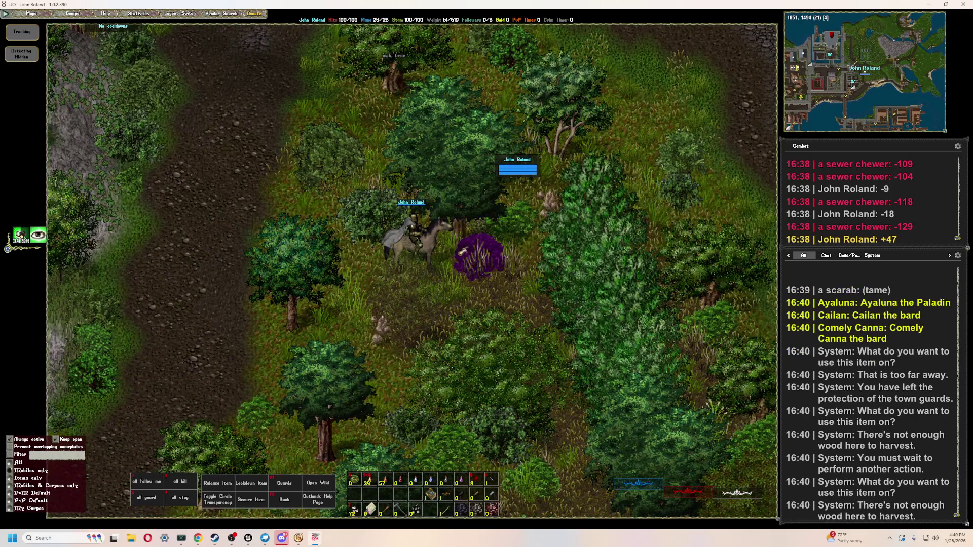
click(462, 250)
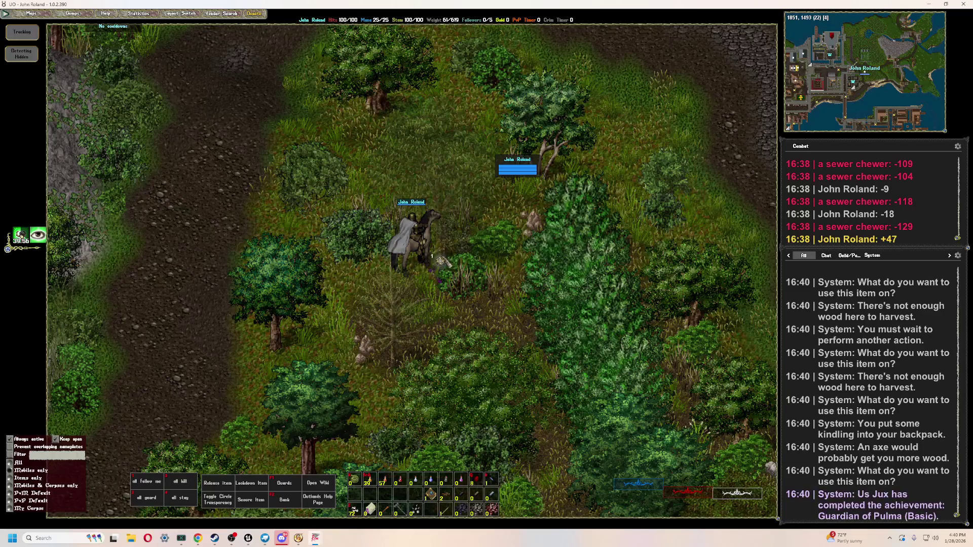
click(432, 263)
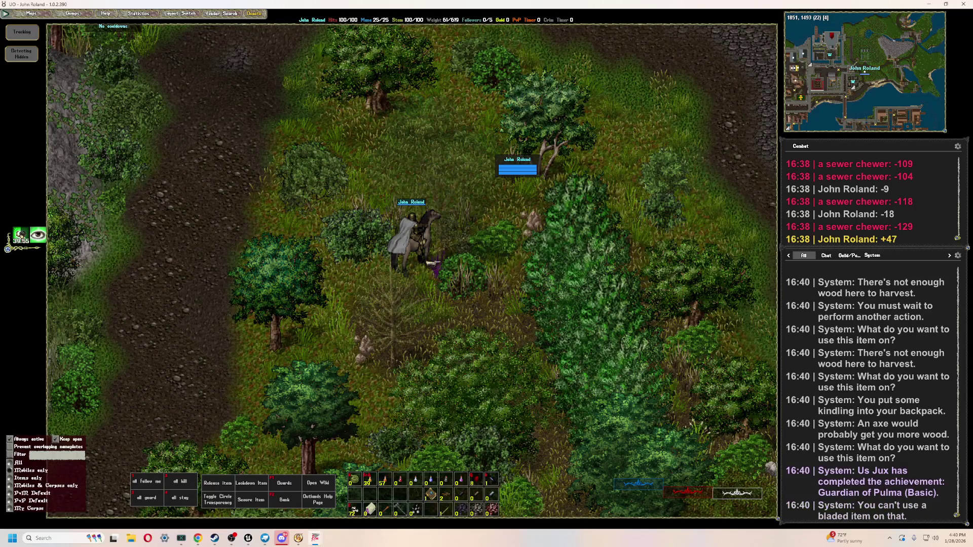
click(435, 271)
right_drag(428, 286, 345, 284)
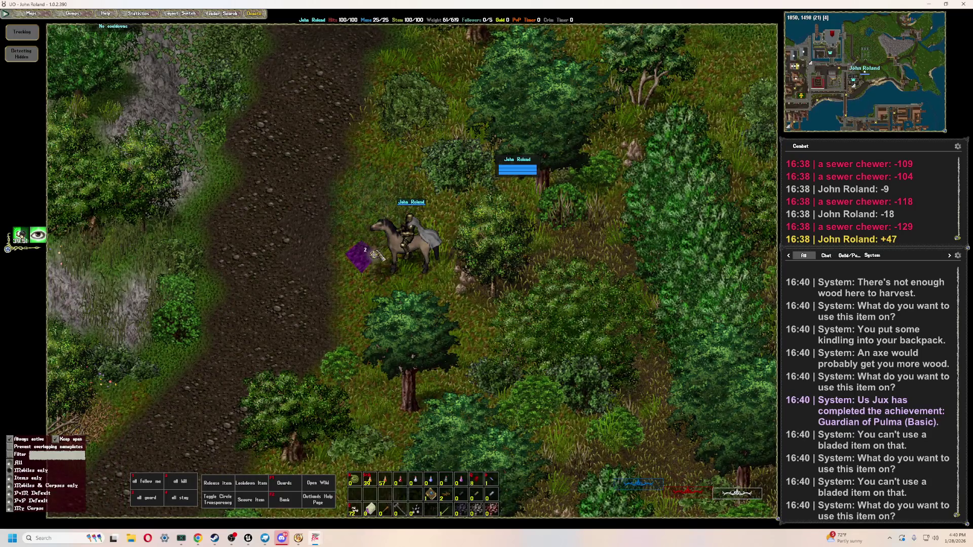
click(379, 261)
mouse_move(377, 278)
right_down()
mouse_move(404, 284)
mouse_move(453, 323)
right_up()
- Gather kindling from a nearby tree again and again with the bladed-item hotkey 1
key(1)
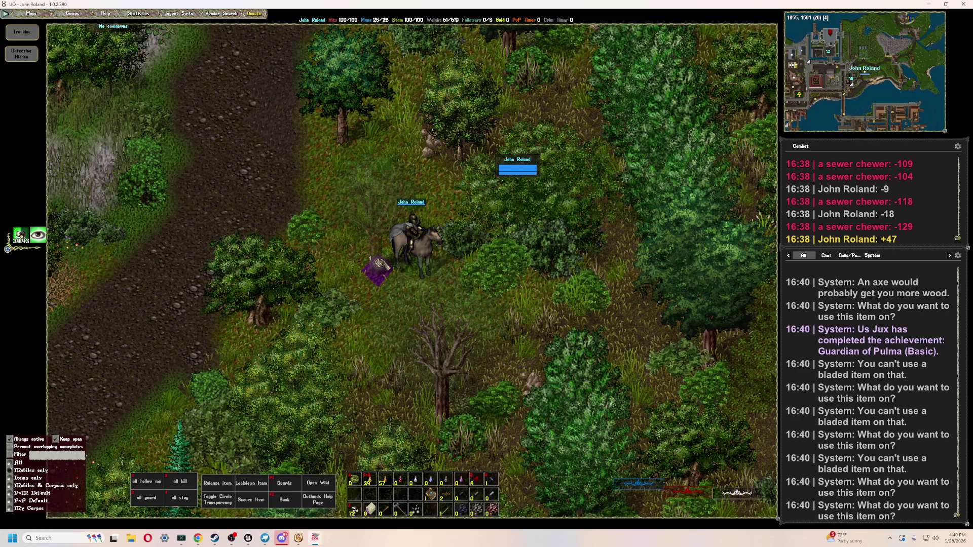
key(1)
key(1)
right_drag(385, 284, 385, 286)
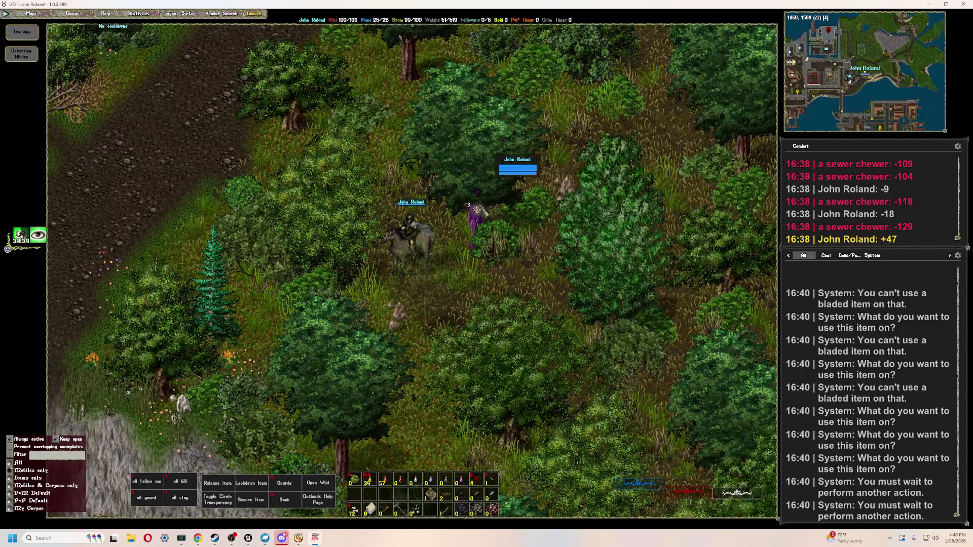
click(466, 213)
key(1)
click(439, 235)
key(1)
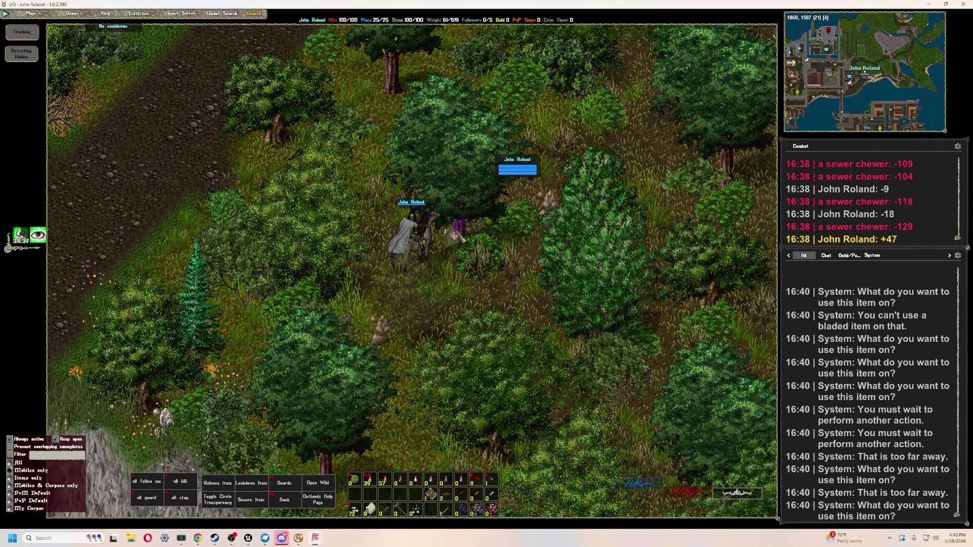
click(446, 232)
key(1)
click(455, 234)
key(1)
click(455, 234)
key(1)
click(455, 234)
key(1)
key(1)
click(458, 230)
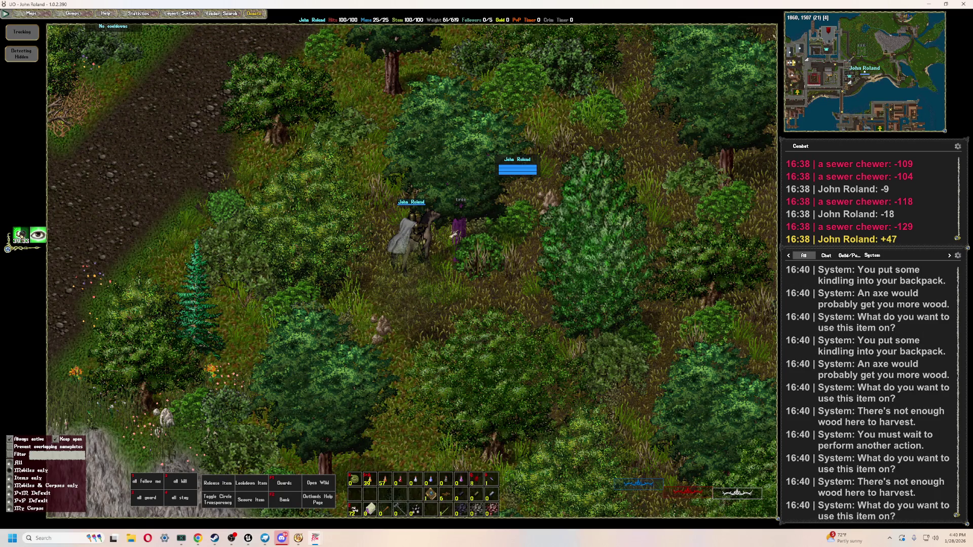
key(1)
click(458, 230)
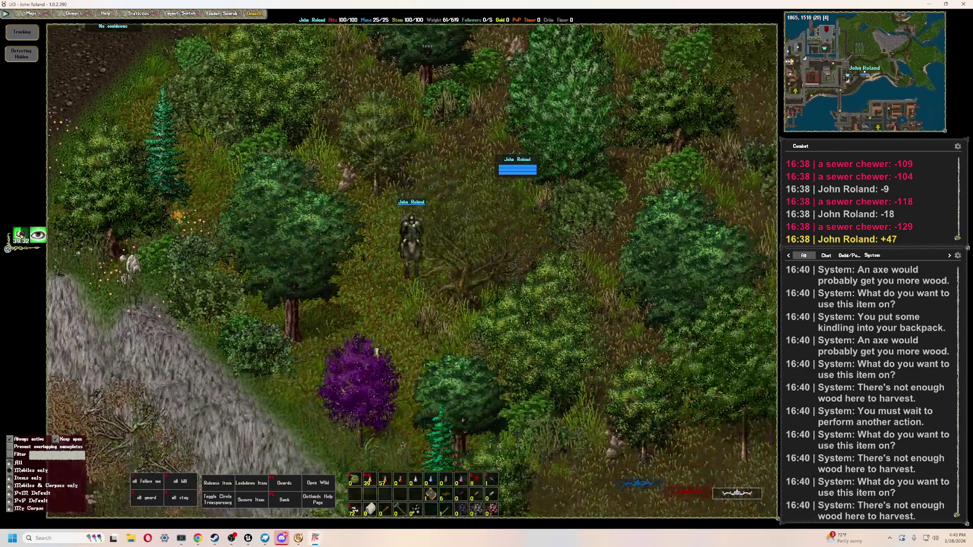
- Cut more kindling from a tree further south and light a campfire from the hotbar
right_drag(376, 352, 381, 260)
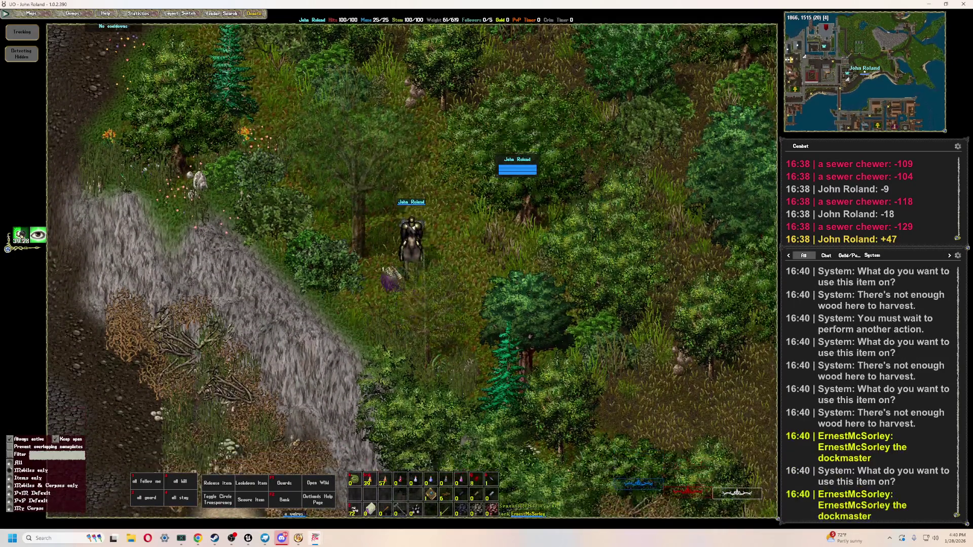
click(362, 242)
key(1)
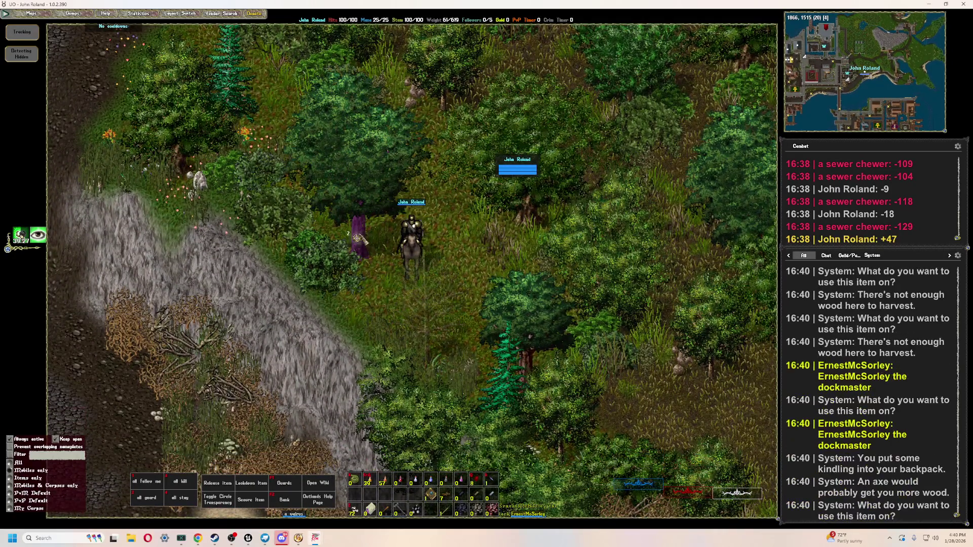
click(362, 242)
key(1)
key(1)
click(359, 240)
key(1)
click(359, 239)
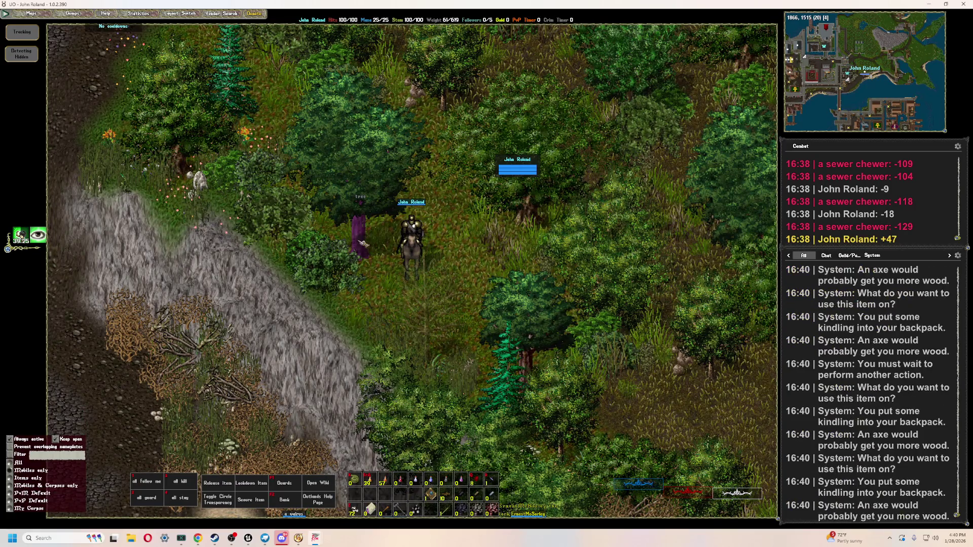
key(1)
click(360, 239)
key(1)
click(361, 239)
key(1)
click(359, 237)
key(1)
click(360, 237)
click(431, 494)
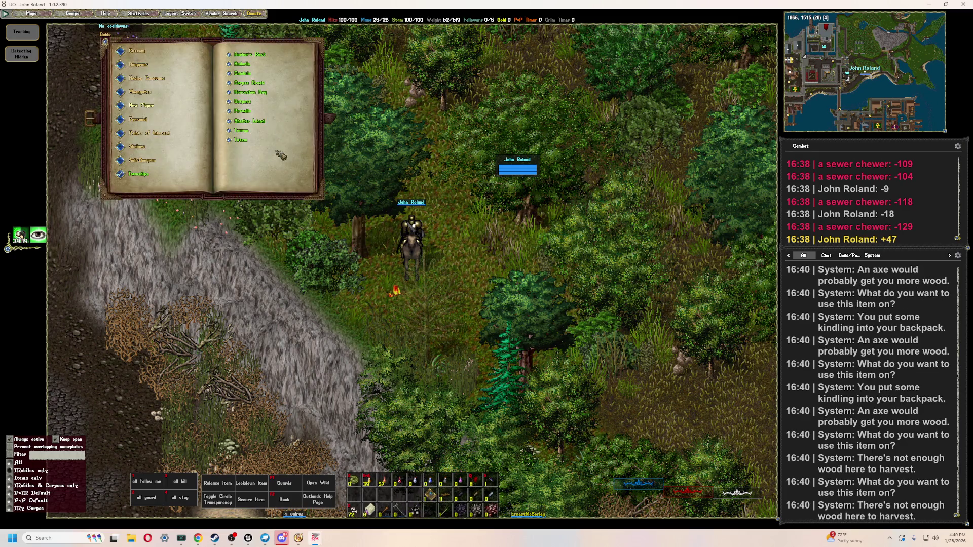
- Close the Guide book and ride north away from the campfire
drag(274, 53, 274, 134)
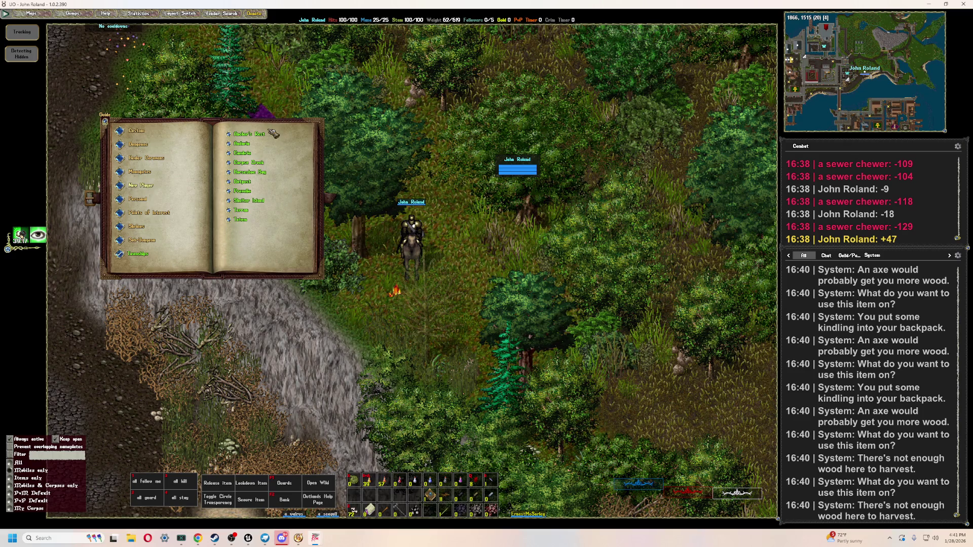
right_click(121, 212)
mouse_move(526, 106)
right_down()
mouse_move(654, 253)
mouse_move(634, 137)
mouse_move(646, 249)
mouse_move(499, 386)
right_up()
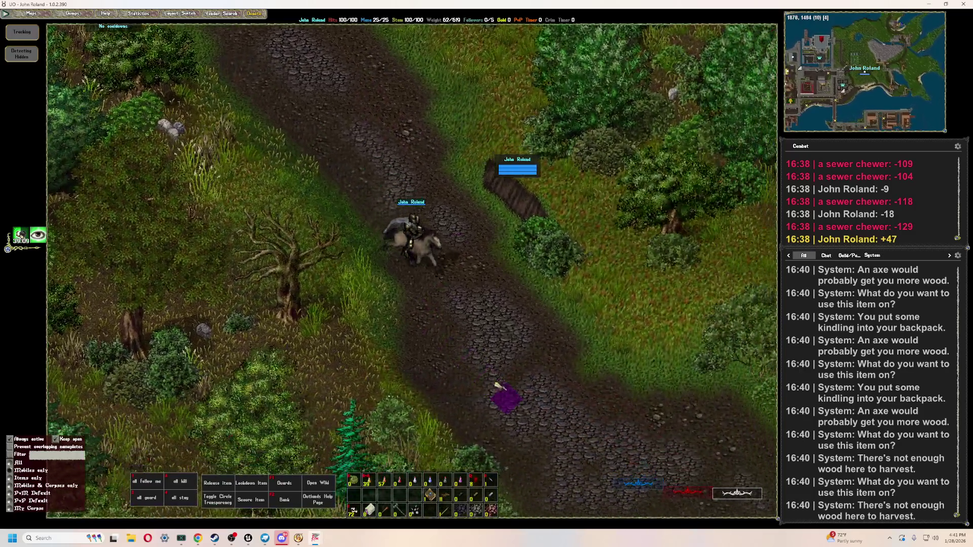
- Bring up the tracking choices and ride on to the river bridge
click(30, 34)
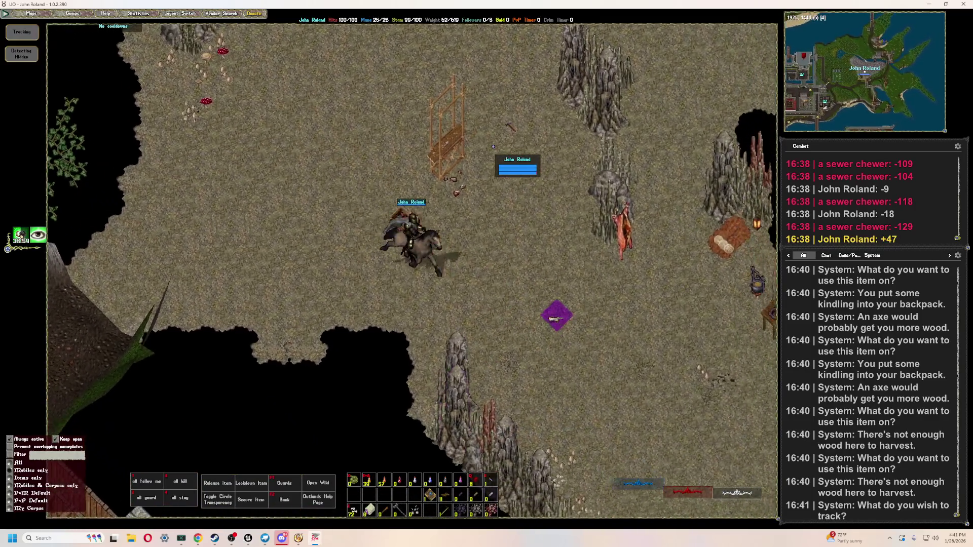
key(Right)
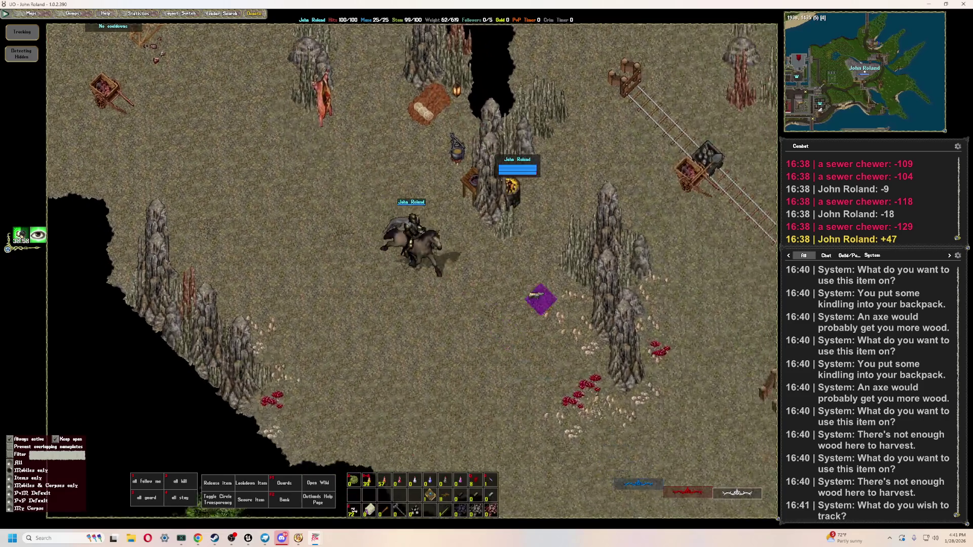
mouse_move(534, 294)
right_down()
mouse_move(568, 175)
mouse_move(577, 169)
mouse_move(583, 421)
mouse_move(575, 393)
mouse_move(586, 337)
mouse_move(291, 104)
mouse_move(460, 185)
mouse_move(441, 211)
right_up()
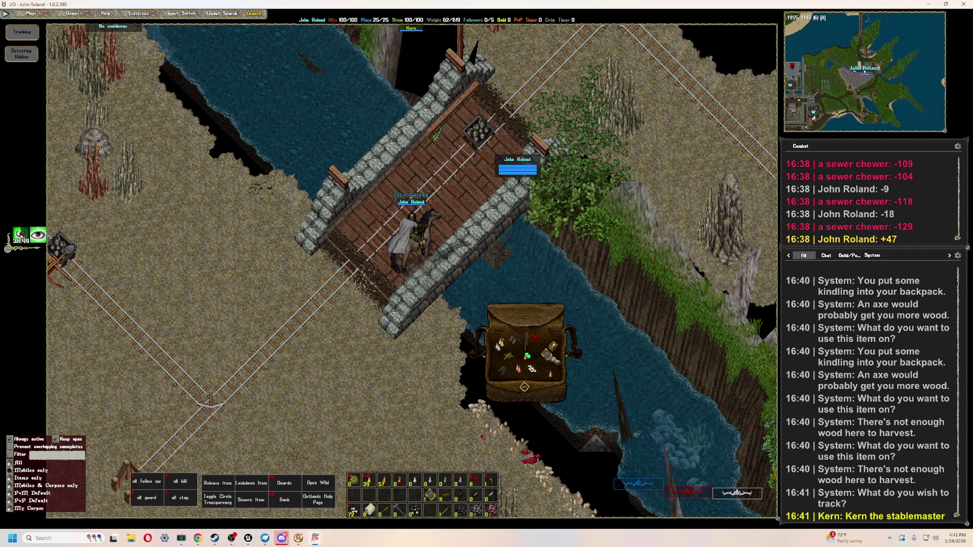
- Inspect the world atlas and the blessed codex of macing, and open the stances panel
click(548, 353)
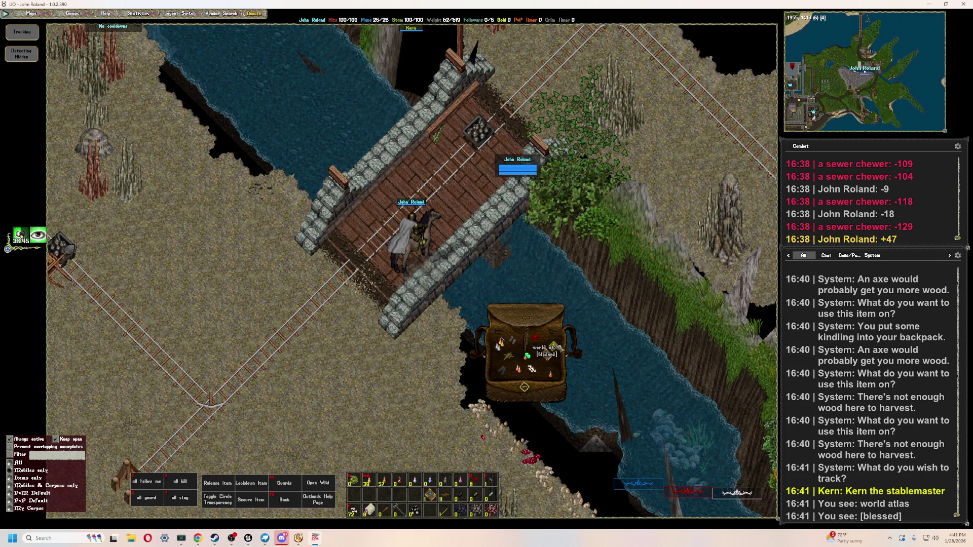
key(F3)
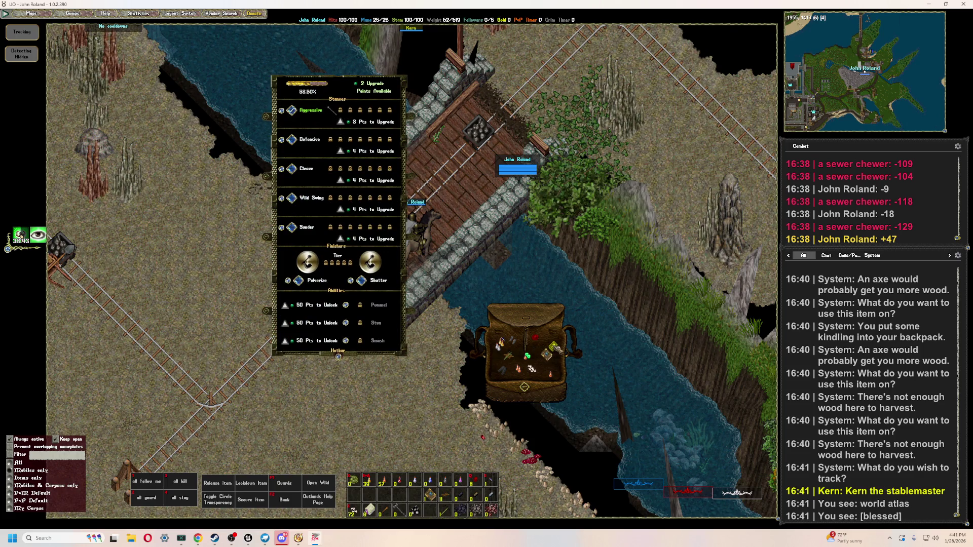
click(554, 347)
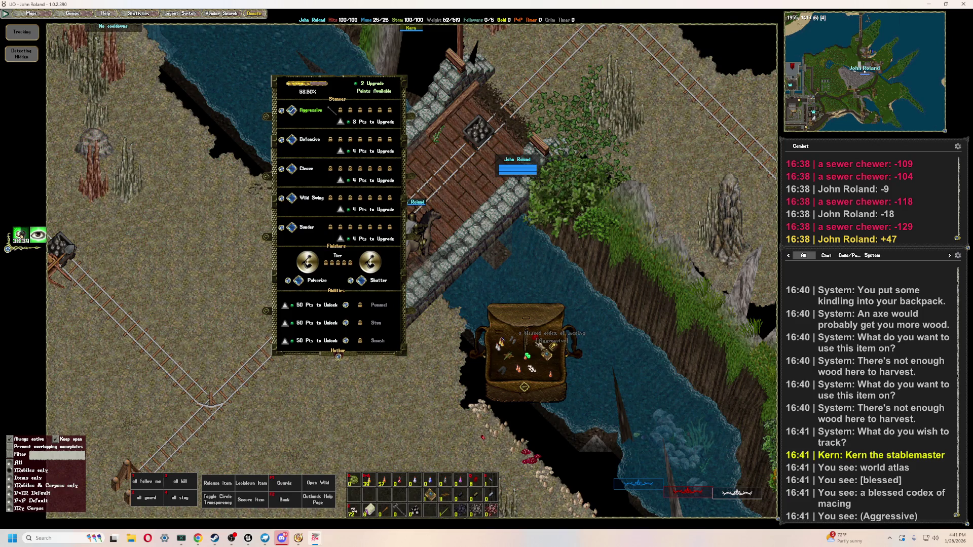
- Close the stances panel and backpack, then ride northeast onto the plateau by the forge
right_click(385, 349)
right_click(525, 355)
mouse_move(440, 187)
right_down()
mouse_move(557, 391)
mouse_move(691, 293)
mouse_move(560, 397)
mouse_move(576, 373)
right_up()
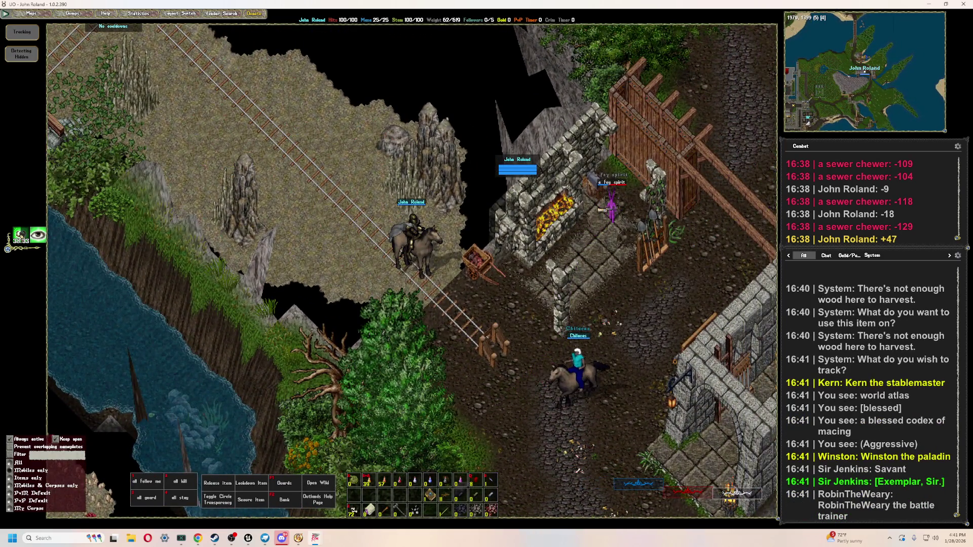
- Ride past the stone building and attack the fey spirit, healing with a bandage and potion
mouse_move(578, 470)
right_down()
mouse_move(530, 488)
mouse_move(630, 365)
right_up()
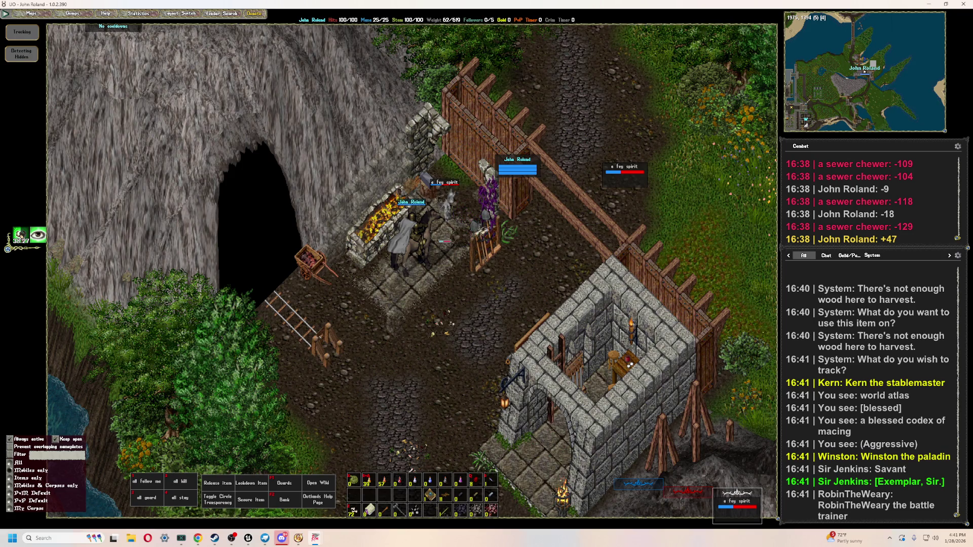
double_click(617, 181)
right_click(617, 182)
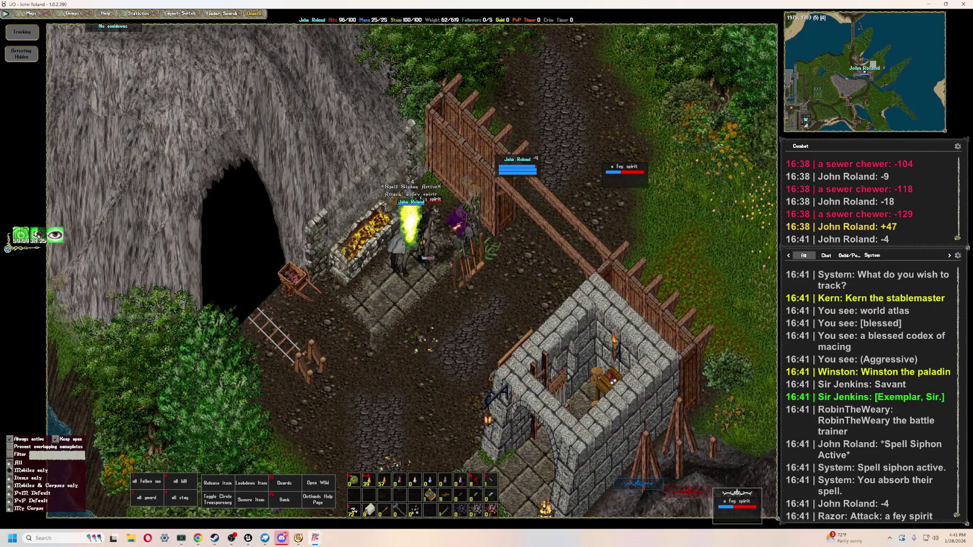
key(ctrl+b)
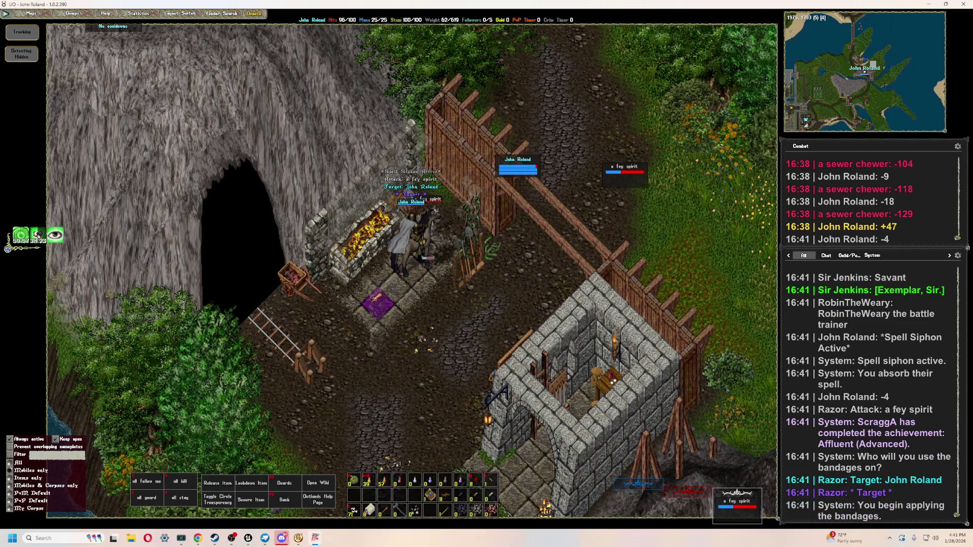
key(2)
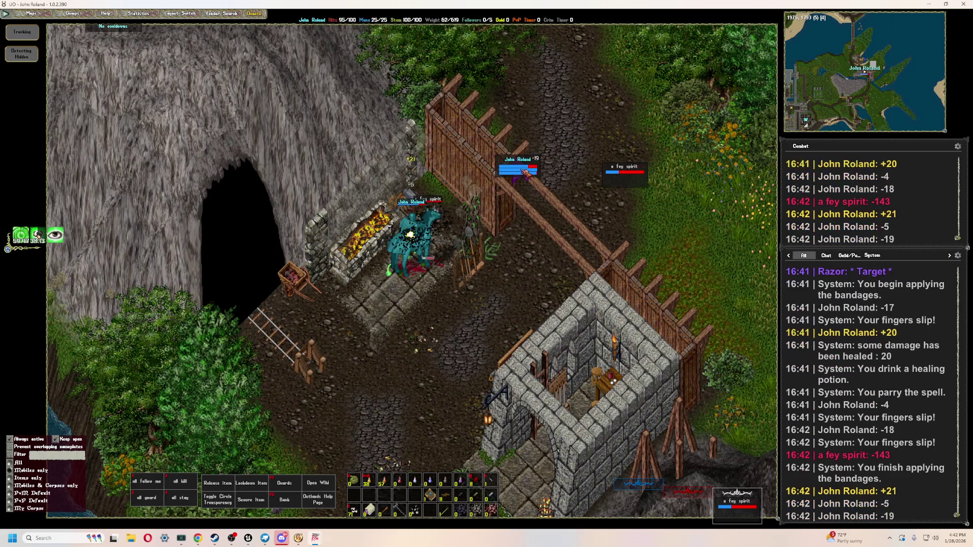
- Keep bandaging and drinking healing potions while retreating north from the fey spirit
key(F1)
key(F2)
key(F2)
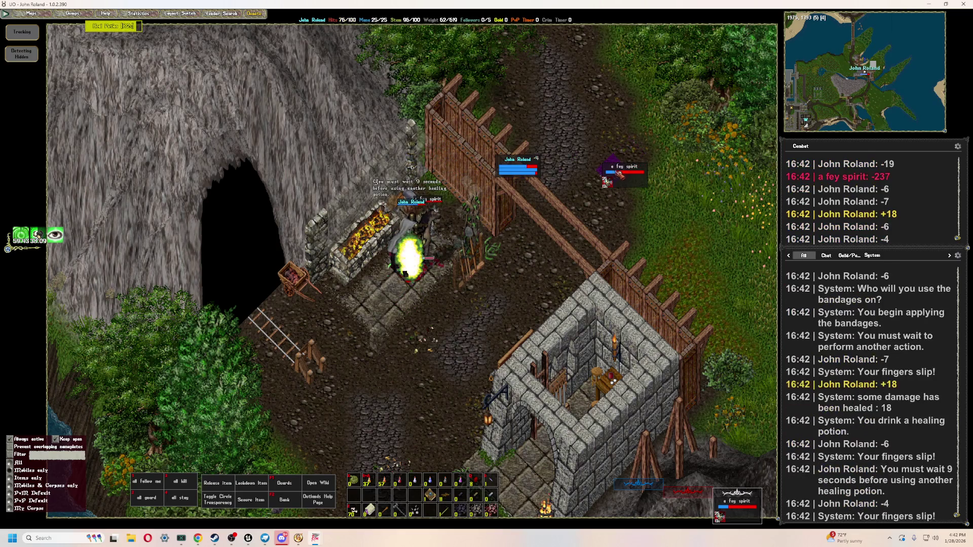
key(F2)
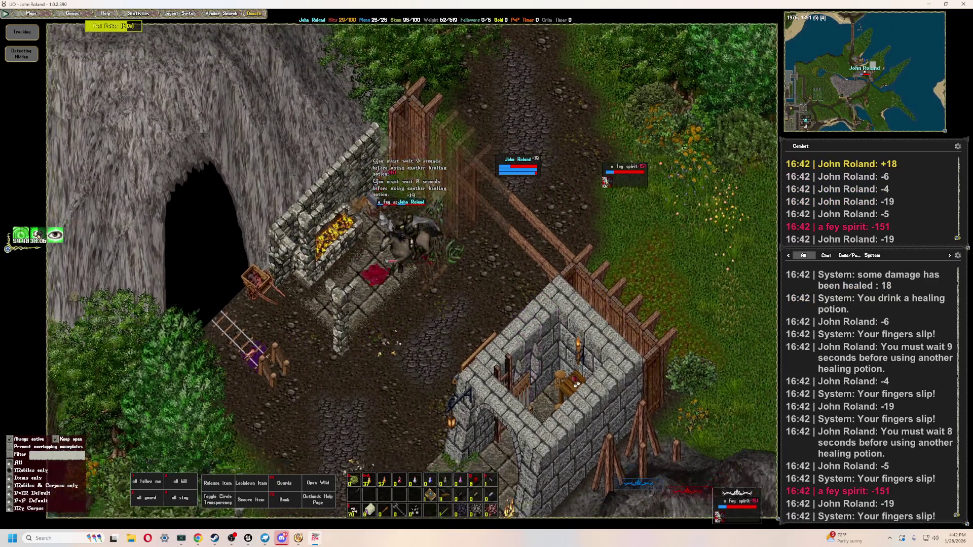
key(F2)
mouse_move(420, 224)
right_down()
mouse_move(395, 218)
mouse_move(403, 223)
right_up()
key(F2)
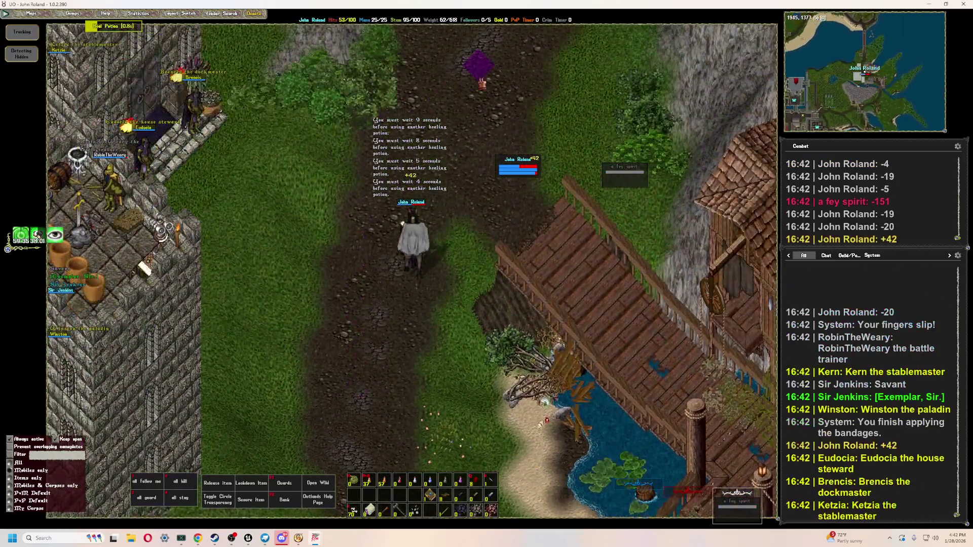
- Ride north through town, bandaging on the way, and on into the orc fort past the corpses
right_drag(522, 78, 564, 90)
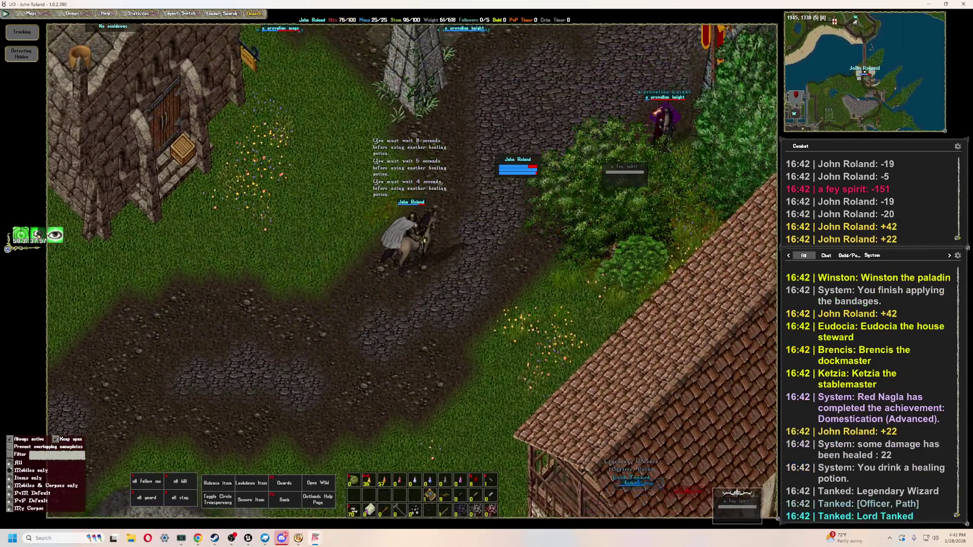
key(F1)
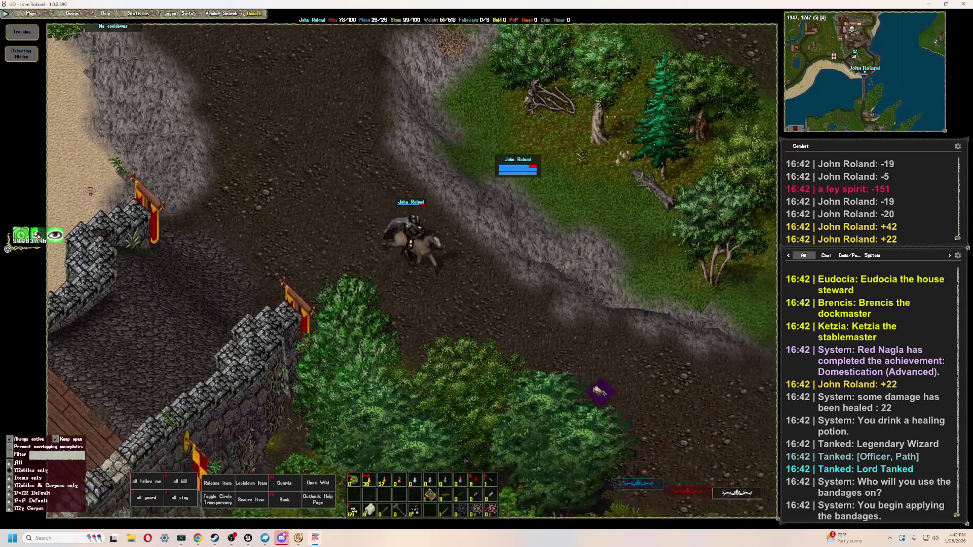
right_drag(598, 391, 608, 351)
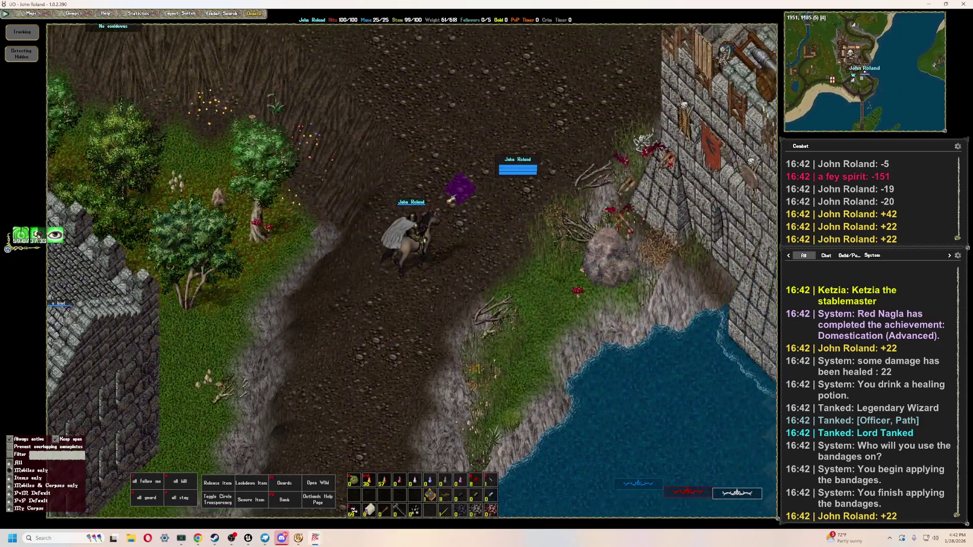
right_drag(451, 199, 451, 199)
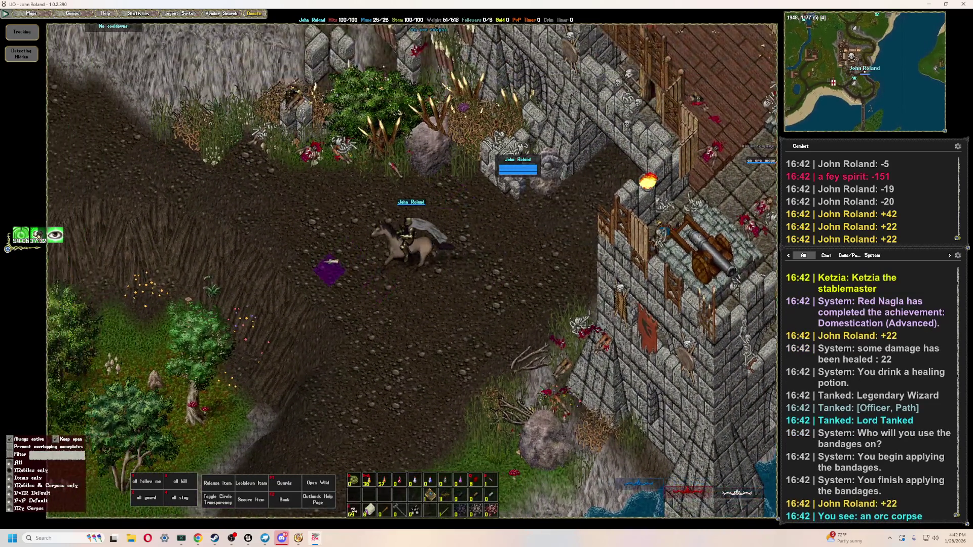
right_drag(365, 193, 365, 192)
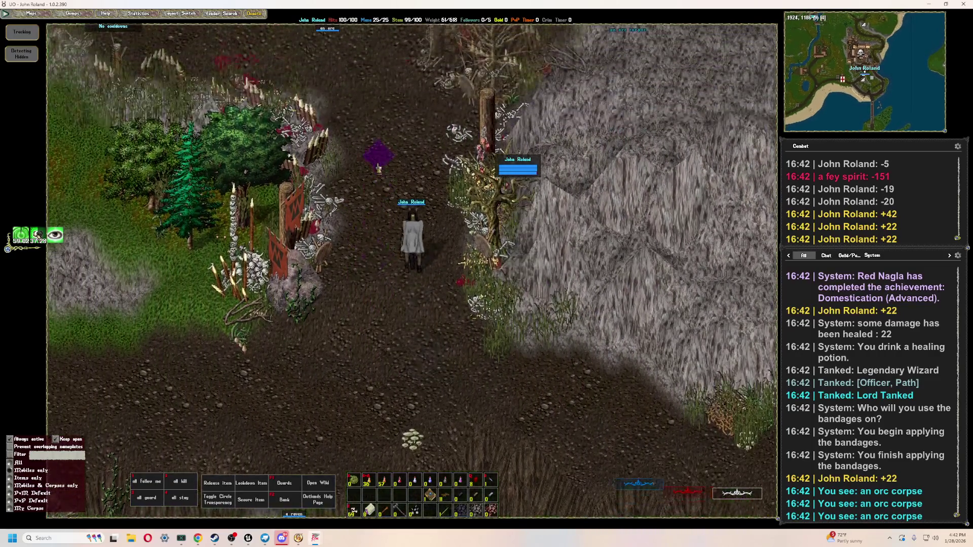
mouse_move(378, 157)
right_down()
mouse_move(376, 199)
mouse_move(343, 159)
mouse_move(326, 282)
mouse_move(336, 282)
mouse_move(378, 172)
mouse_move(459, 208)
right_up()
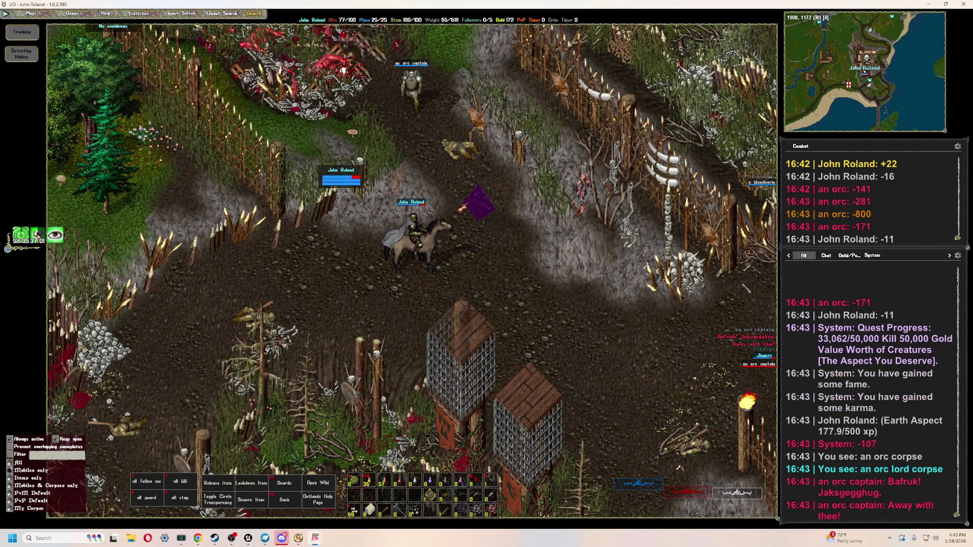
- Bandage yourself, ride southwest to the orc captain, and attack it with its health bar out
key(F1)
click(410, 239)
right_drag(410, 239, 349, 303)
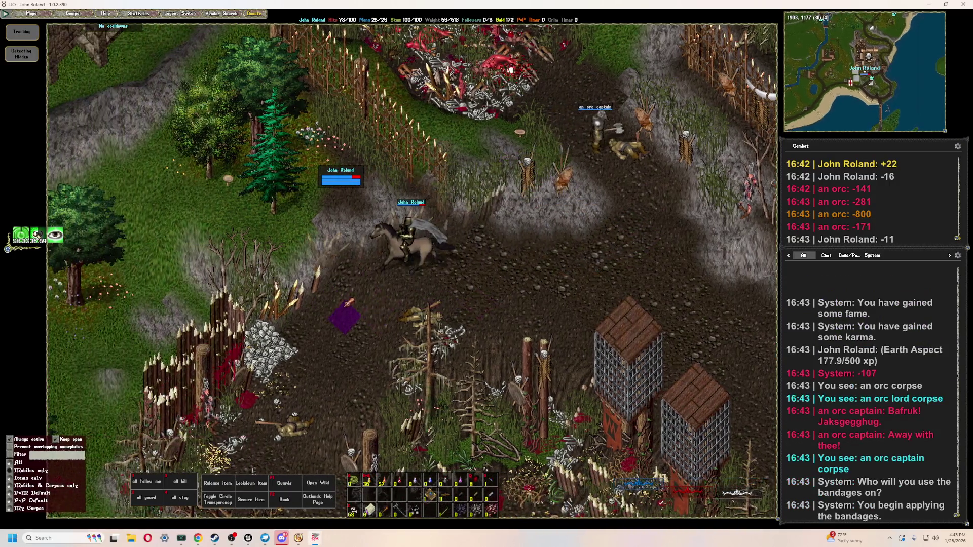
drag(586, 218, 211, 248)
key(F2)
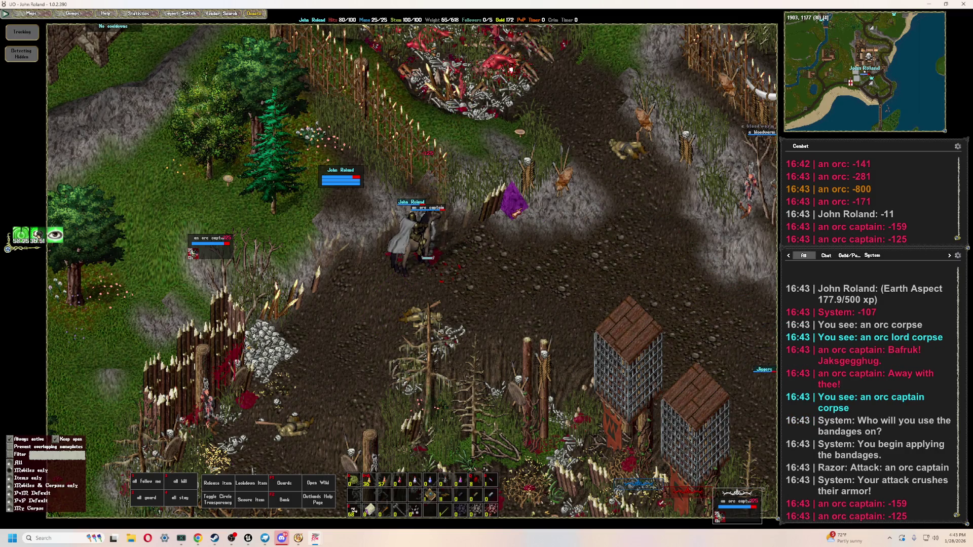
key(End)
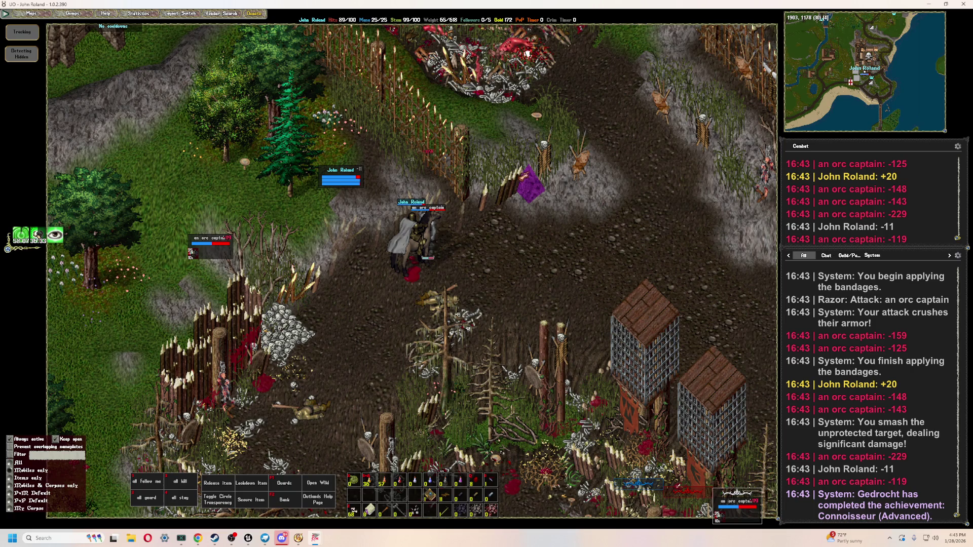
- Bandage mid-fight, then take the dead orc captain's gold, raising it to 411
key(F1)
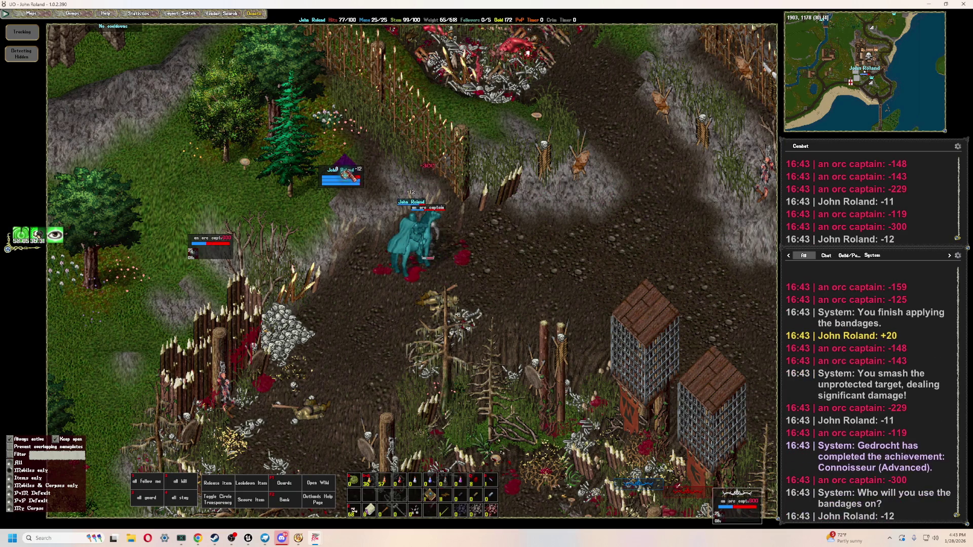
click(346, 175)
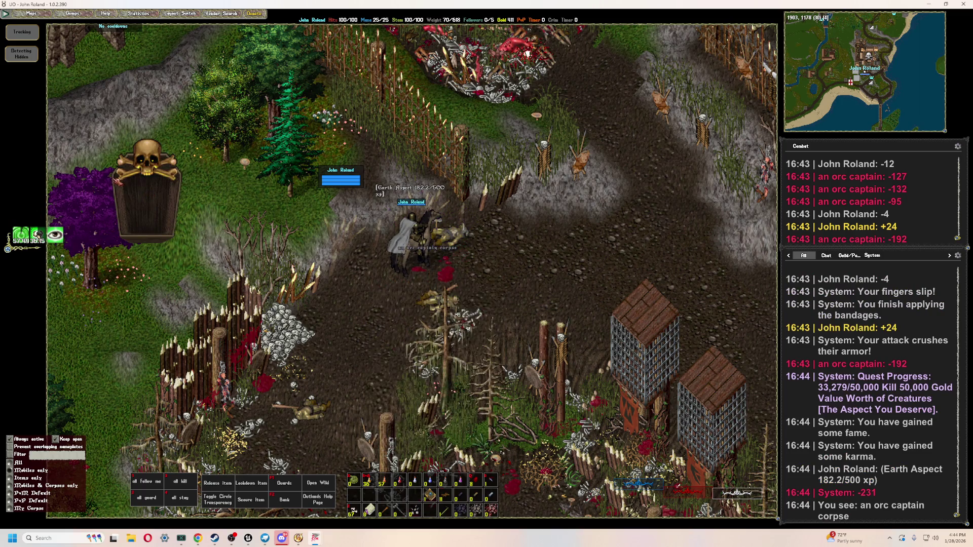
right_drag(545, 229, 544, 229)
key(Right)
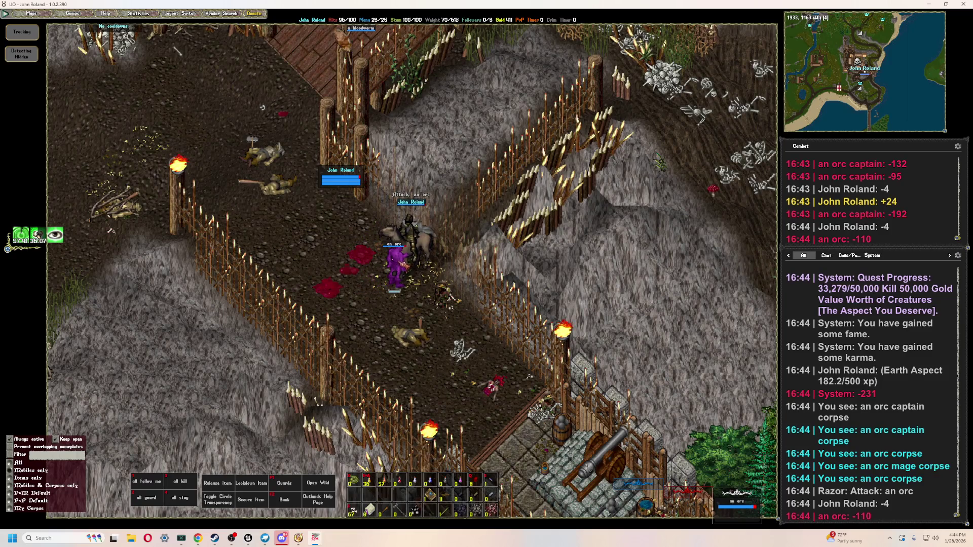
- Kill the orc on the fenced path, bandaging mid-fight, and loot it for 599 gold
key(Tab)
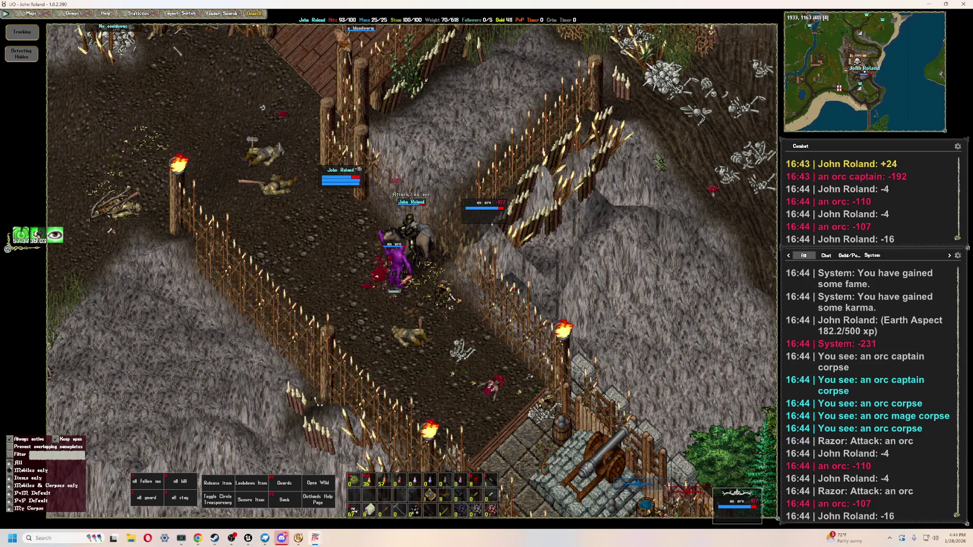
key(Tab)
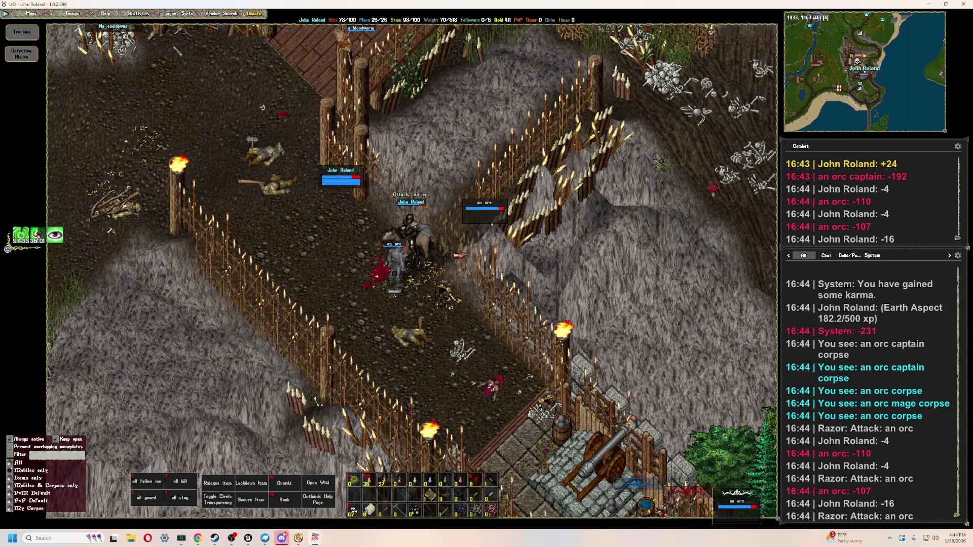
key(F1)
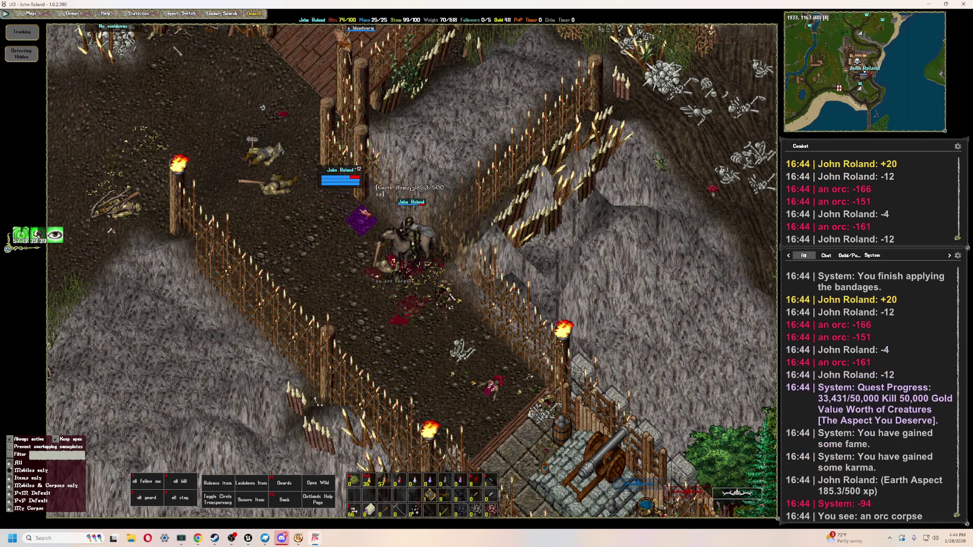
double_click(377, 286)
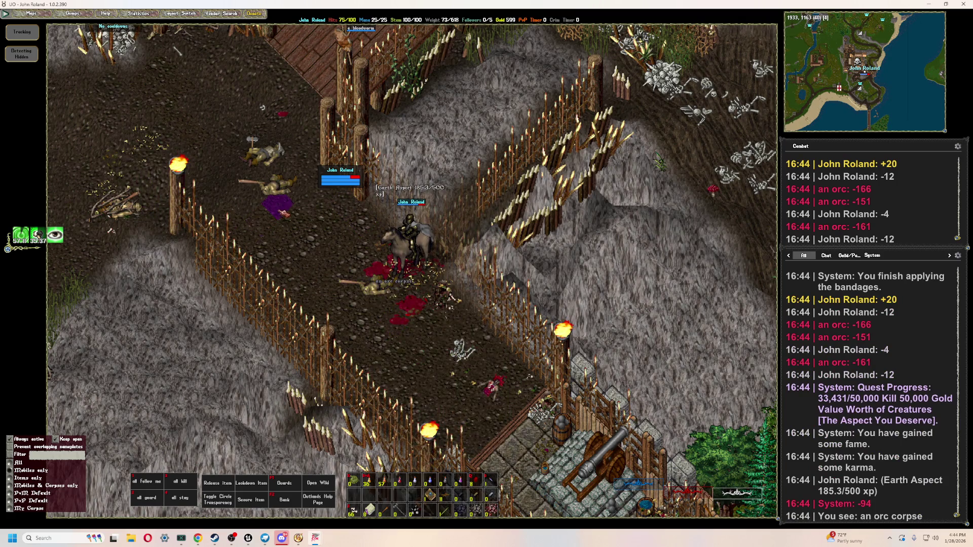
key(F1)
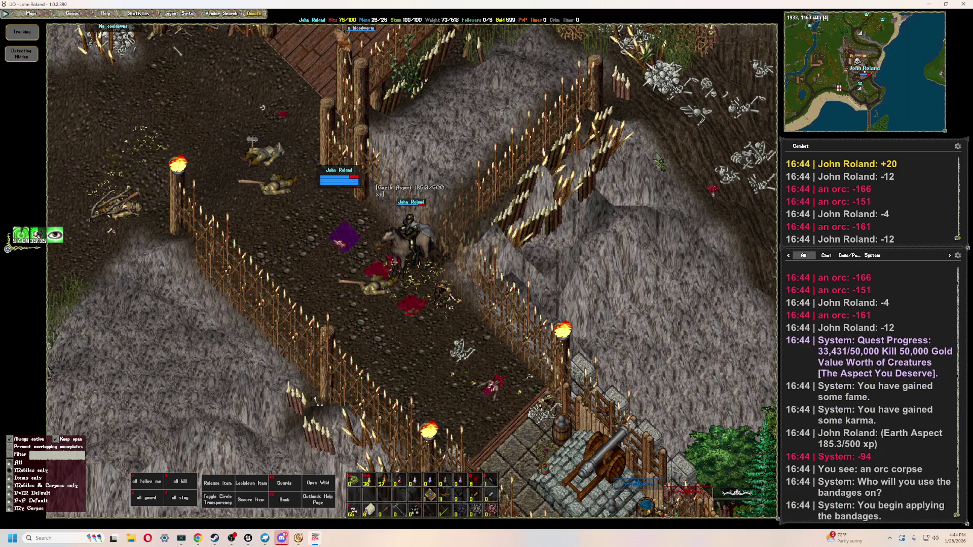
key(Up)
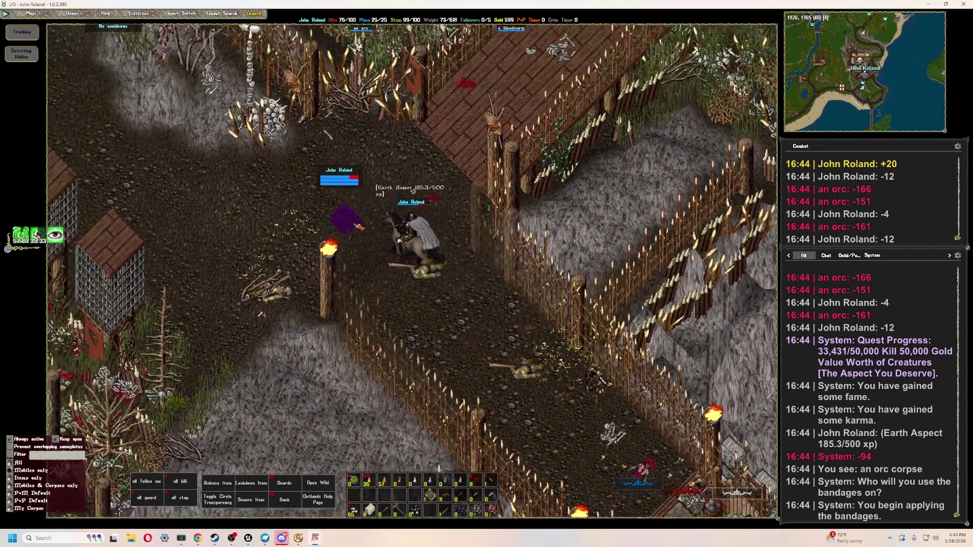
- Ride up the boardwalk and attack the orc on the walkway, bandaging yourself during the fight
key(Page_Up)
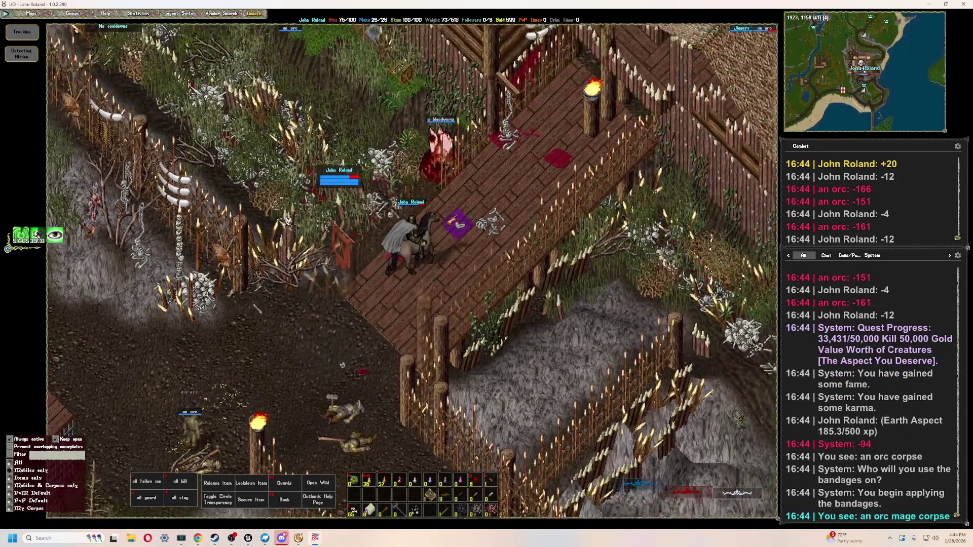
key(Page_Up)
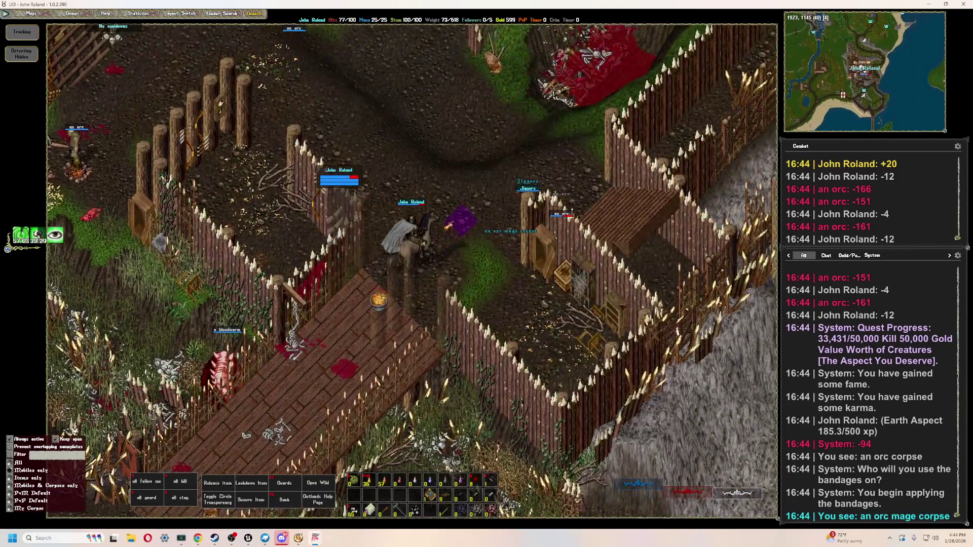
key(Page_Up)
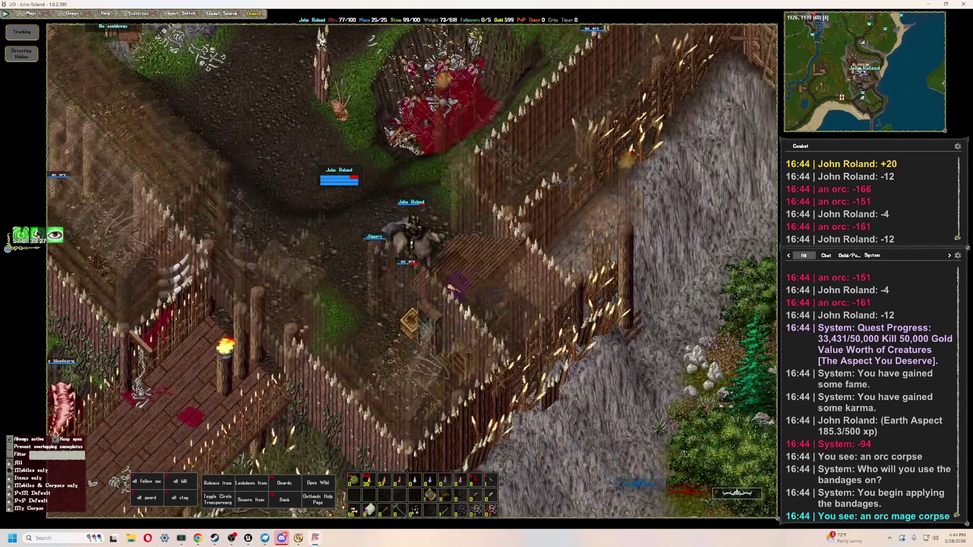
key(Page_Down)
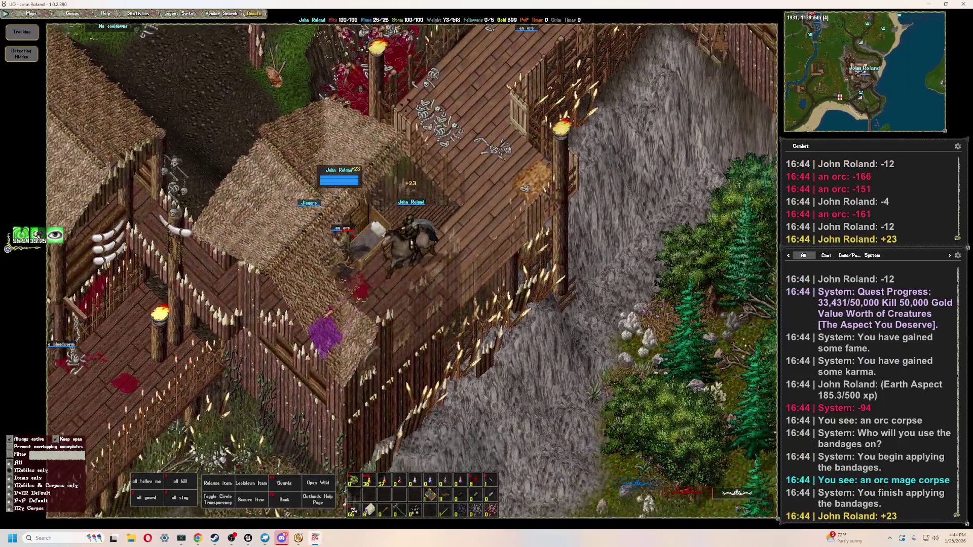
key(Page_Up)
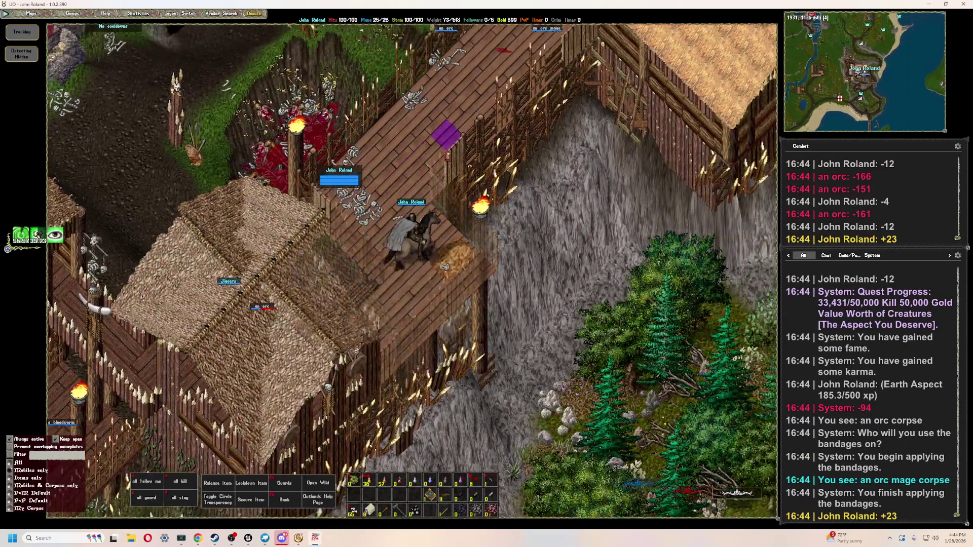
key(Page_Up)
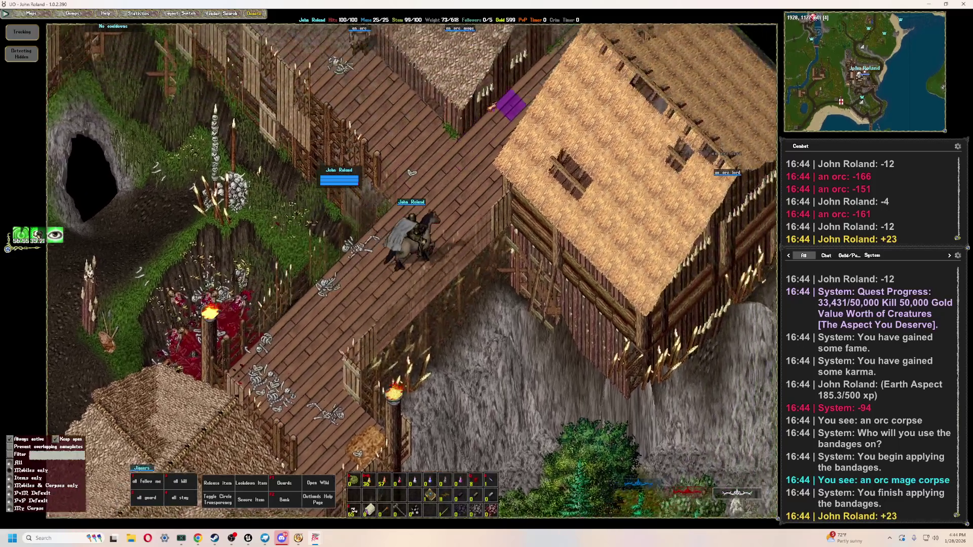
key(End)
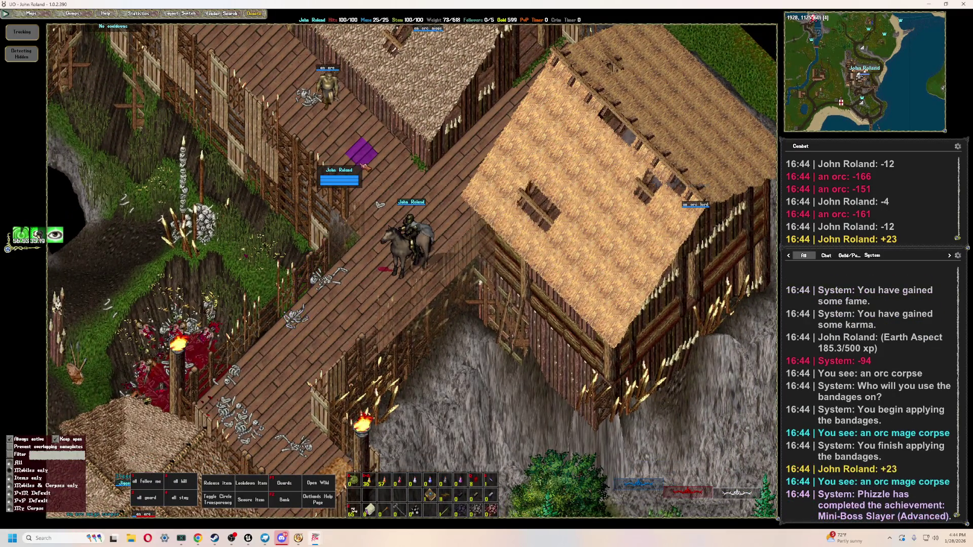
double_click(480, 273)
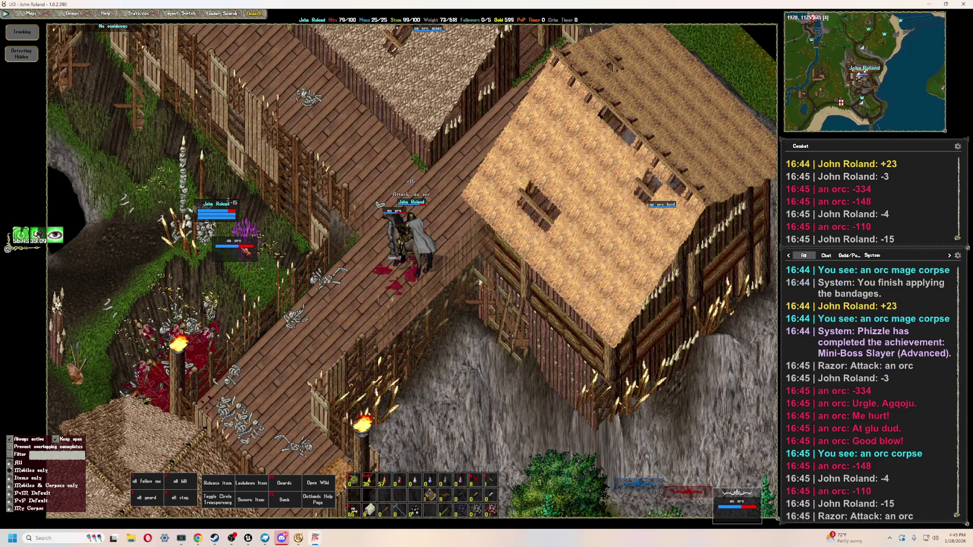
key(F1)
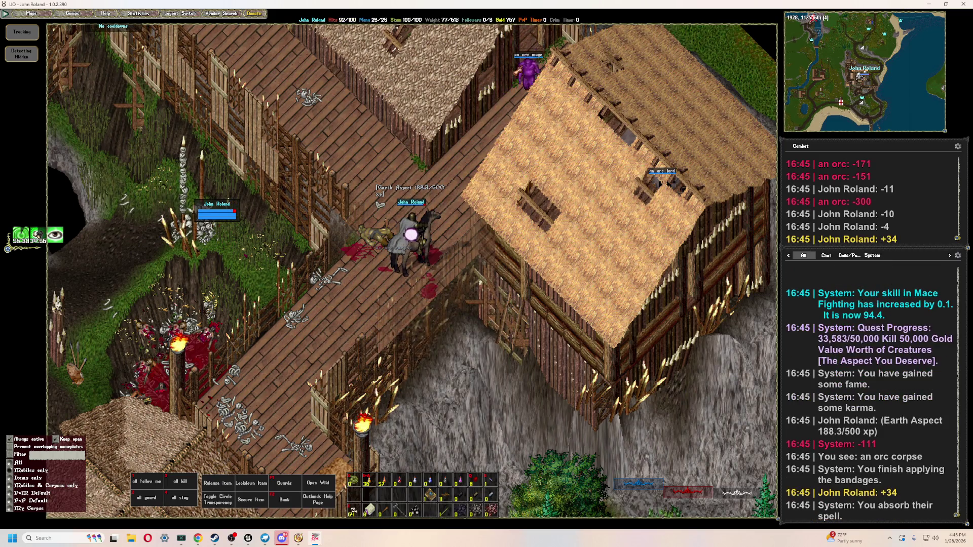
- Chase and kill the orc mage with bandage and potion support, then take its gold to 1038
key(Tab)
key(Page_Up)
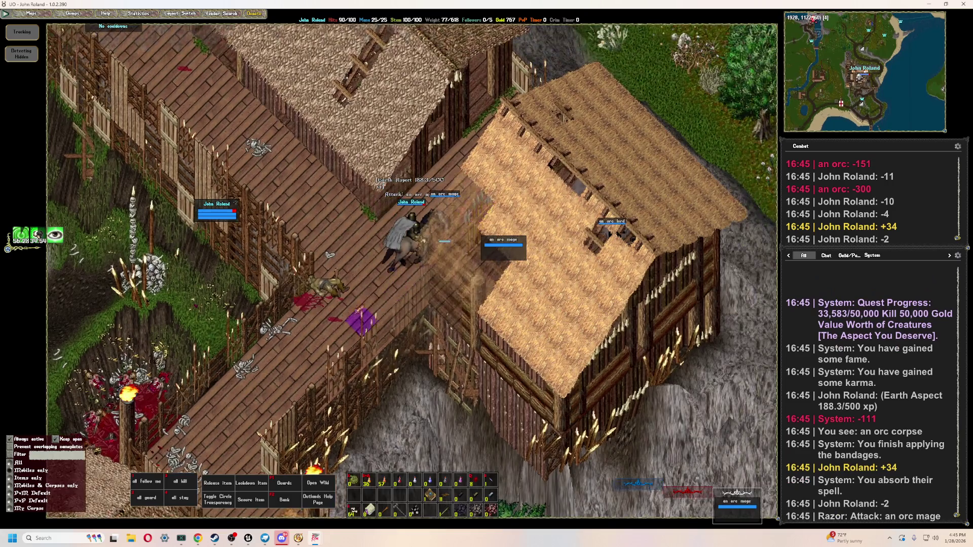
key(Page_Up)
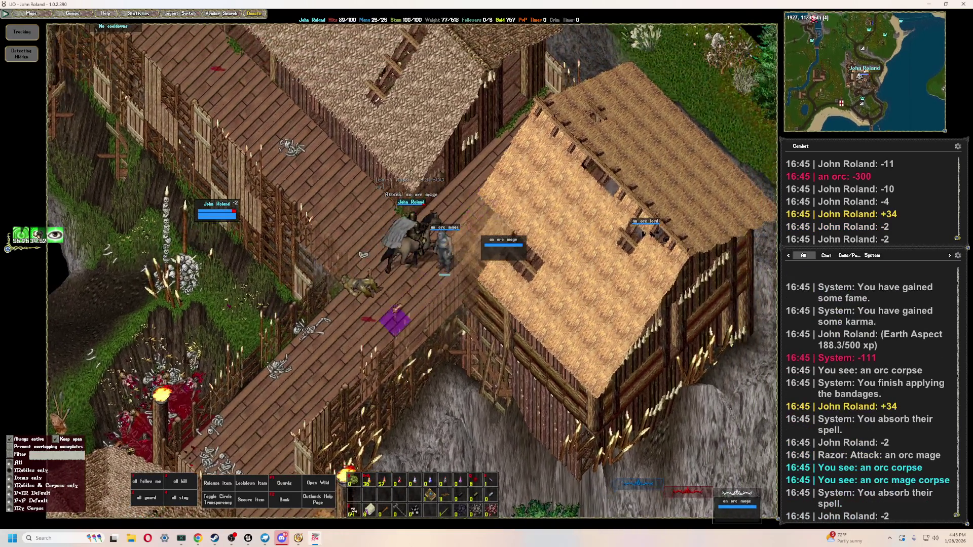
key(Tab)
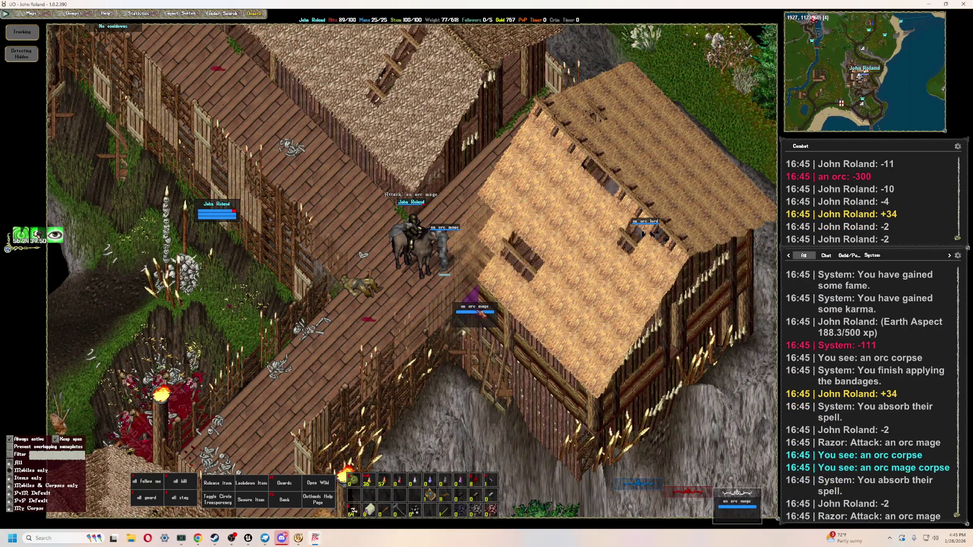
key(Page_Down)
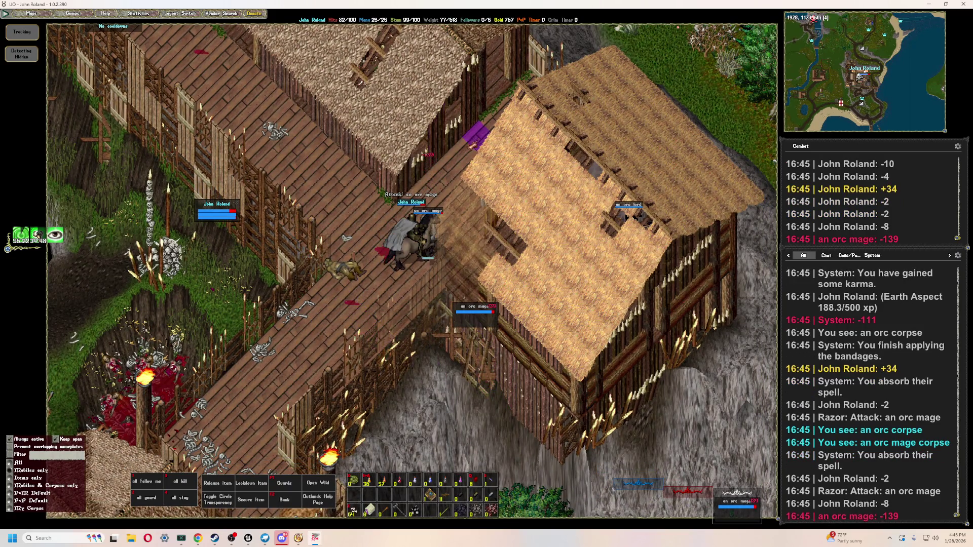
key(F3)
key(F2)
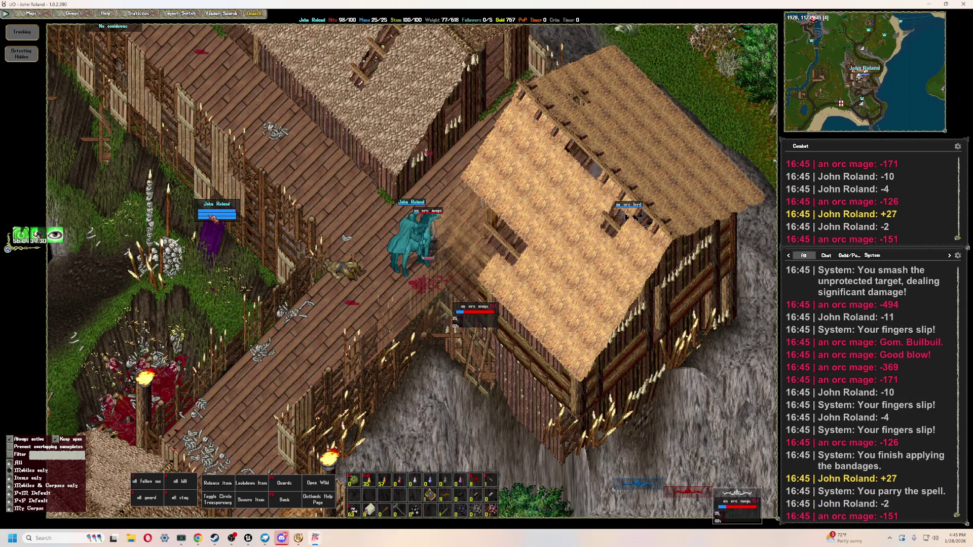
drag(387, 330, 442, 367)
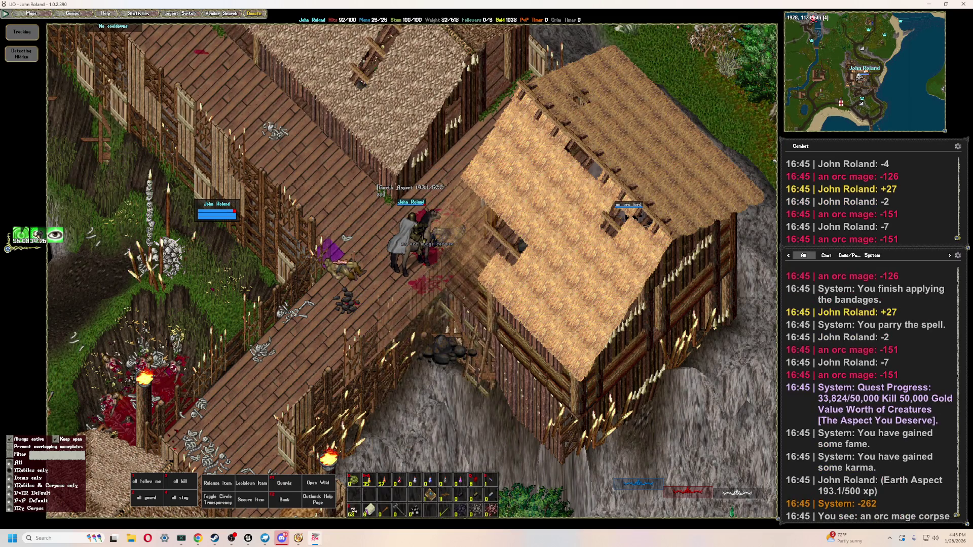
- Ride east to the orc lord, attack it, and pull out its health bar
right_drag(474, 201, 473, 201)
right_drag(448, 328, 448, 329)
double_click(435, 256)
mouse_move(436, 256)
mouse_down()
mouse_move(521, 212)
mouse_move(556, 165)
mouse_up()
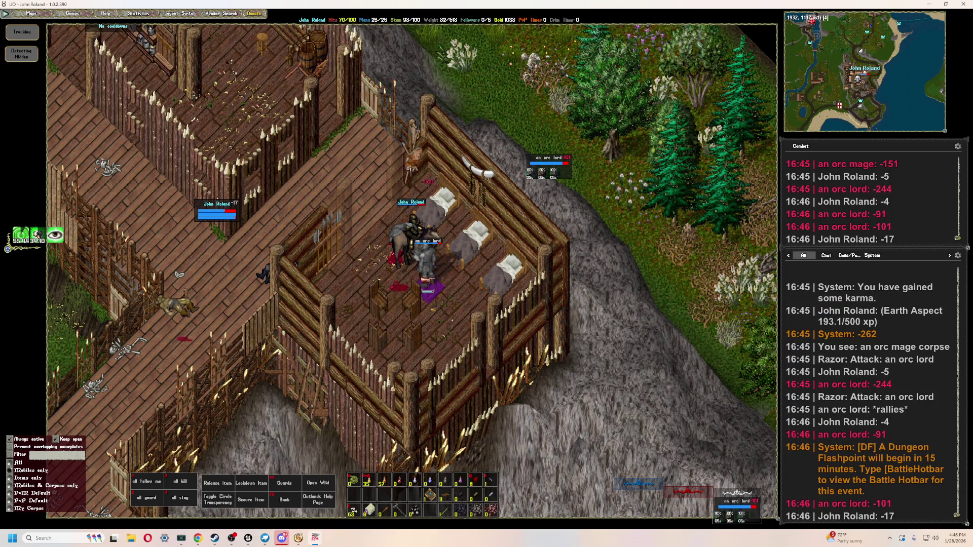
- Keep attacking the orc lord, bandaging and drinking a healing potion as hits drop
key(F3)
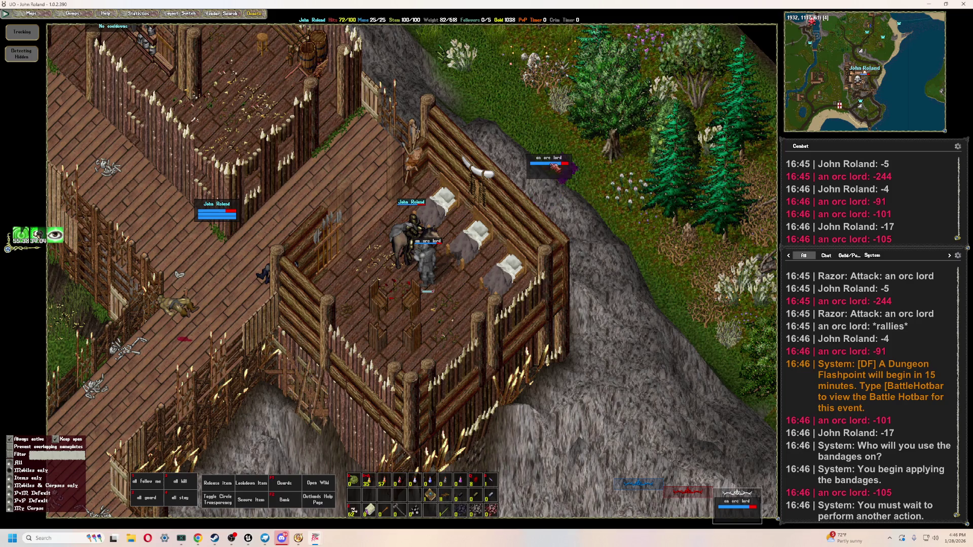
double_click(555, 163)
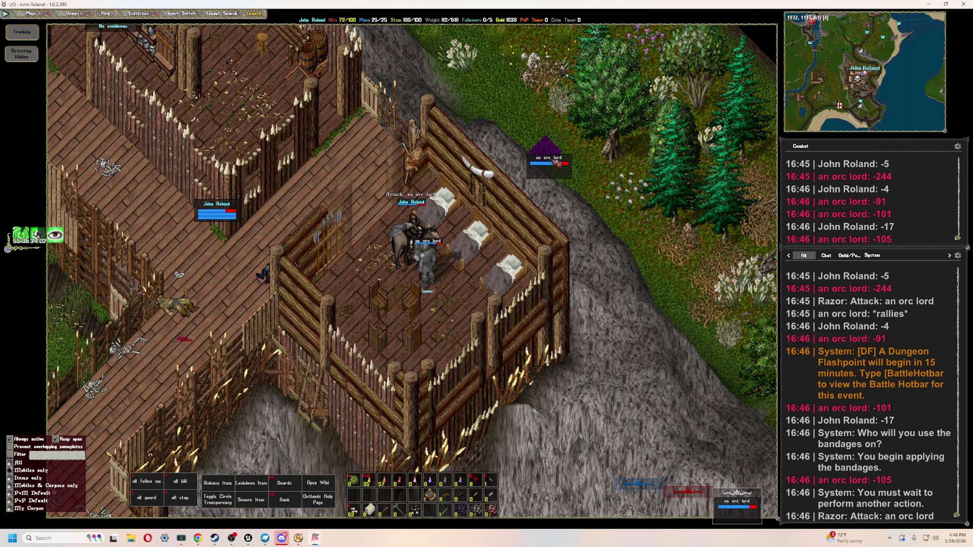
key(F1)
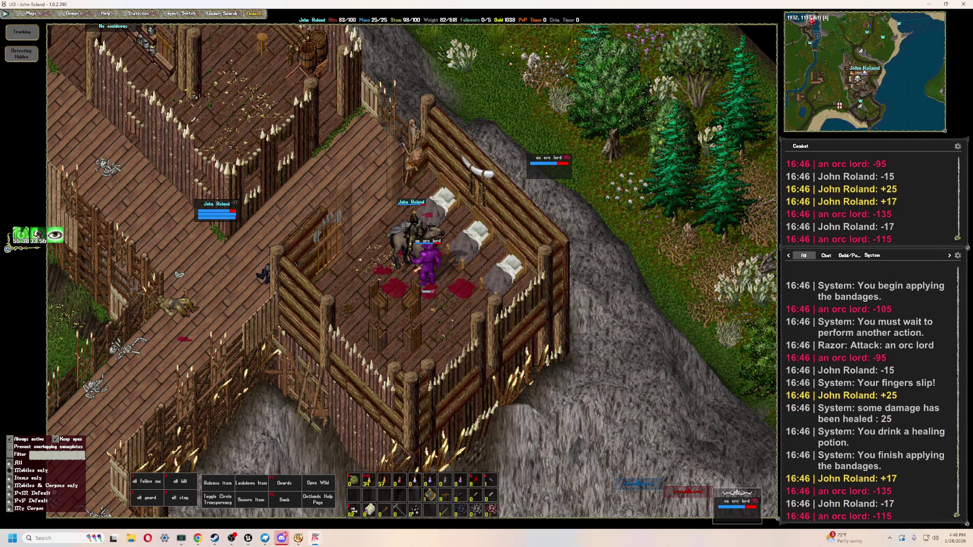
key(F1)
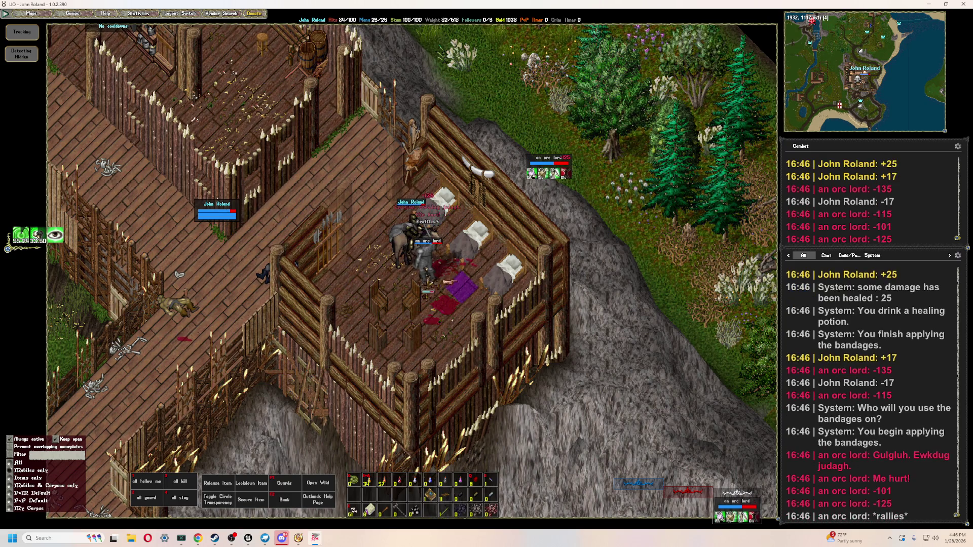
mouse_move(547, 174)
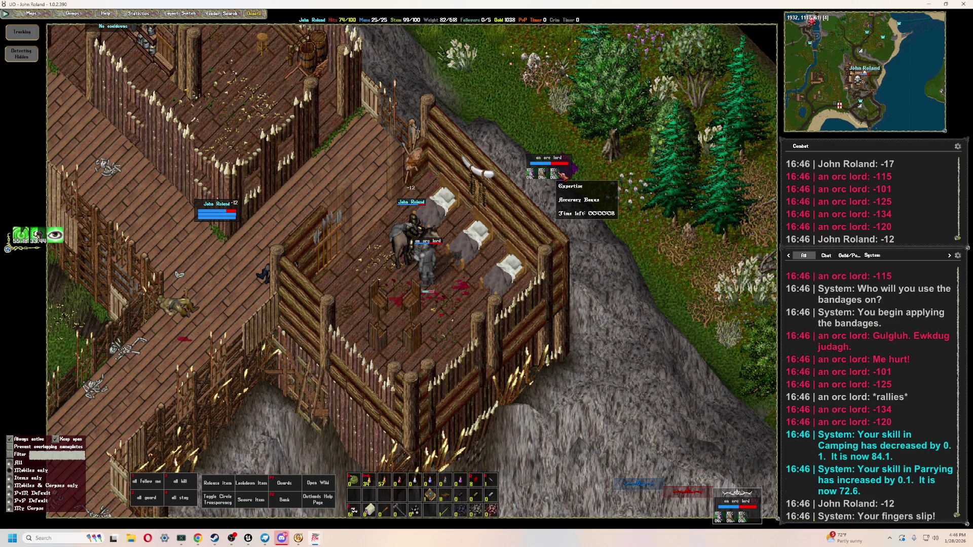
mouse_move(56, 235)
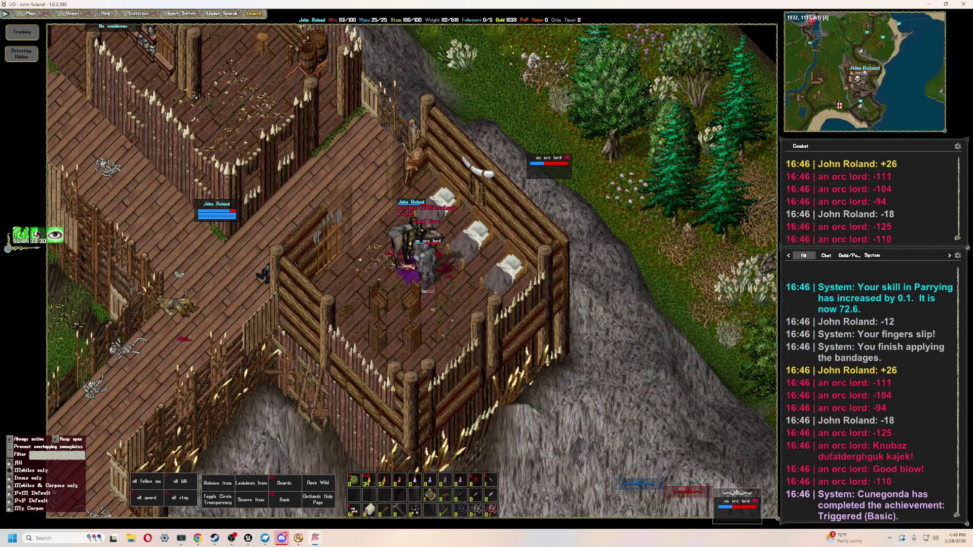
key(alt+p)
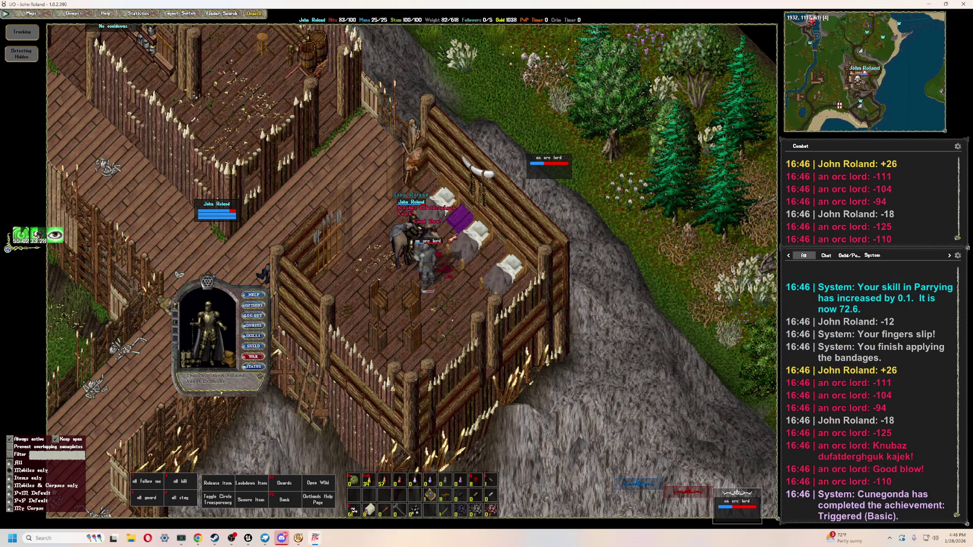
- Check the equipped great sledge's properties on the paperdoll, then close it
mouse_move(205, 369)
mouse_down()
mouse_move(107, 206)
mouse_move(147, 179)
mouse_up()
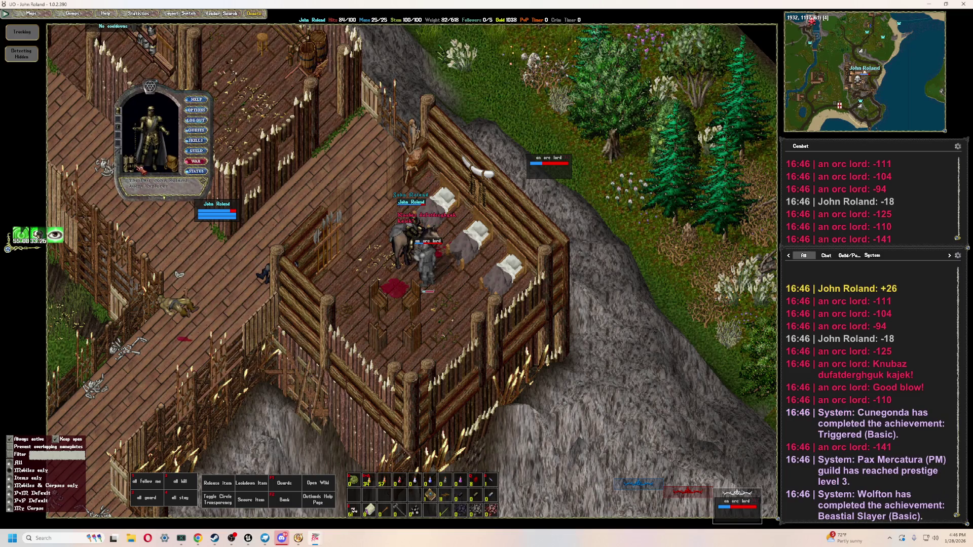
click(136, 167)
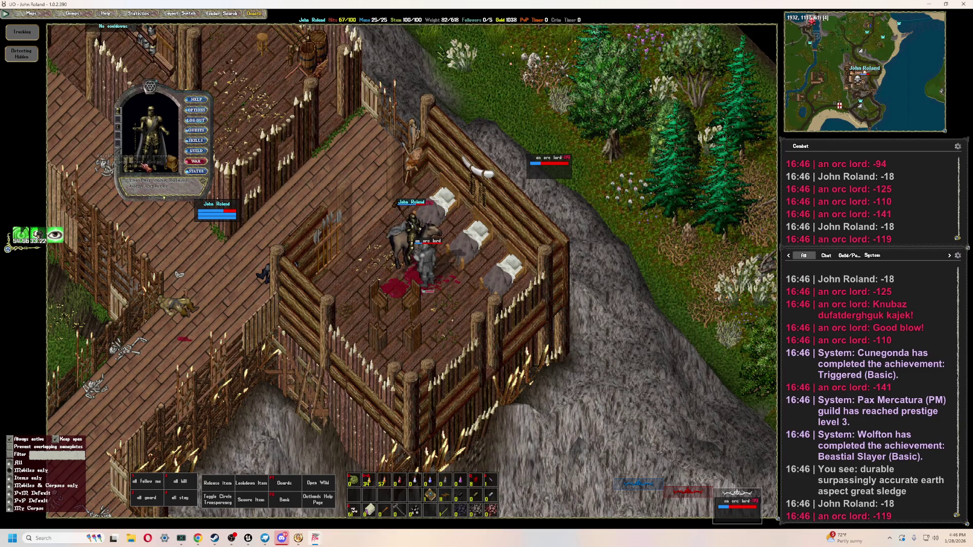
click(136, 166)
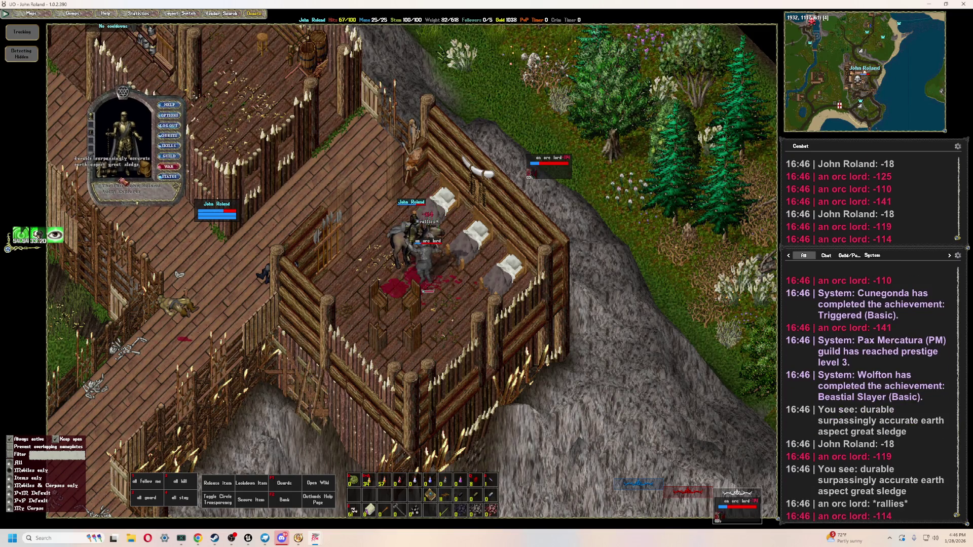
right_click(136, 166)
- Heal up, finish and loot the orc lord for 1454 gold, then ride west along the walkway
key(F1)
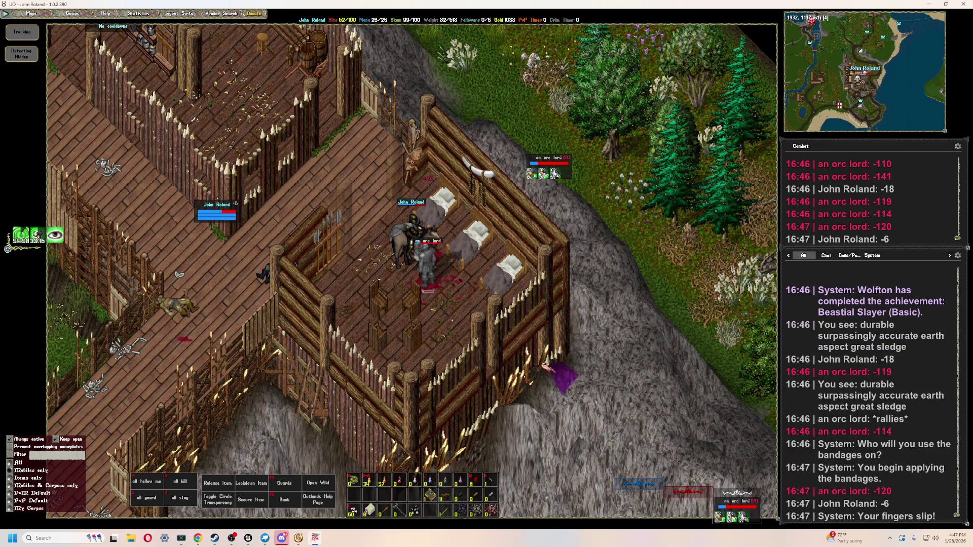
key(2)
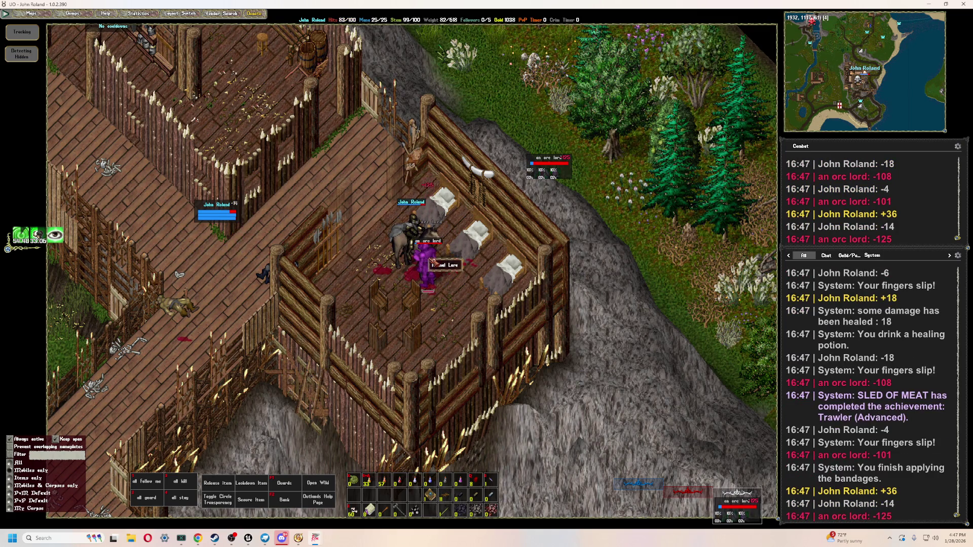
mouse_move(393, 288)
mouse_down()
mouse_move(326, 320)
mouse_move(356, 295)
mouse_move(411, 277)
mouse_up()
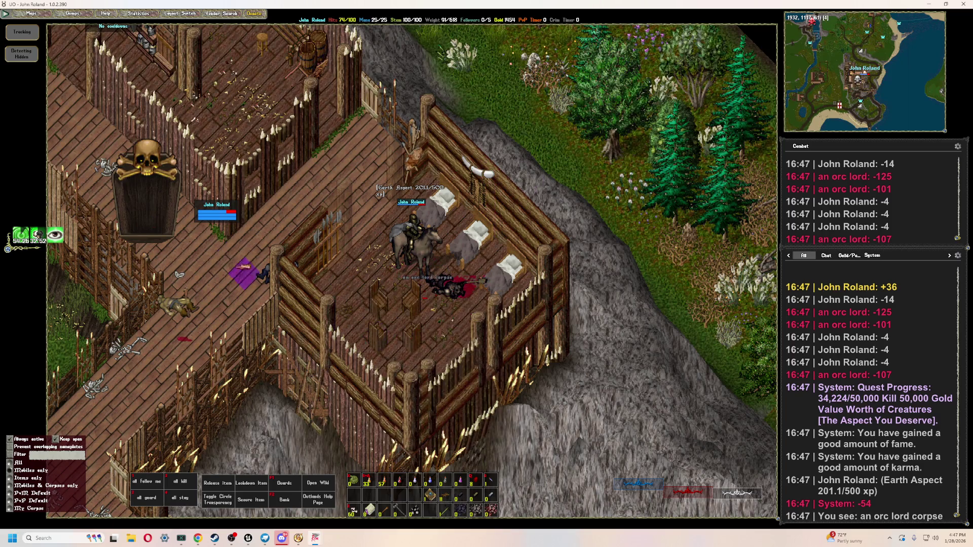
right_click(163, 226)
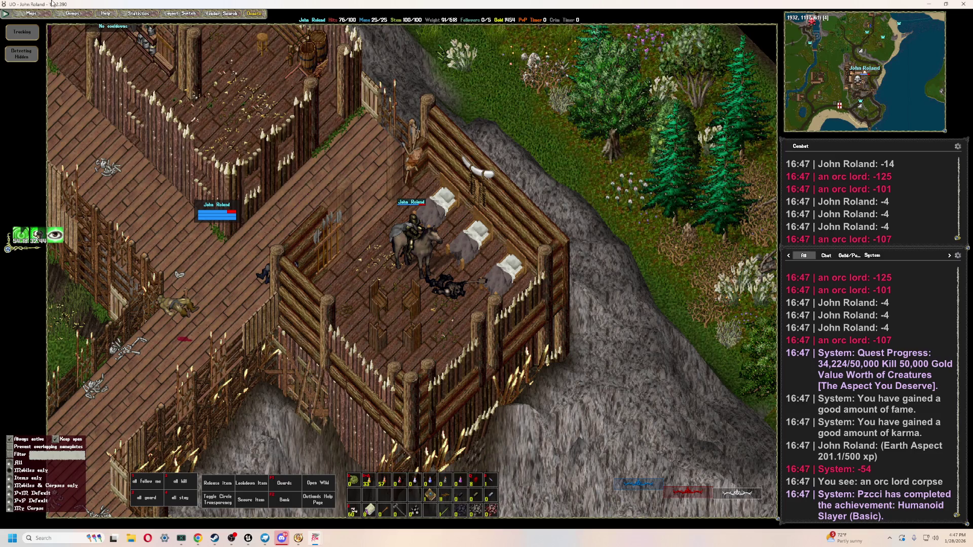
key(Up)
key(Left)
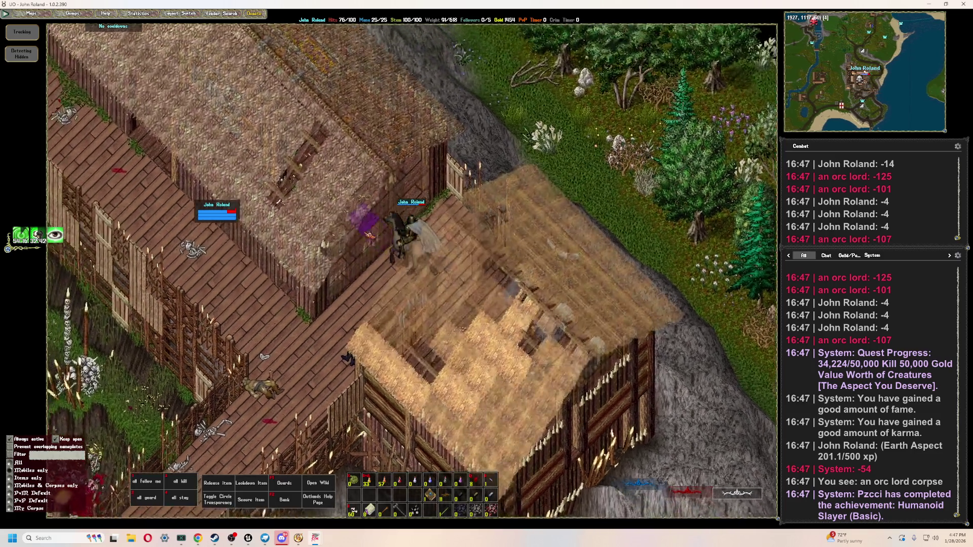
- Ride southwest and west through the fort, then south toward the cave entrance
key(Left)
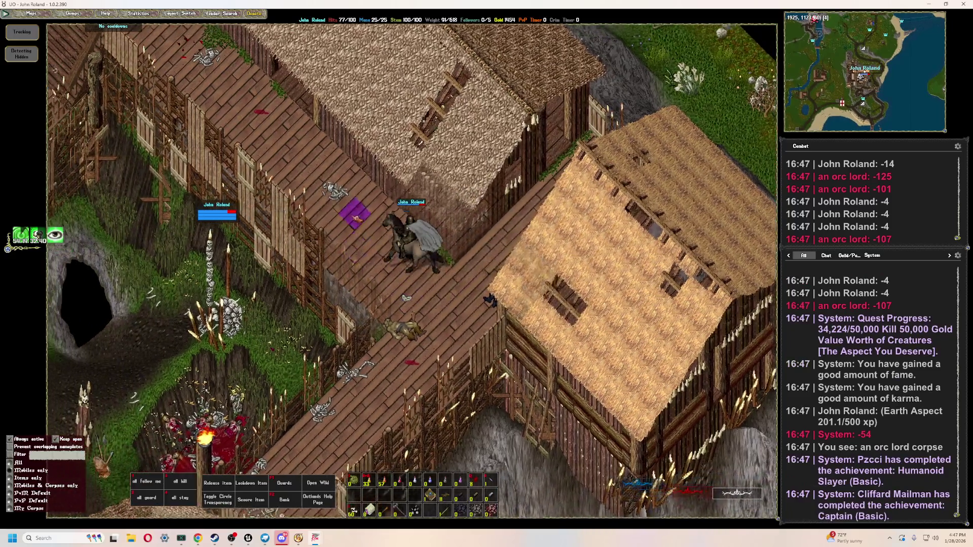
key(Up)
key(Left)
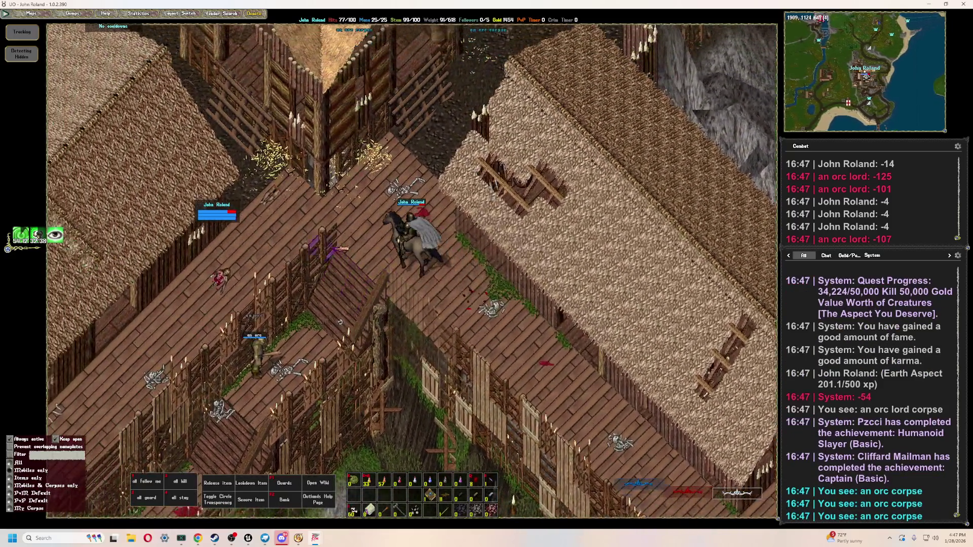
key(Down)
key(Left)
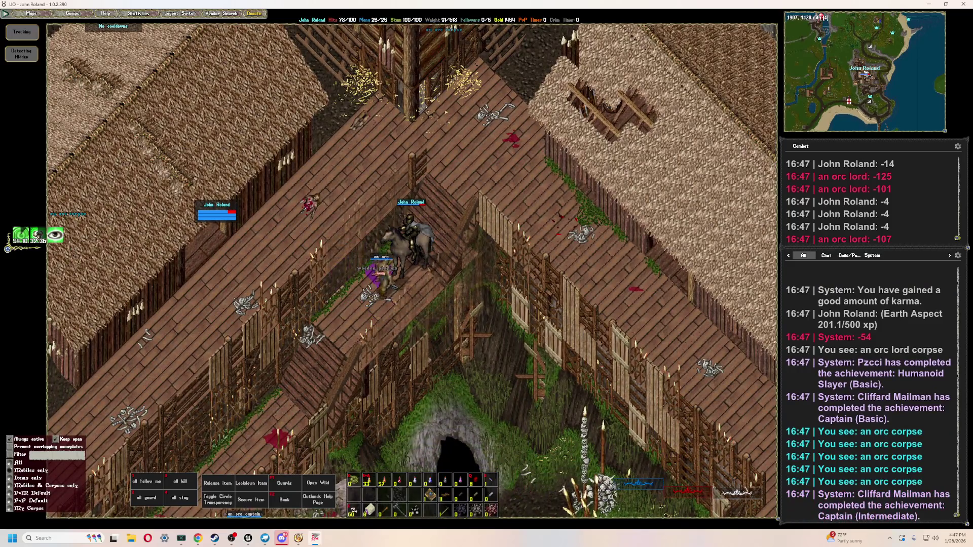
- Kill the orc with the attack, bandage and potion hotkeys, then loot its gold
key(F1)
key(F1)
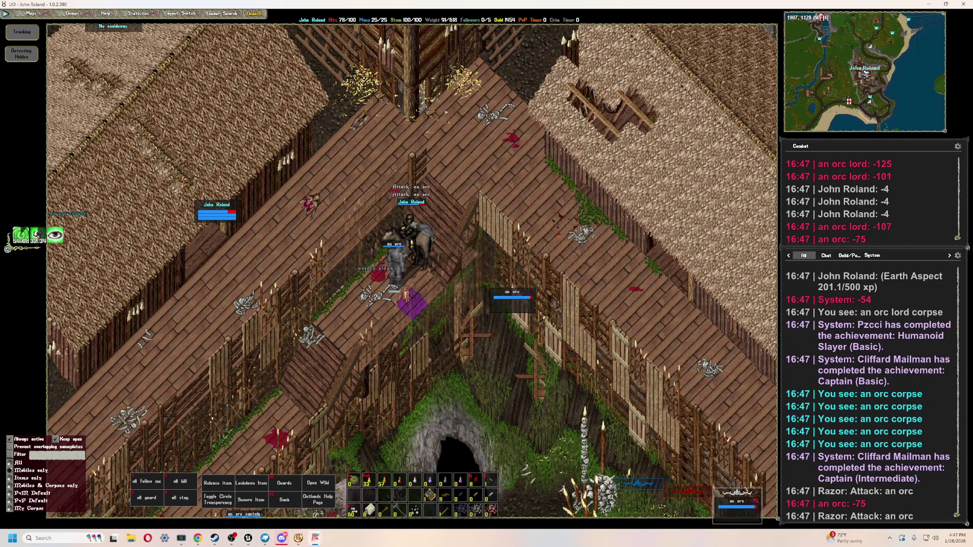
key(F2)
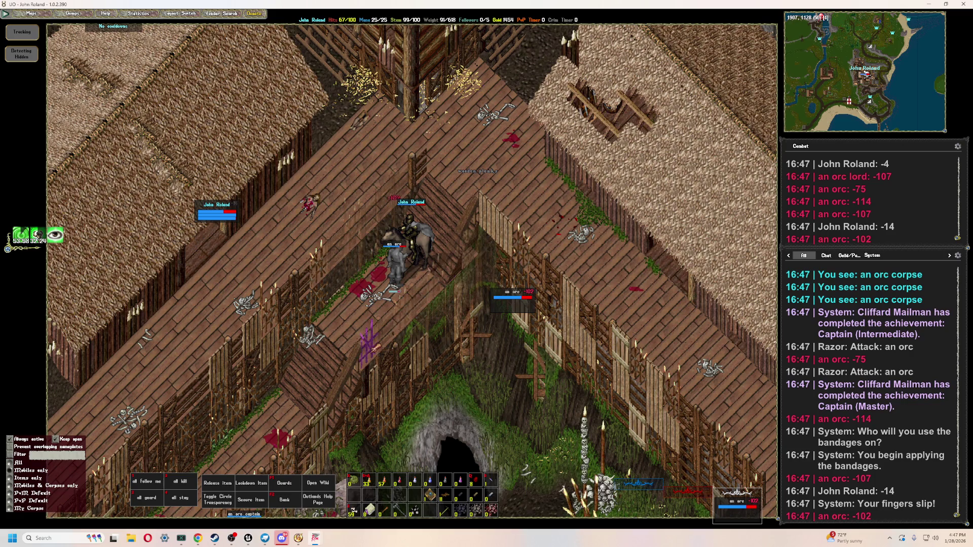
key(F1)
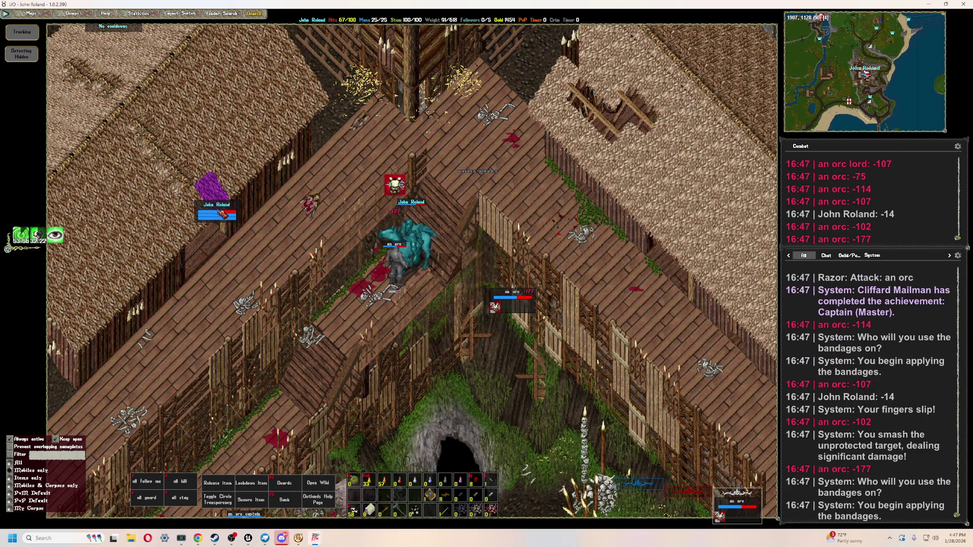
key(F2)
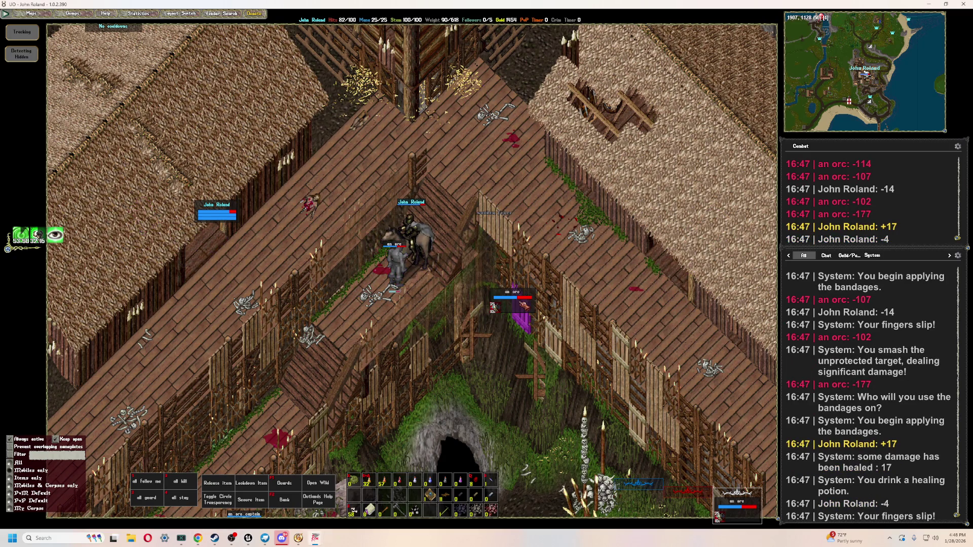
key(F3)
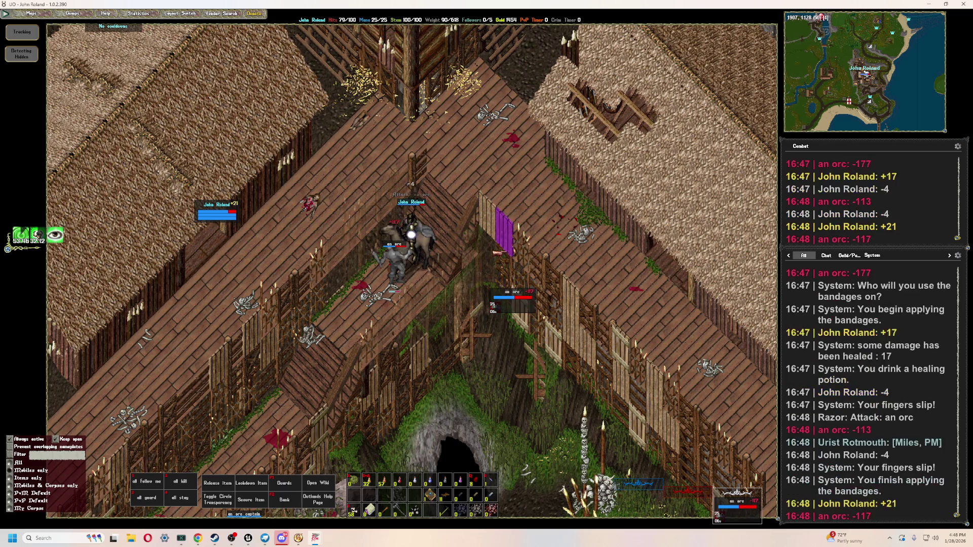
key(F3)
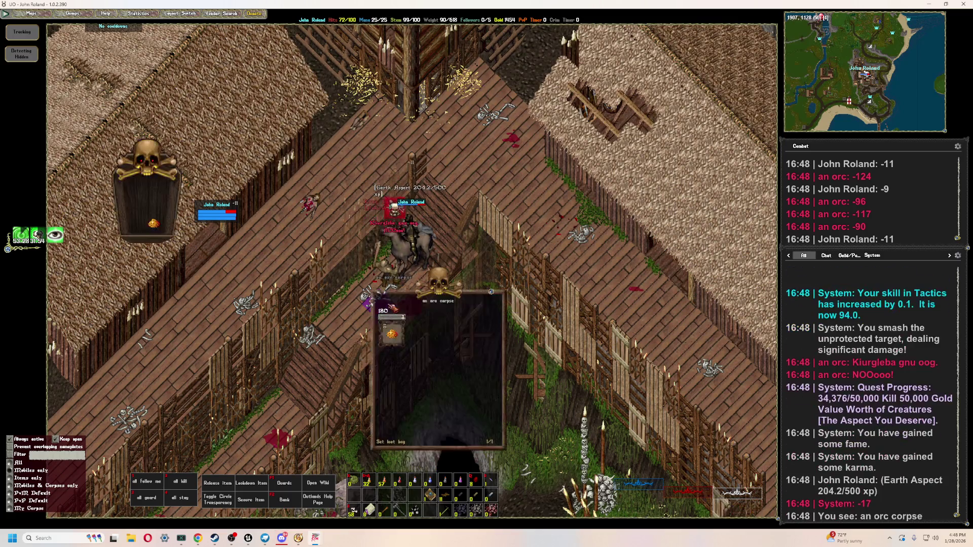
mouse_move(243, 272)
right_down()
mouse_move(334, 369)
mouse_move(467, 330)
mouse_move(556, 200)
mouse_move(445, 221)
mouse_move(441, 212)
mouse_move(375, 259)
mouse_move(423, 216)
right_up()
- Bandage up, inspect the purple book, and walk north deeper into the orc cave
key(F1)
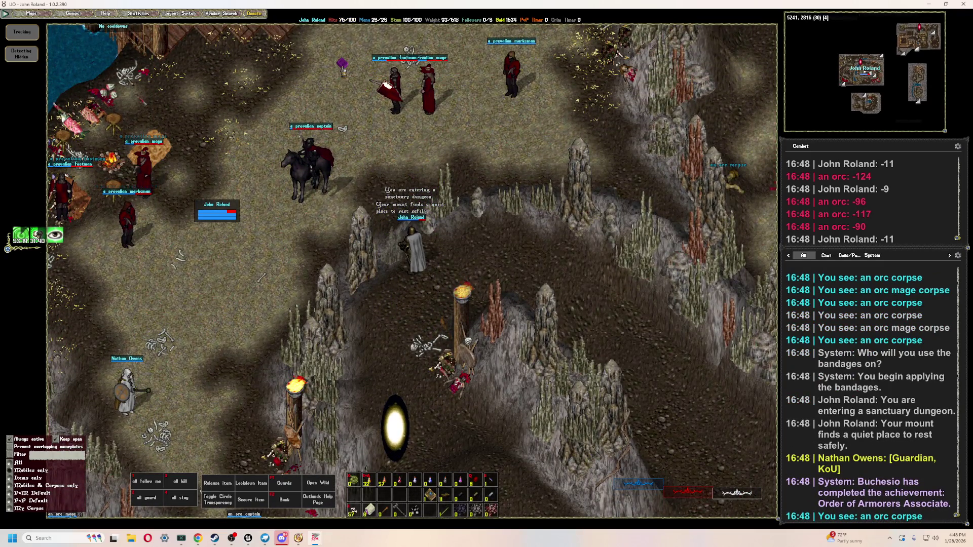
click(343, 63)
right_drag(559, 262, 556, 262)
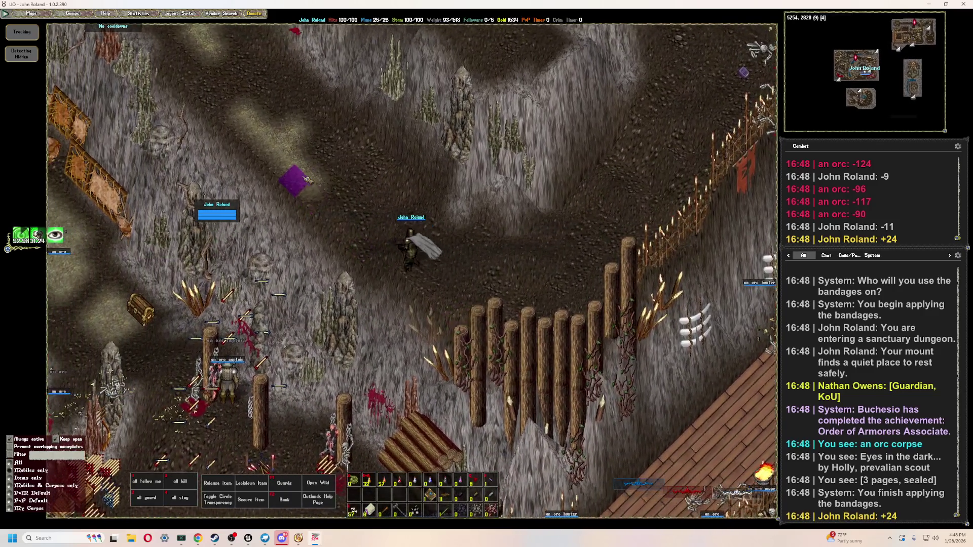
right_drag(306, 180, 308, 180)
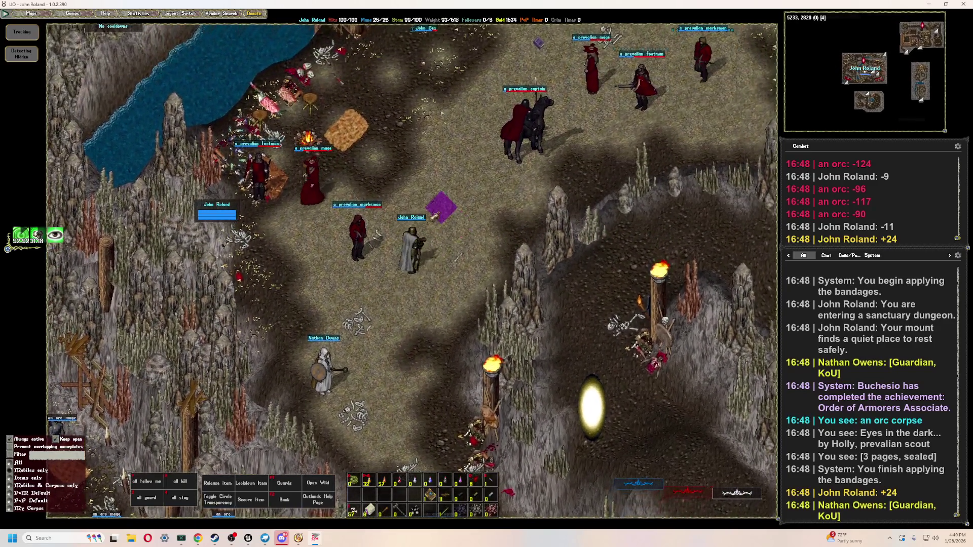
mouse_move(434, 216)
right_down()
mouse_move(426, 208)
mouse_move(361, 218)
right_up()
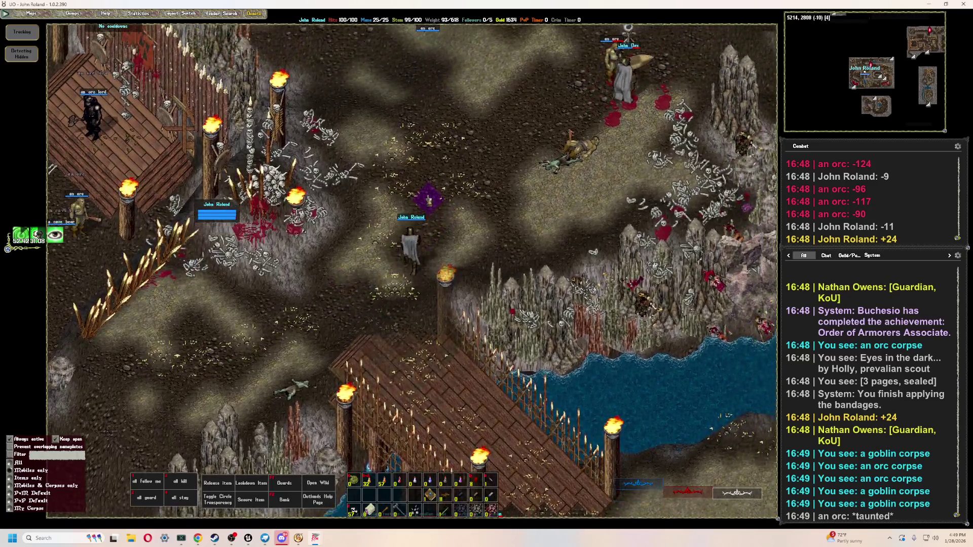
- Run west to the orc, attack it, pull out its health bar, and bandage yourself
right_drag(428, 200, 413, 229)
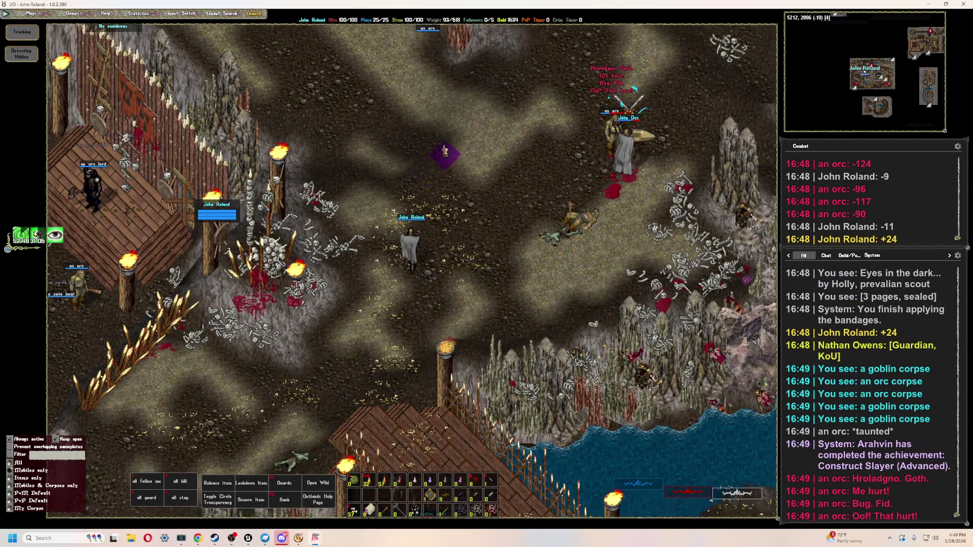
mouse_move(456, 178)
right_down()
mouse_move(428, 153)
mouse_move(425, 182)
right_up()
right_drag(279, 271, 304, 142)
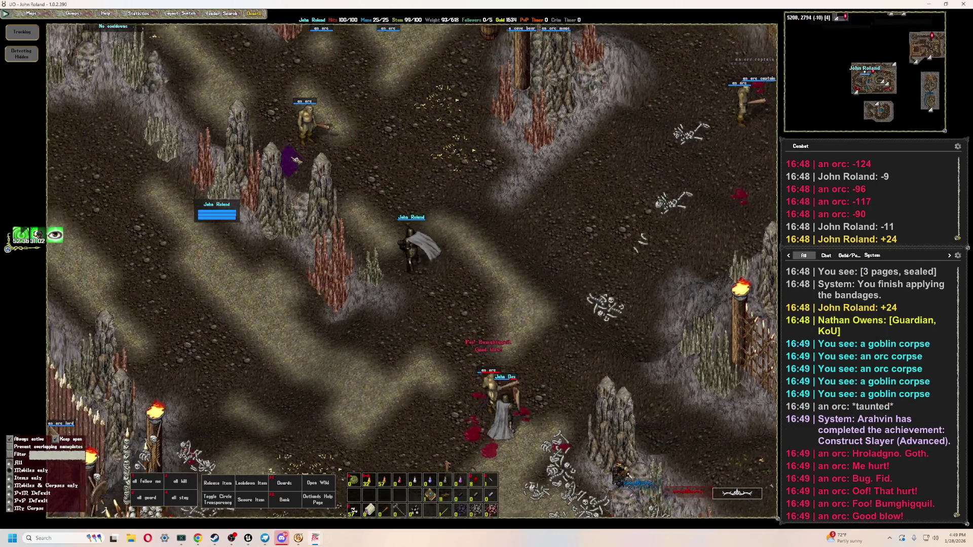
double_click(304, 141)
drag(303, 141, 327, 307)
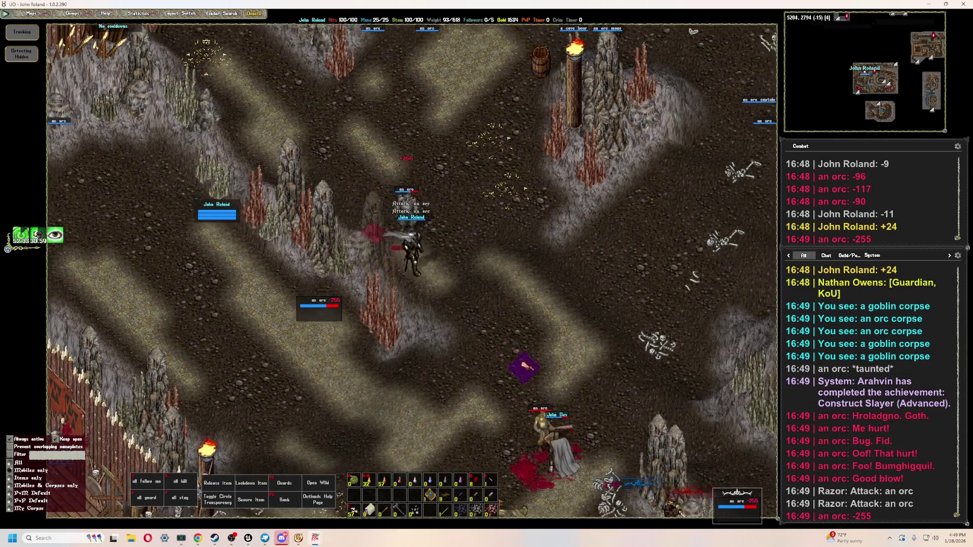
right_drag(435, 374, 434, 374)
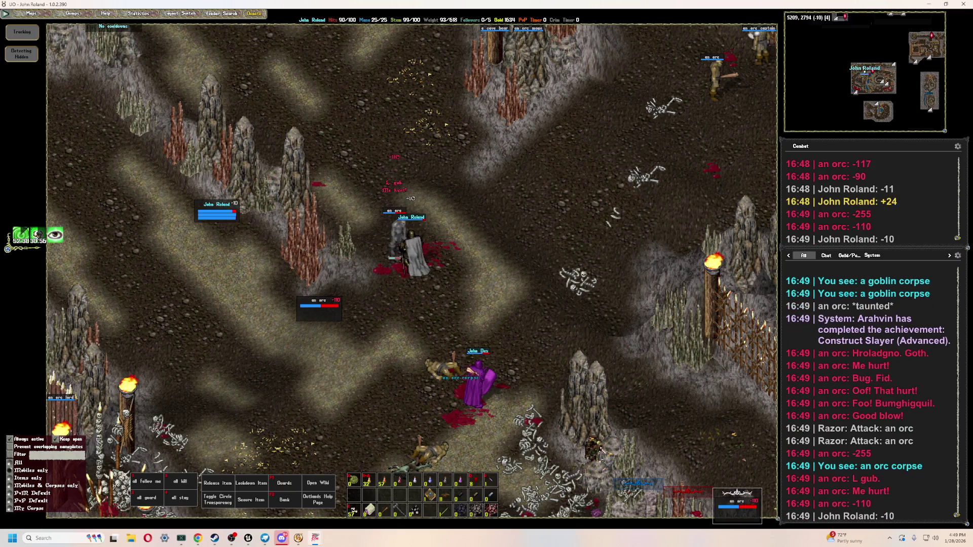
click(215, 207)
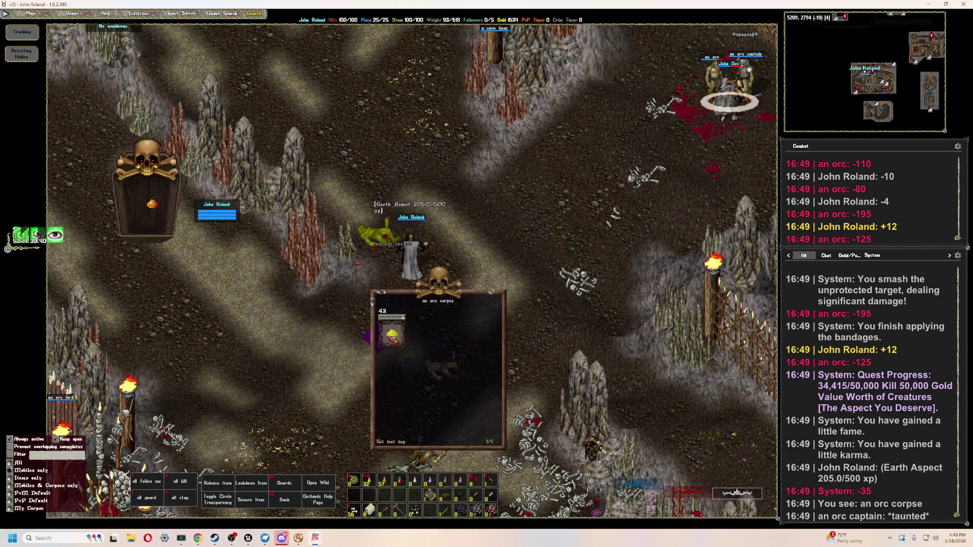
- Loot the orc's 42 gold, walk east and back west, then engage the cave bear
key(Page_Down)
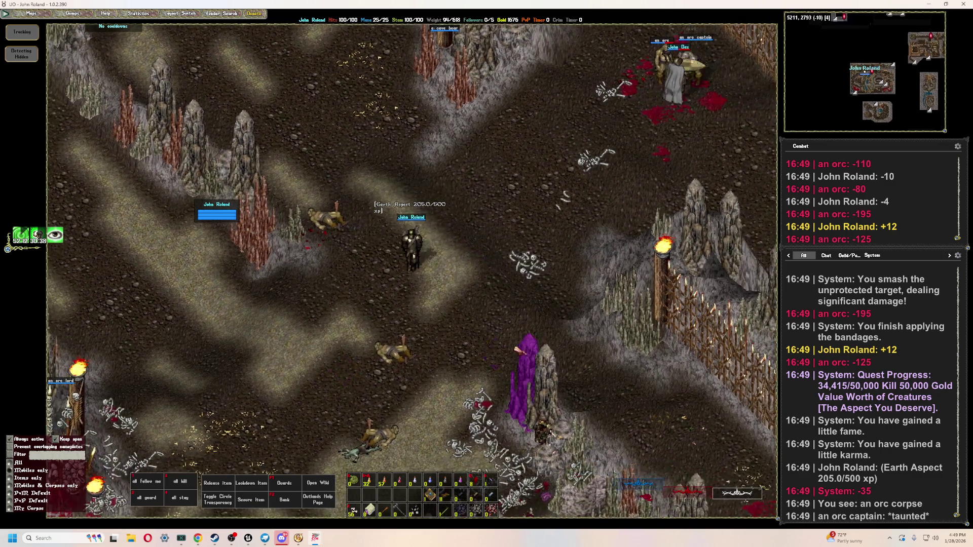
key(Page_Down)
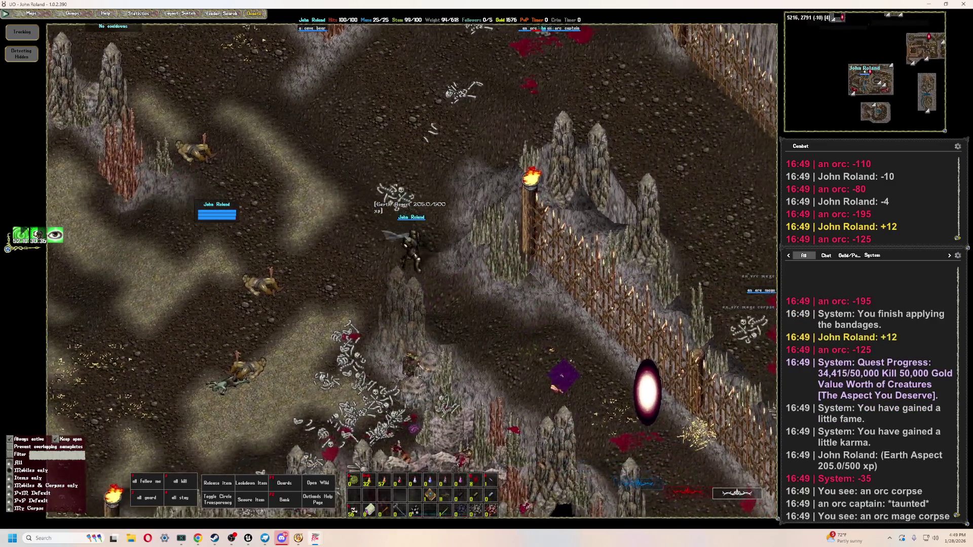
key(Page_Down)
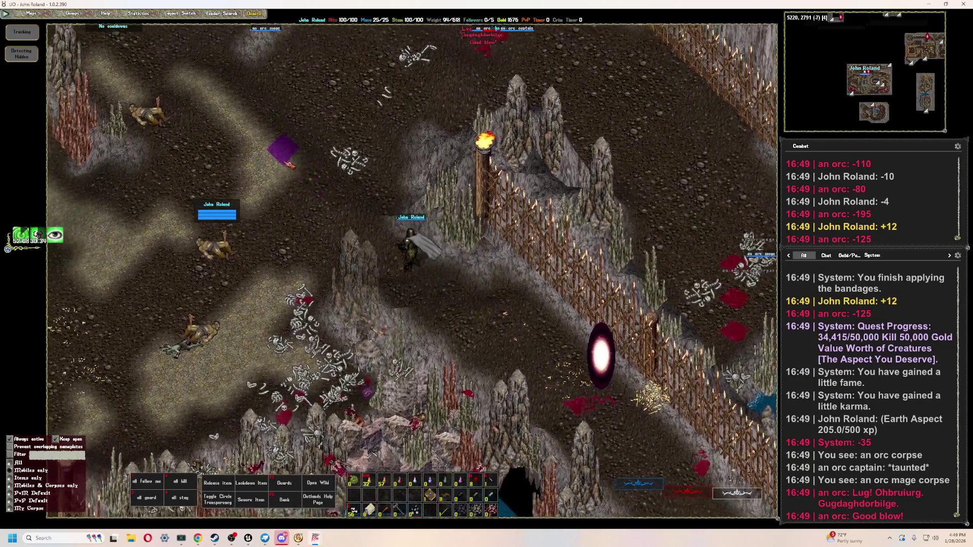
key(Home)
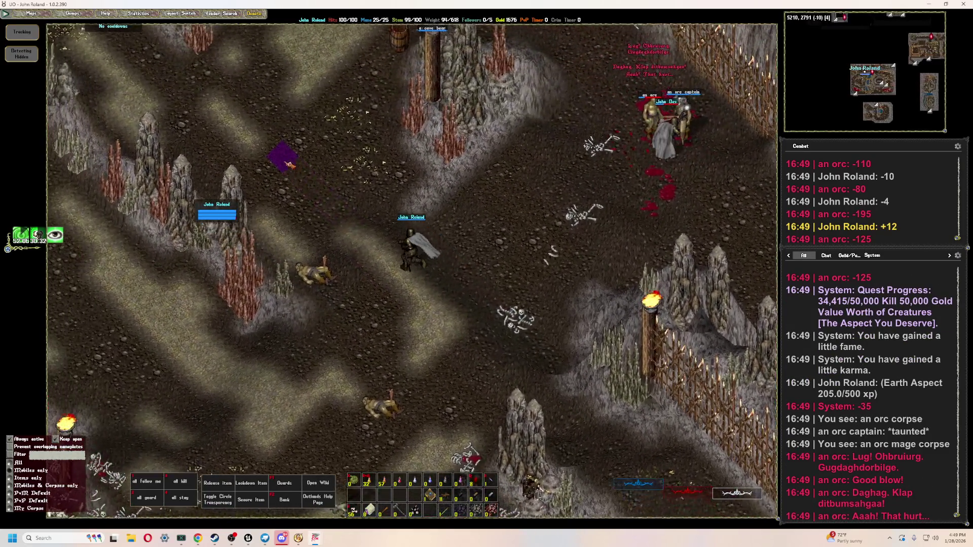
key(Home)
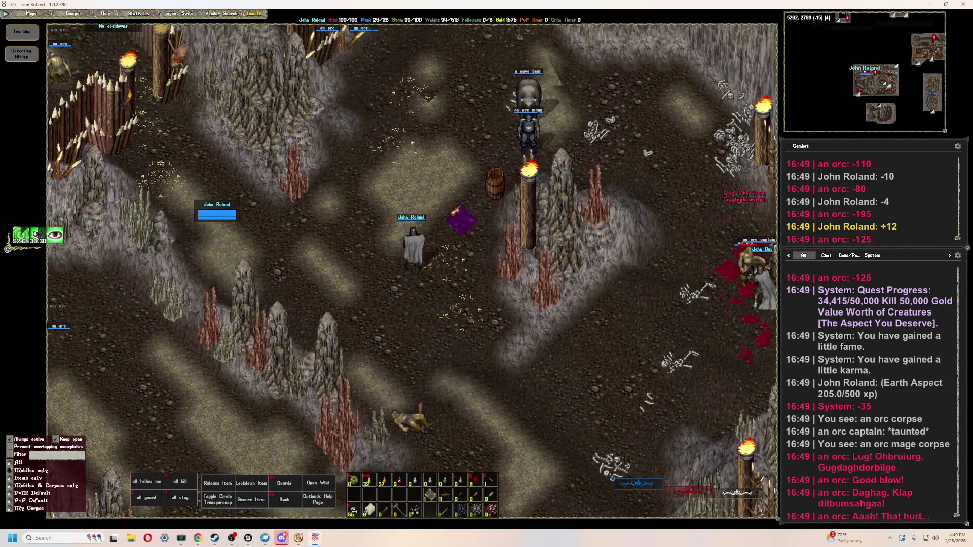
key(Page_Up)
drag(471, 152, 501, 368)
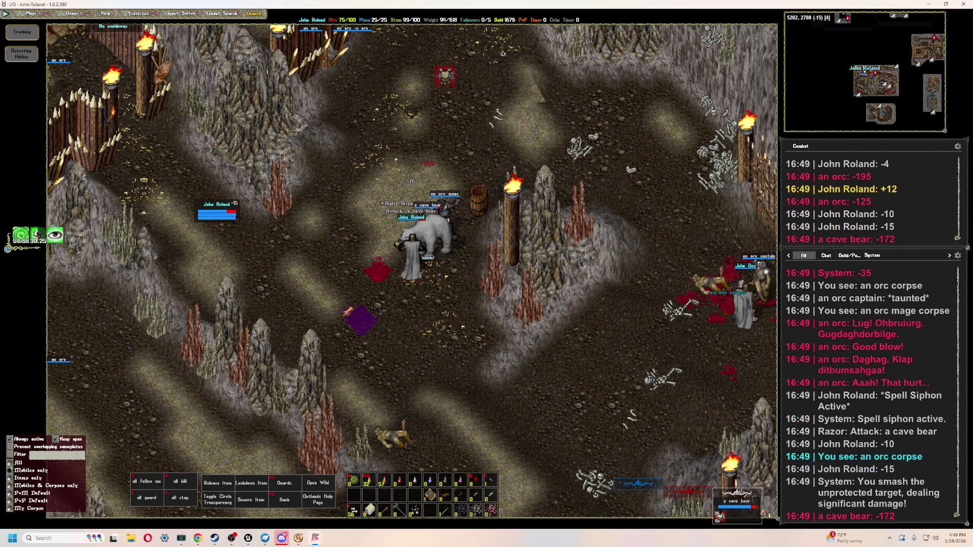
- Kite the cave bear south onto the bridge and back while bandaging and drinking a potion
key(Page_Down)
key(Page_Down)
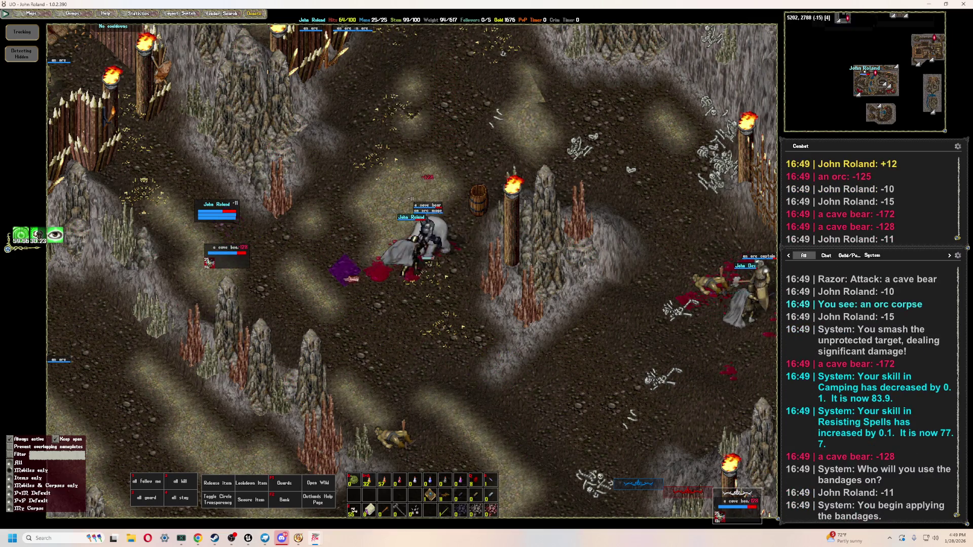
key(Down)
key(Down)
key(Down)
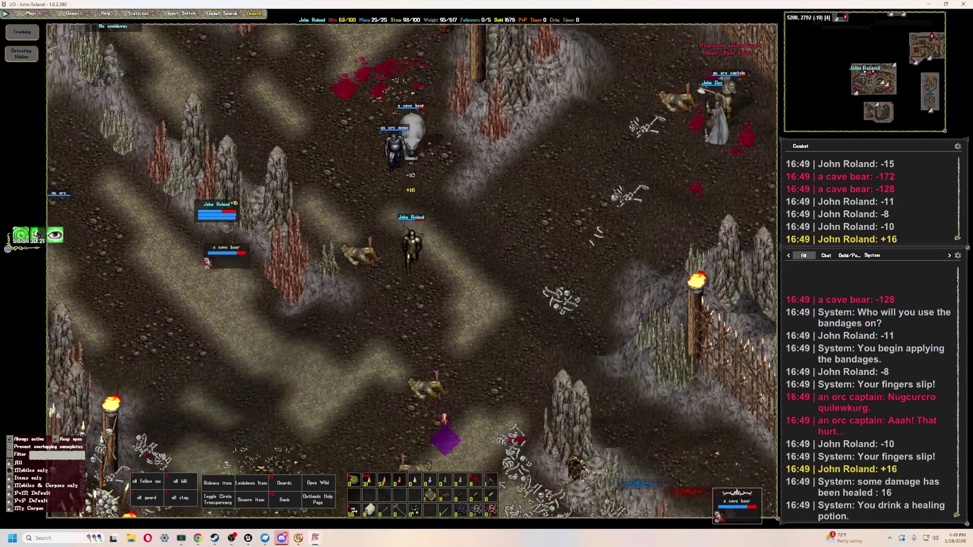
key(End)
key(End)
key(End)
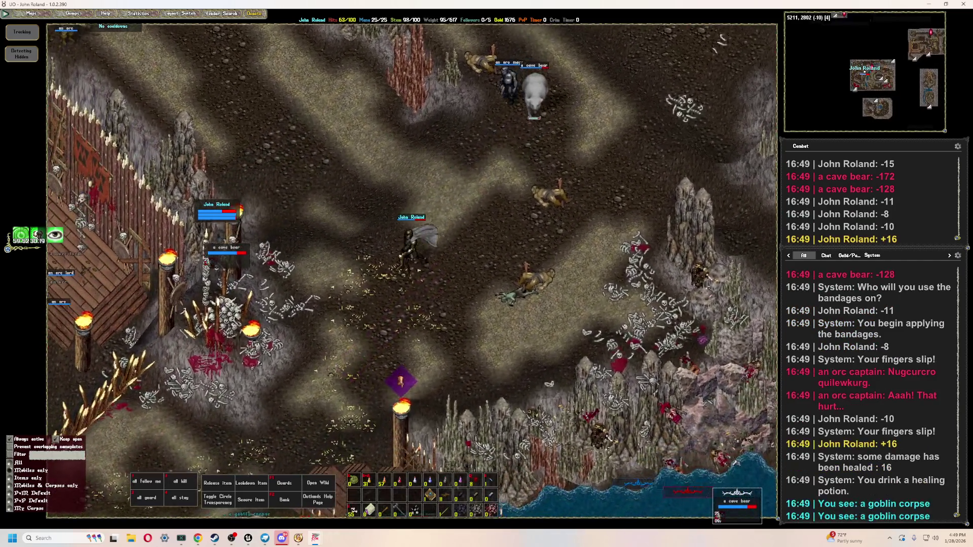
key(End)
key(End)
key(End)
key(Down)
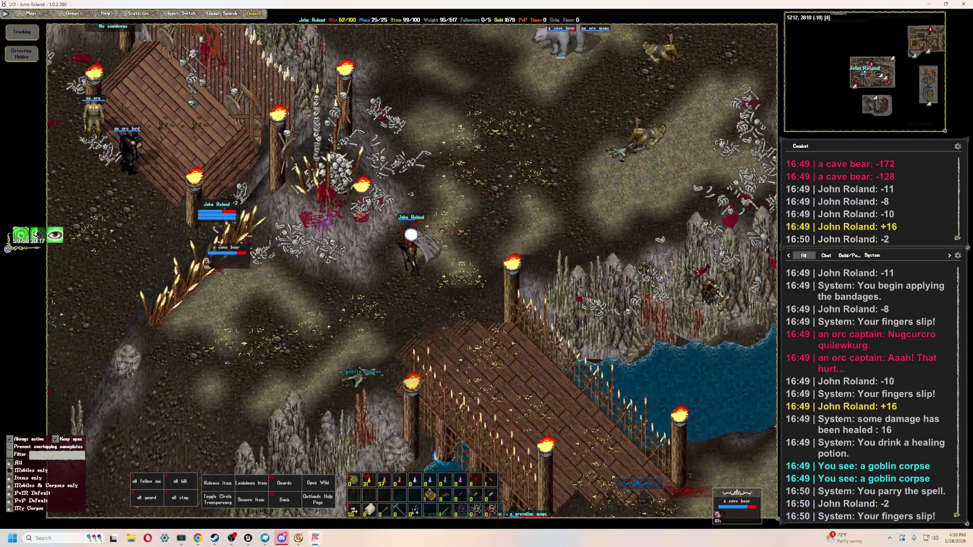
key(Page_Down)
key(Page_Down)
key(Page_Down)
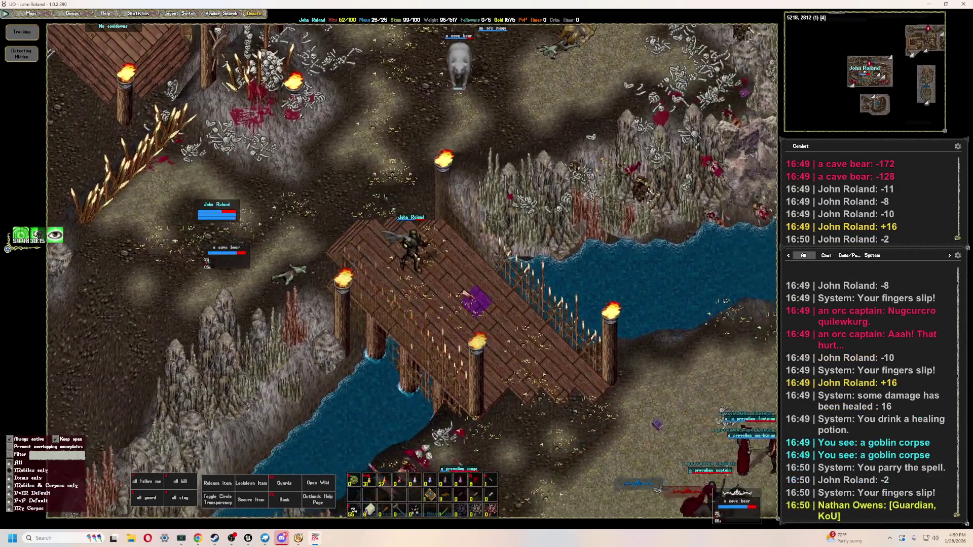
key(Home)
key(Home)
key(Home)
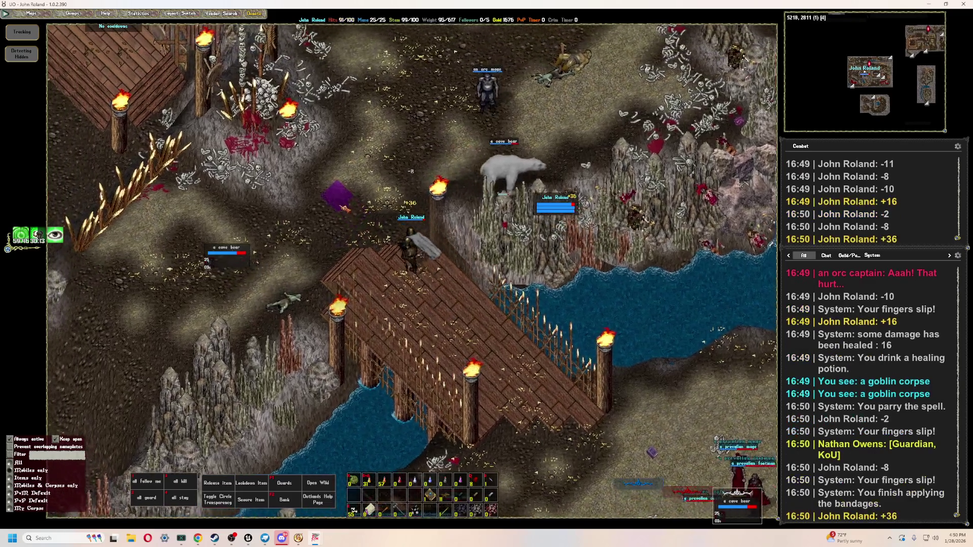
key(Up)
- Kill the cave bear using attacks, potions and bandages, take its gold, and attack the orc mage
key(Tab)
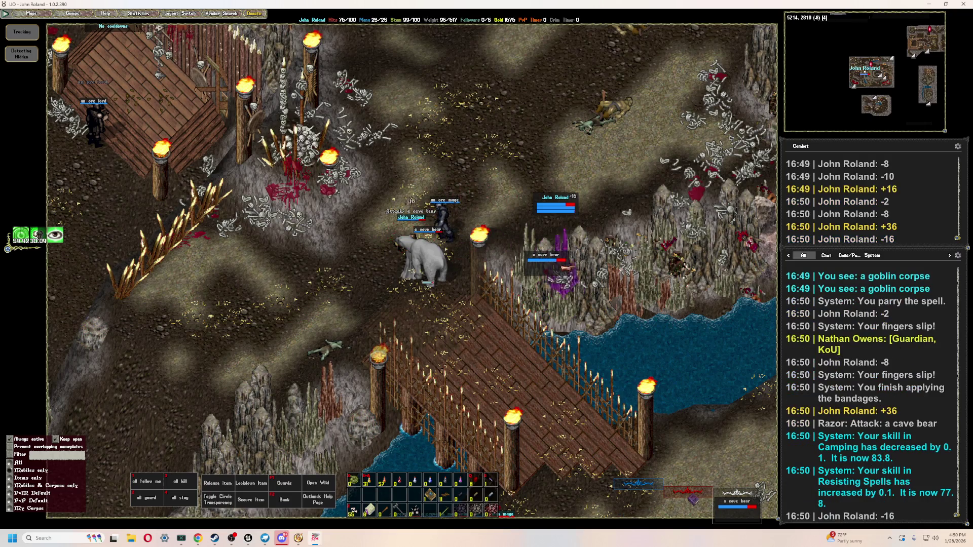
key(F2)
key(Tab)
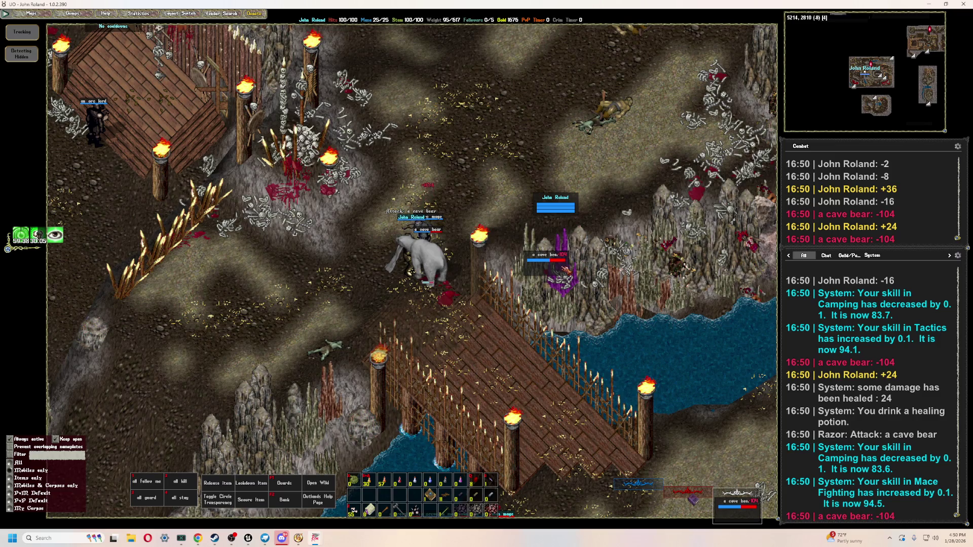
key(F3)
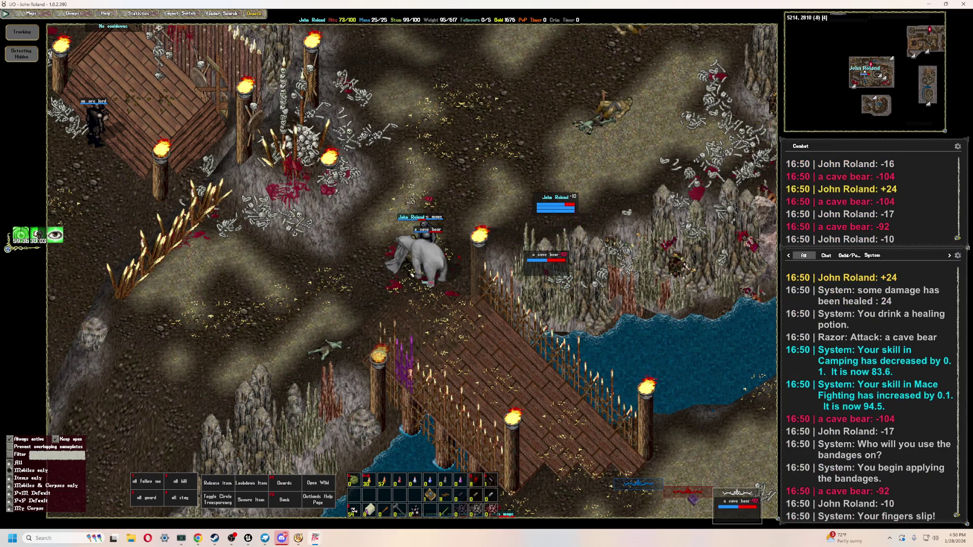
key(F2)
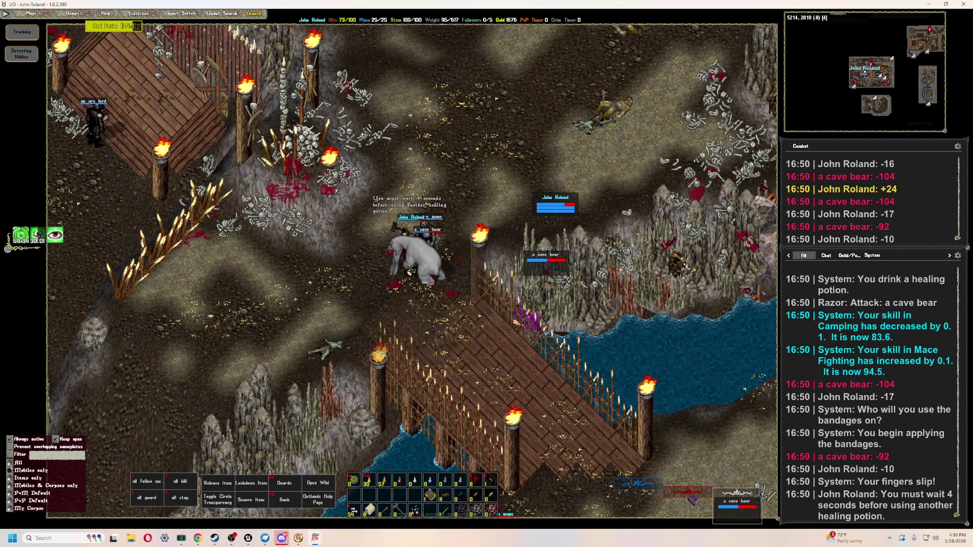
key(F2)
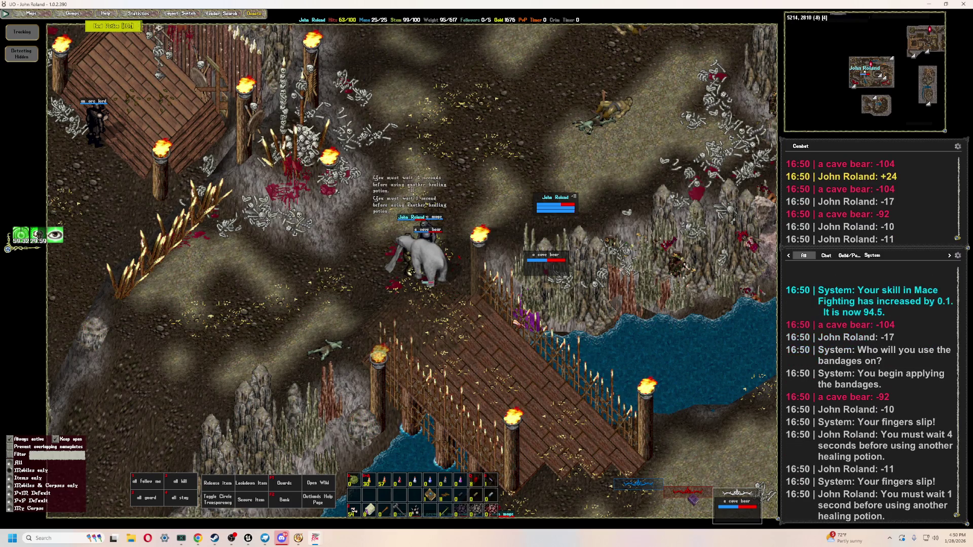
key(F2)
key(F2)
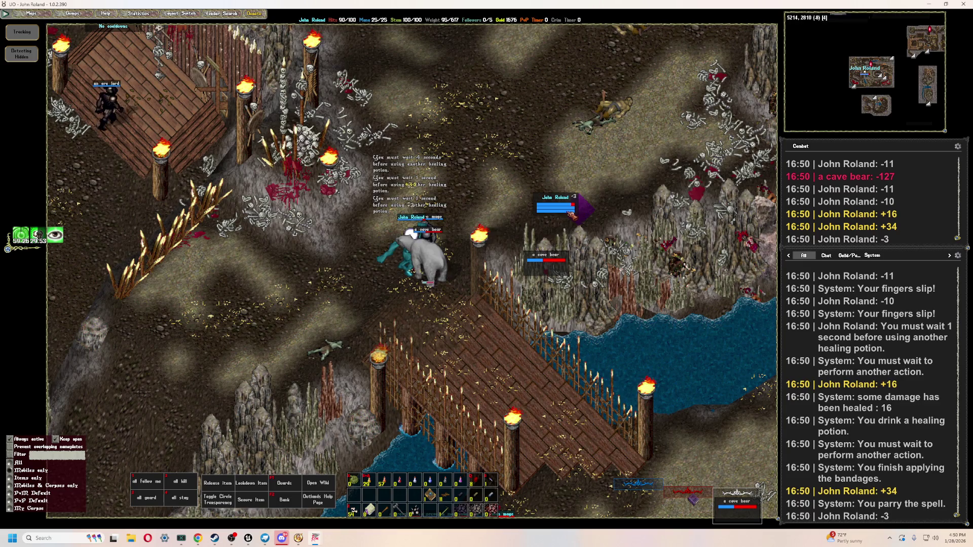
key(F3)
key(F1)
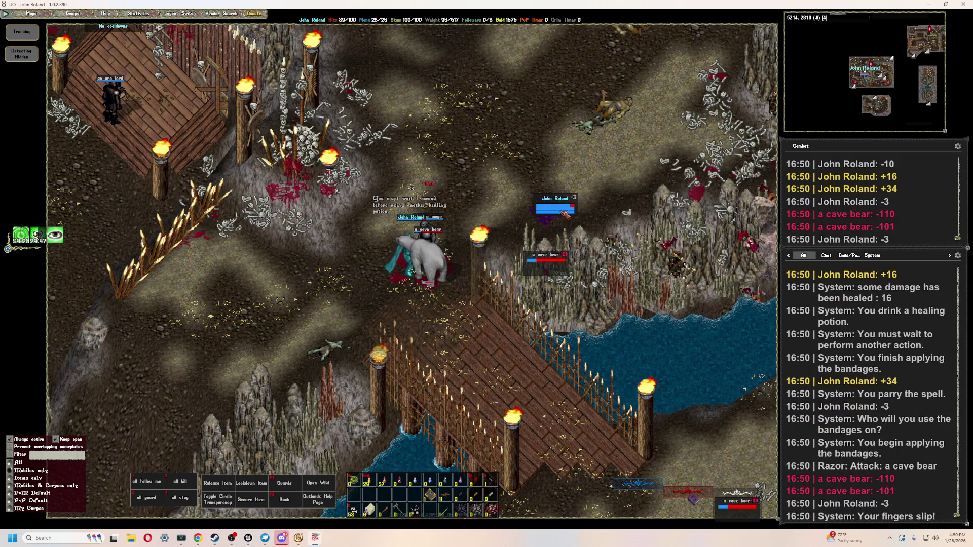
key(F2)
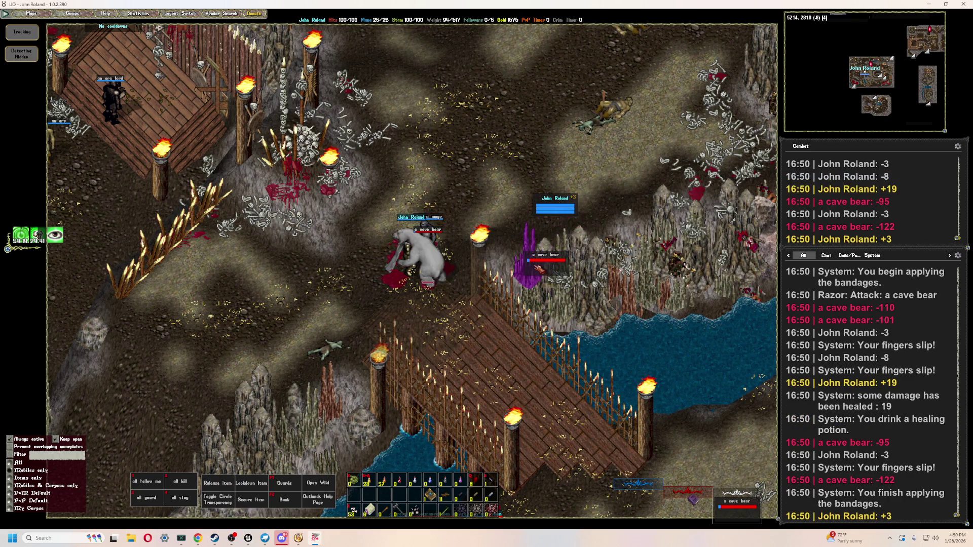
click(397, 336)
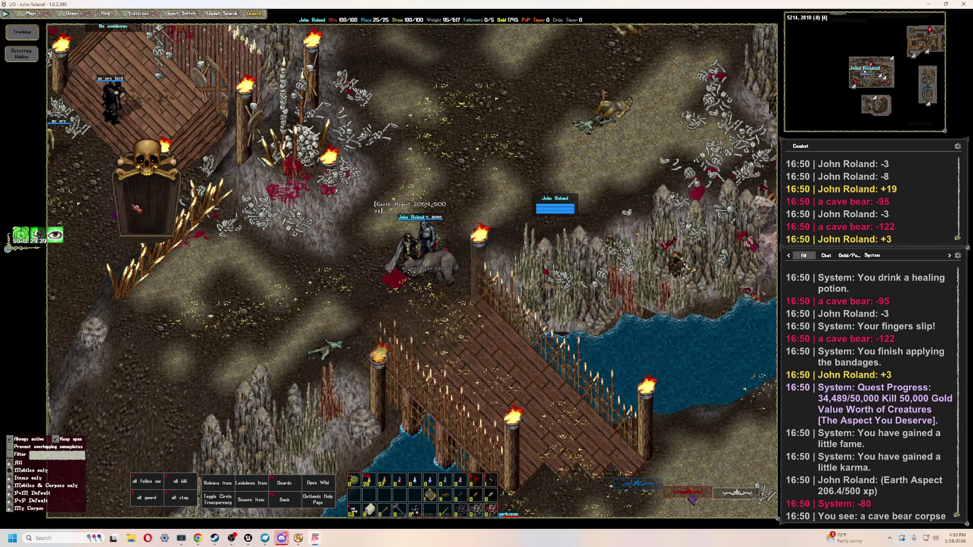
double_click(561, 254)
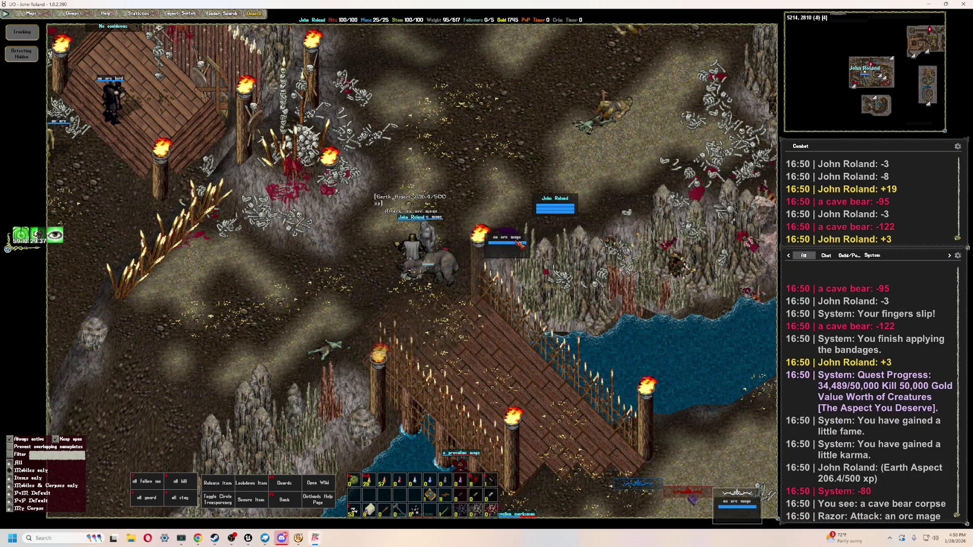
- Finish the orc mage, walk north-east through the cave, and bandage yourself with Ctrl+B
double_click(478, 219)
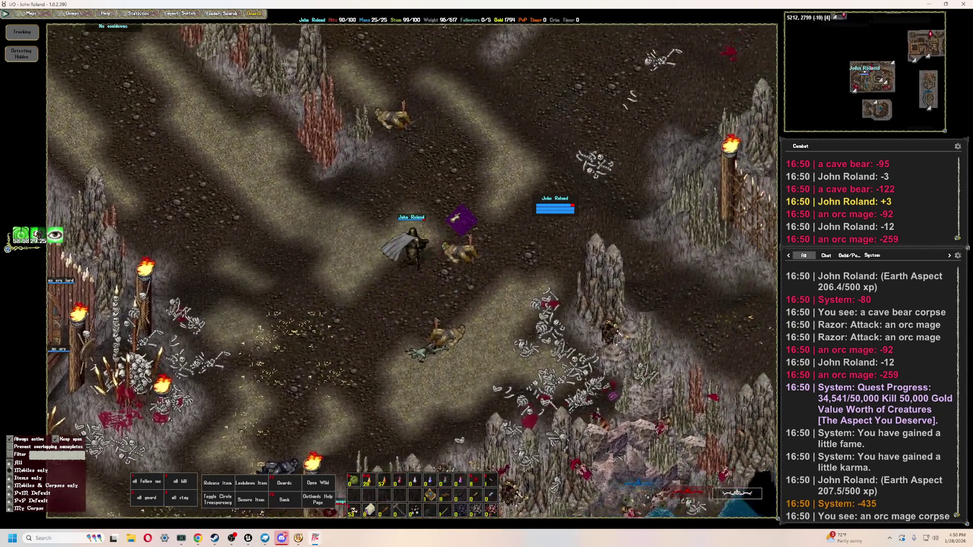
right_drag(455, 219, 456, 218)
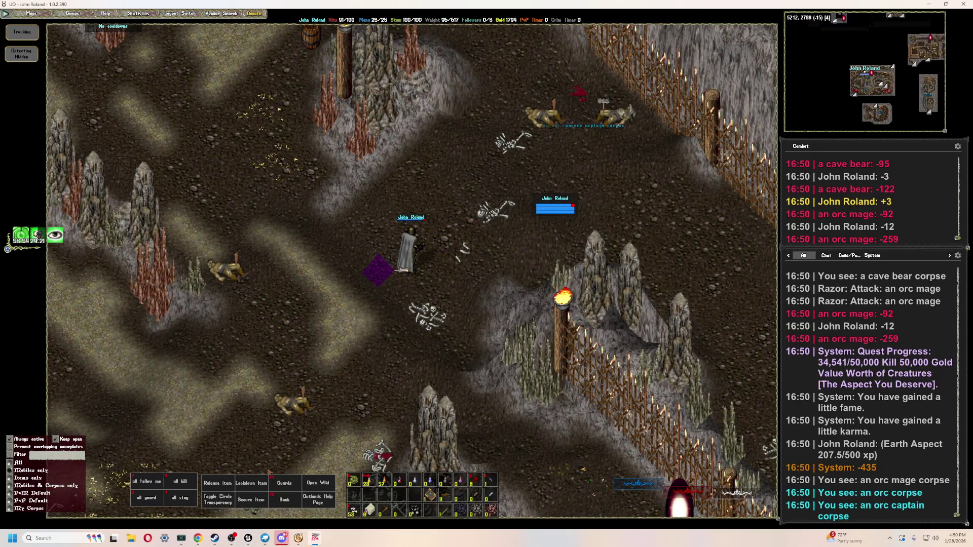
mouse_move(327, 223)
right_down()
mouse_move(343, 257)
mouse_move(373, 165)
mouse_move(380, 198)
mouse_move(534, 188)
mouse_move(527, 217)
mouse_move(556, 227)
mouse_move(531, 248)
right_up()
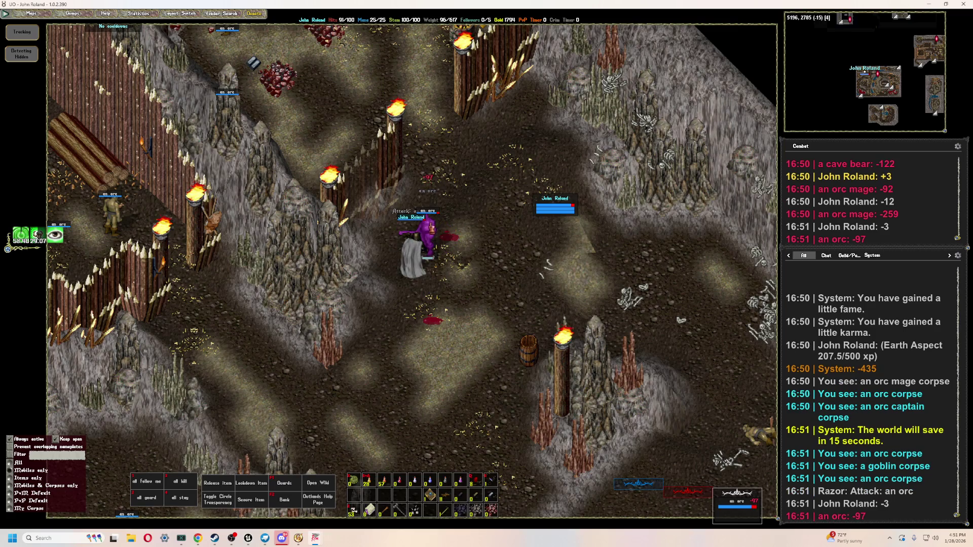
key(ctrl+b)
click(557, 207)
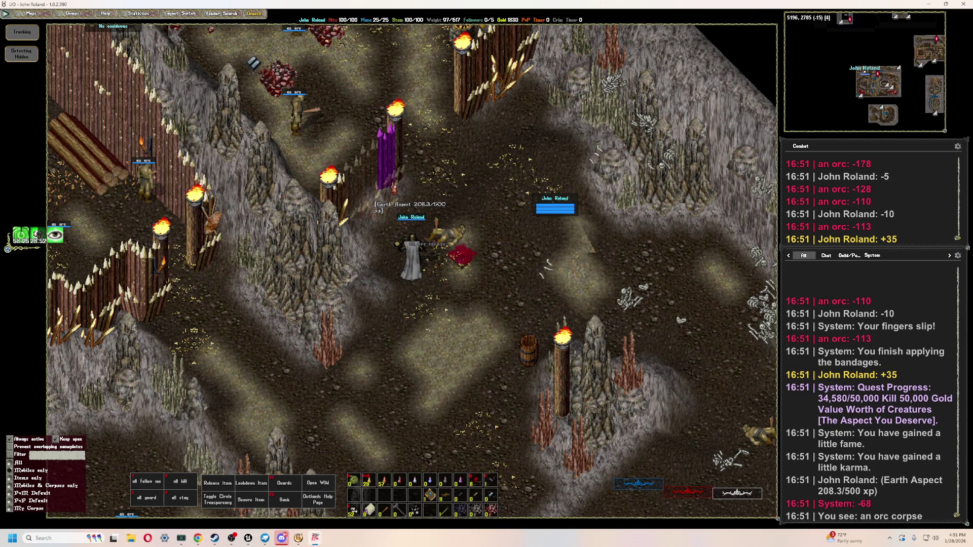
- Walk north into the fort, kill an orc with Tab attacks, loot its gold, and bandage
key(Up)
key(Up)
key(Up)
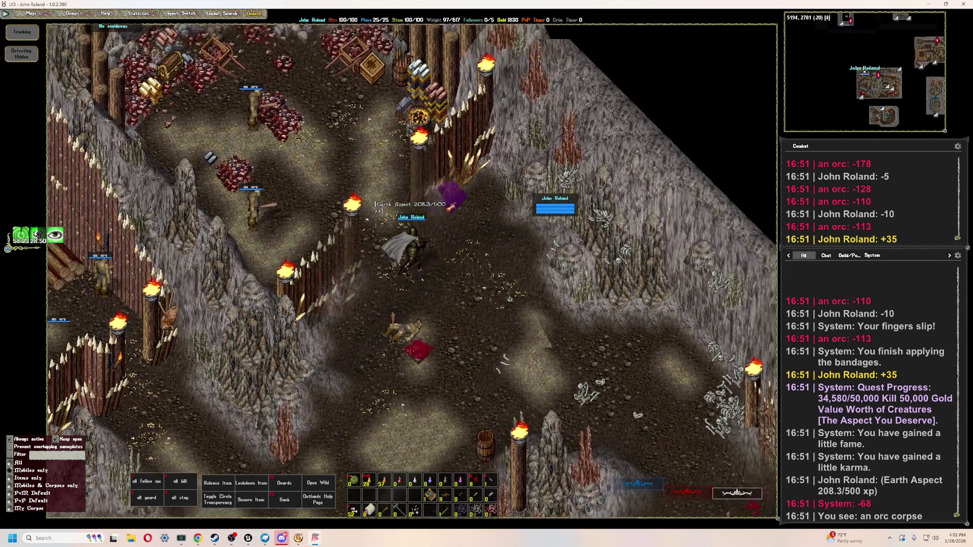
key(Up)
key(Up)
key(Up)
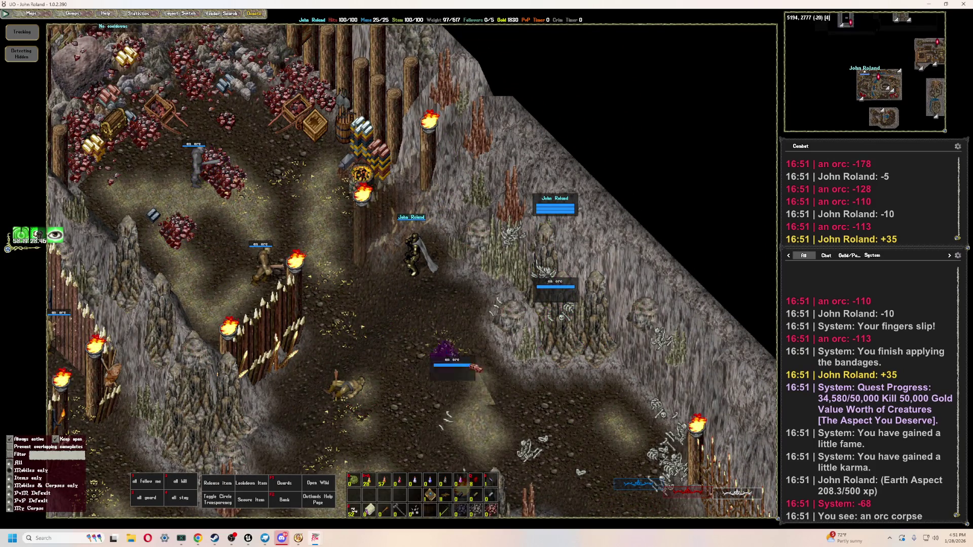
key(Down)
key(Tab)
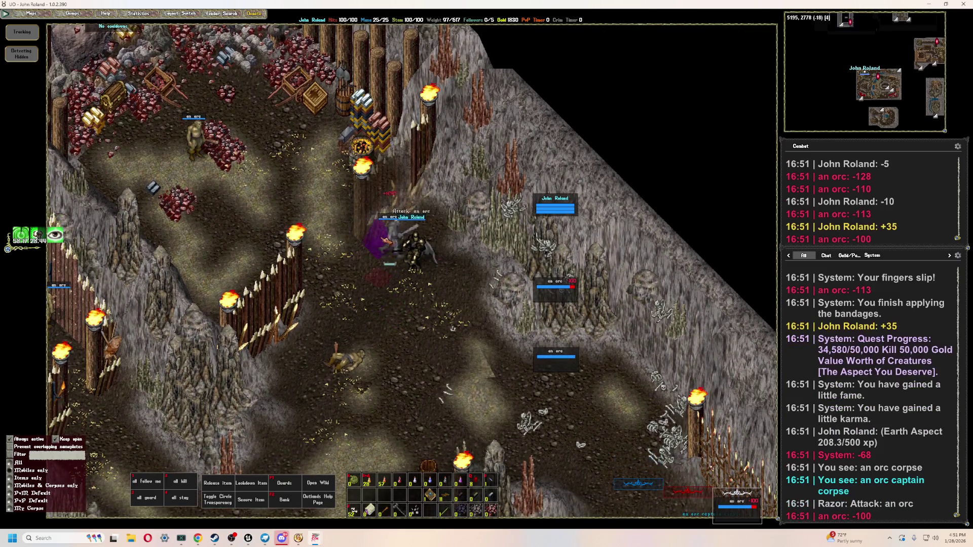
key(Tab)
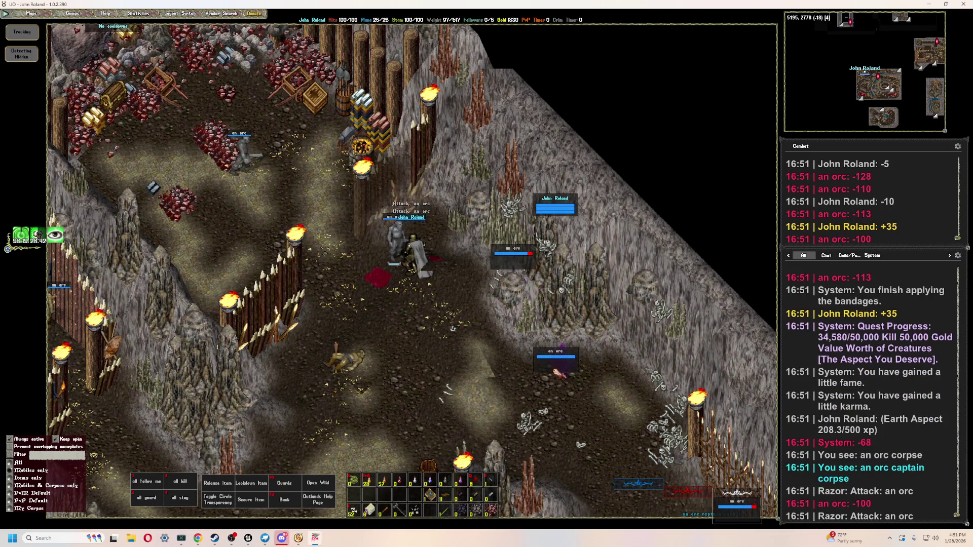
key(Tab)
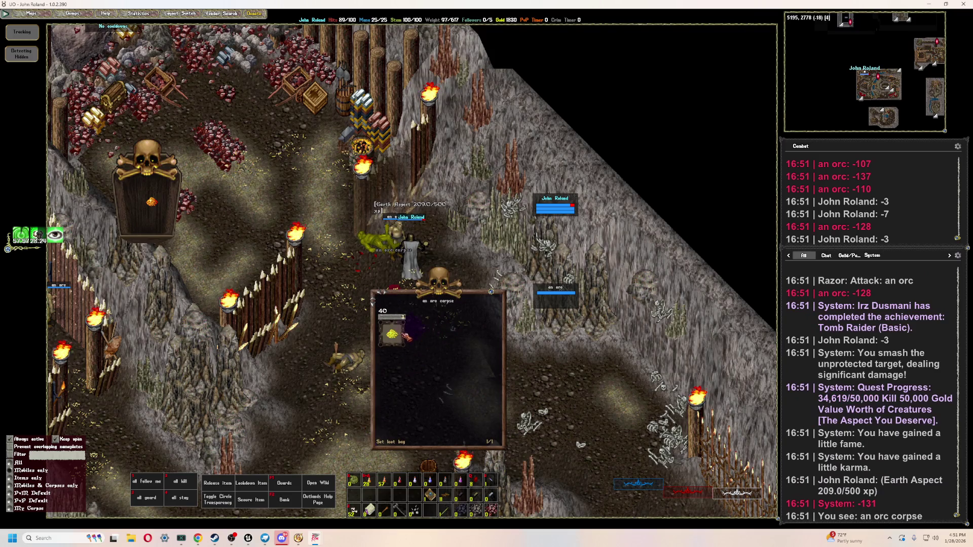
click(405, 335)
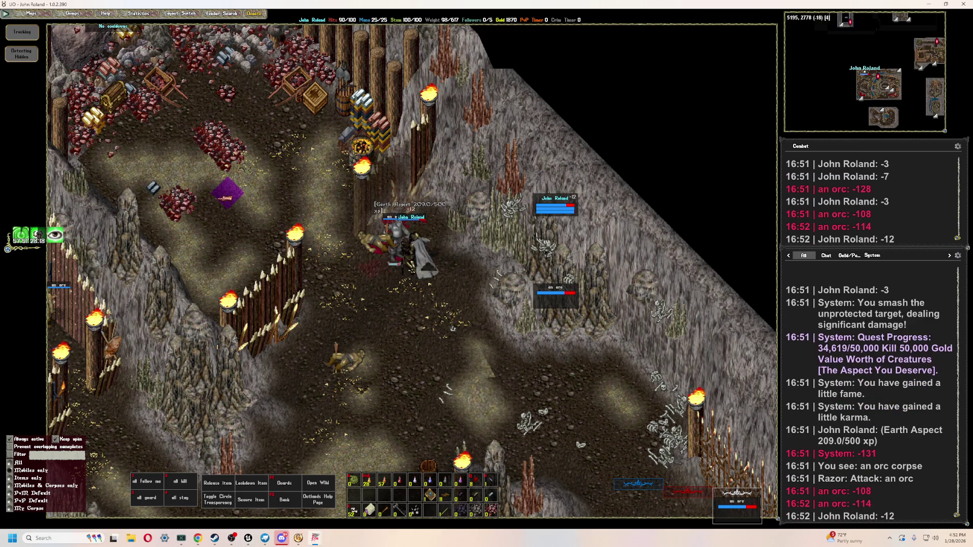
key(F1)
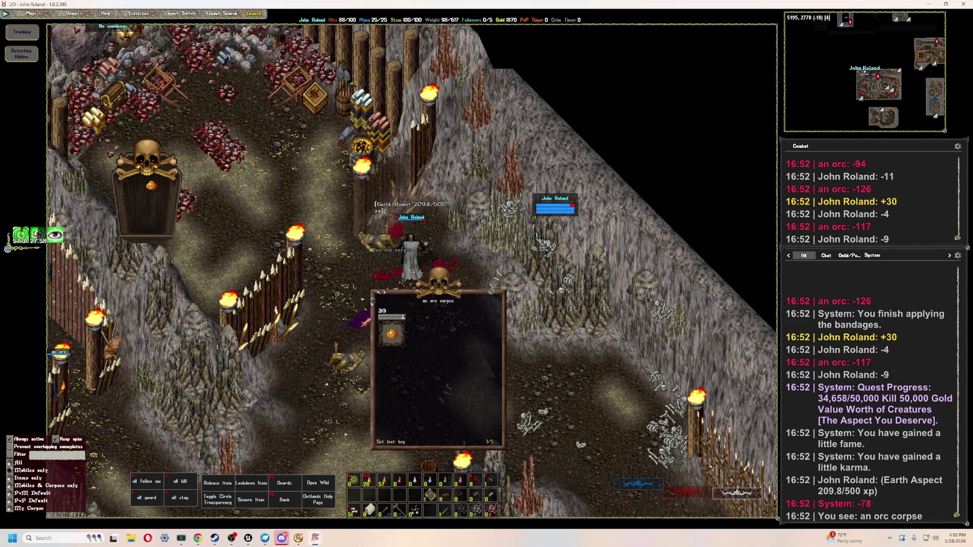
key(Left)
key(Left)
key(Left)
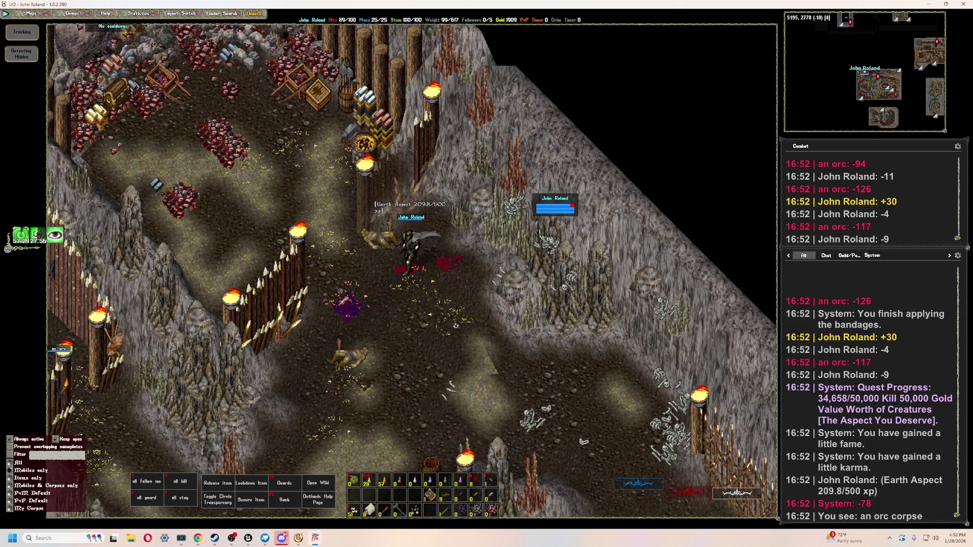
- Walk around the storeroom, try picking the wooden chest's lock, and inspect the chest
key(Up)
key(Up)
key(Up)
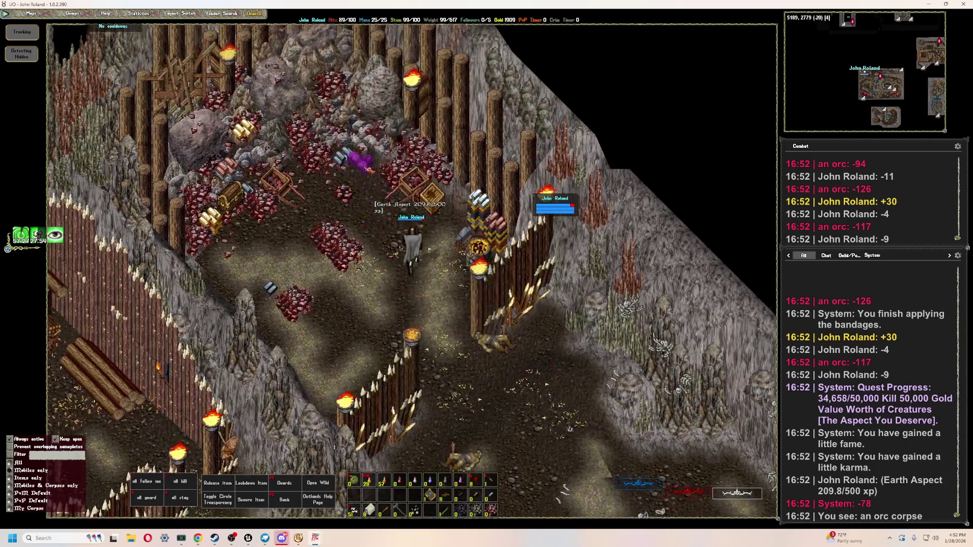
key(Left)
key(Left)
key(Left)
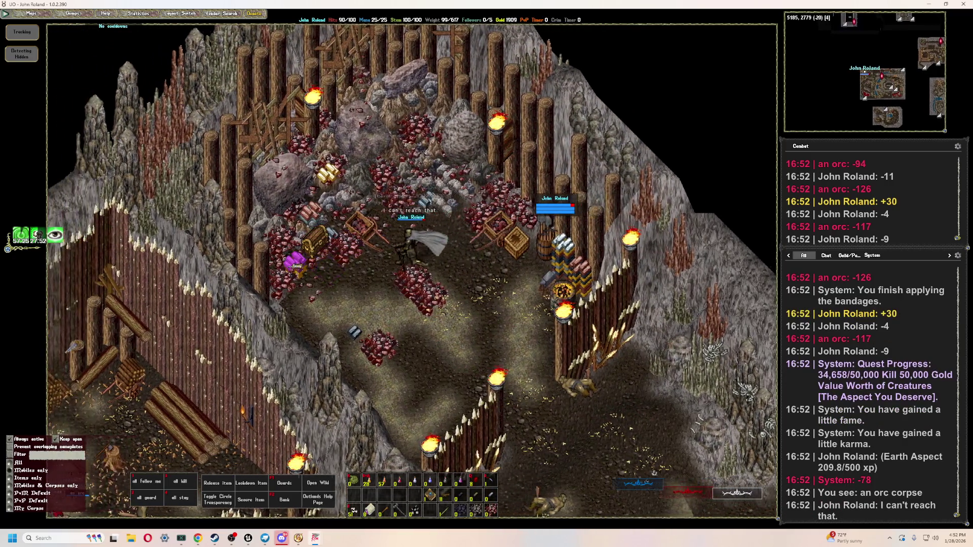
key(Left)
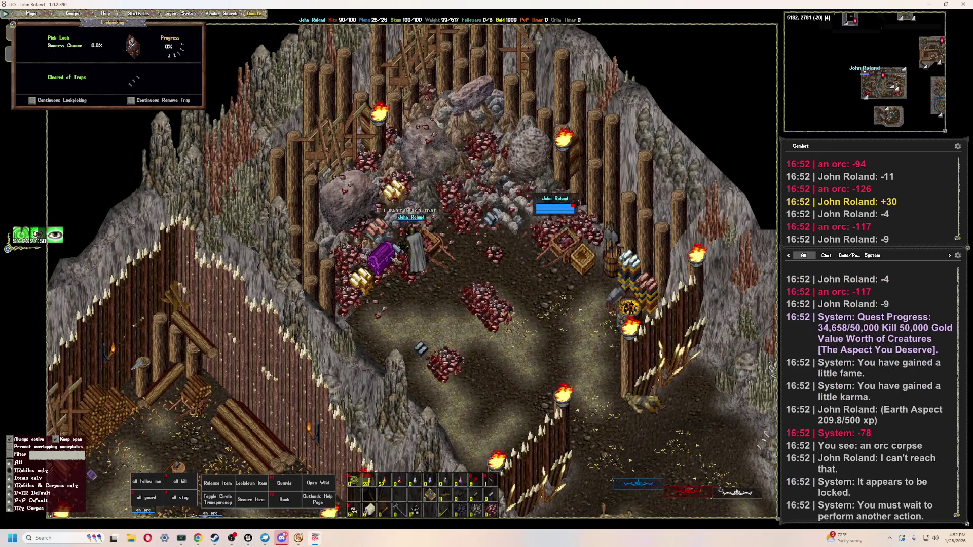
key(Right)
key(Right)
key(Right)
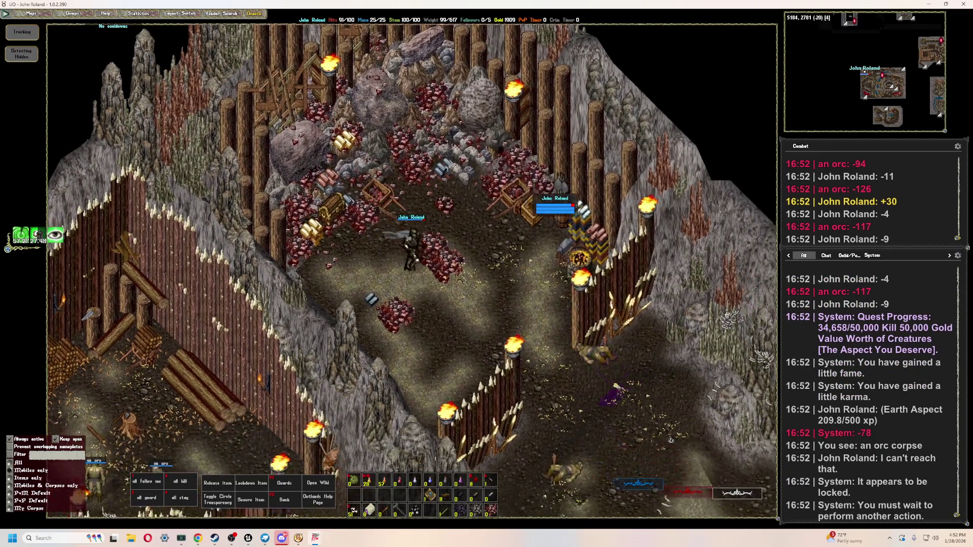
key(Up)
key(Up)
key(Up)
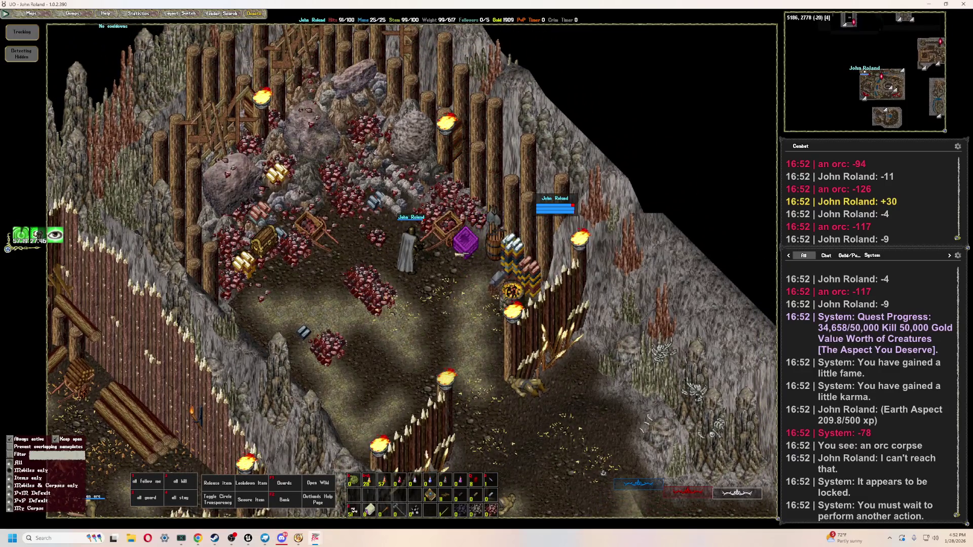
key(Up)
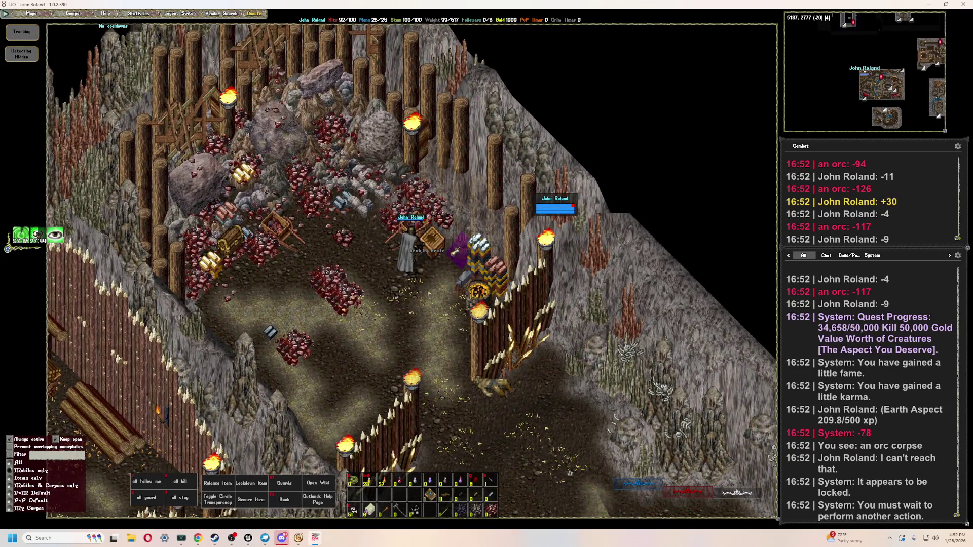
key(Up)
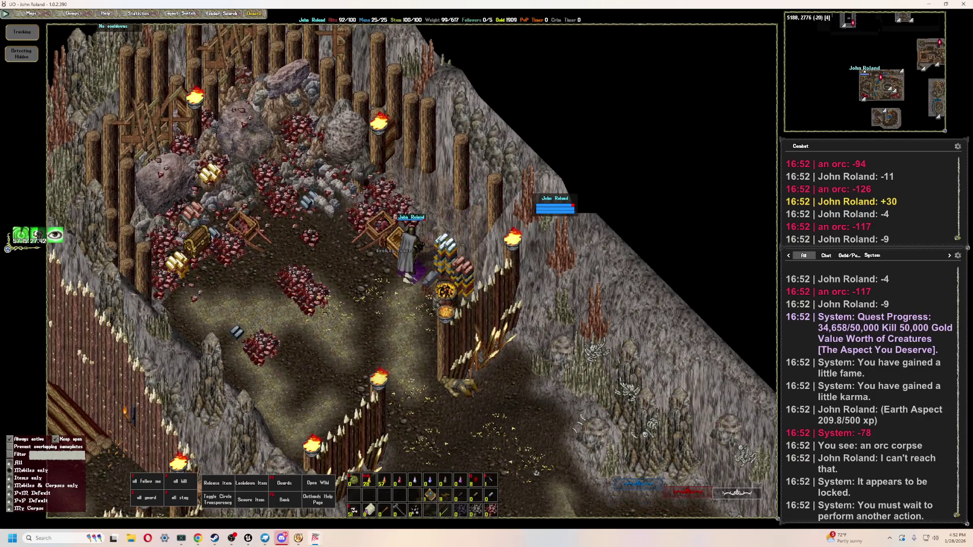
key(Left)
key(Left)
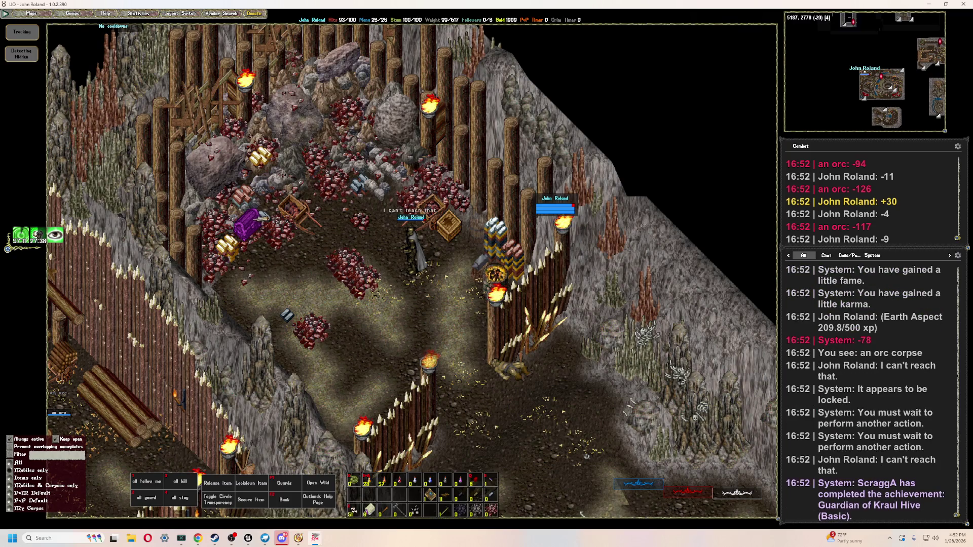
click(256, 221)
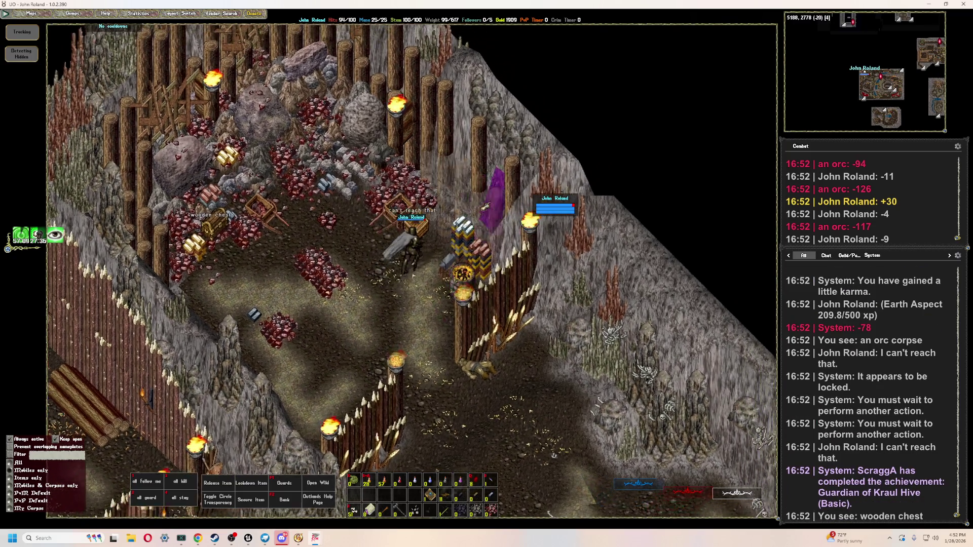
- Leave the storeroom southeast and head up-left toward the orcs in the yard
key(Page_Down)
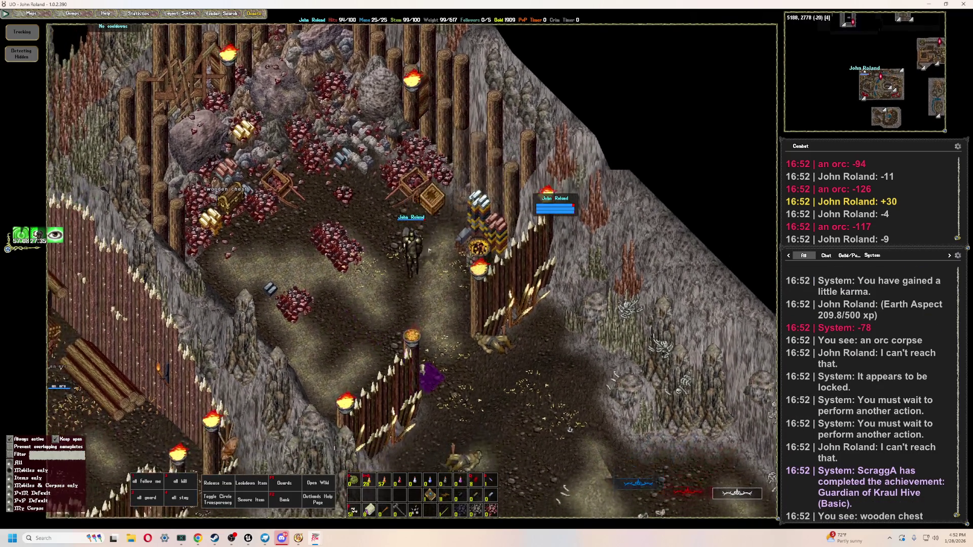
mouse_move(429, 250)
right_down()
mouse_move(412, 360)
mouse_move(378, 371)
mouse_move(305, 359)
mouse_move(378, 249)
mouse_move(392, 262)
mouse_move(370, 285)
right_up()
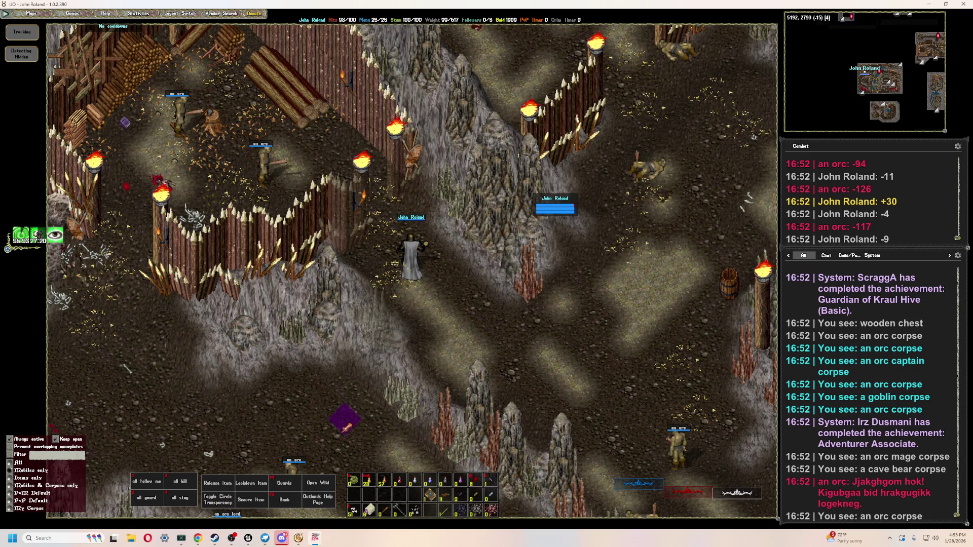
mouse_move(412, 149)
right_down()
mouse_move(324, 218)
mouse_move(310, 242)
mouse_move(345, 271)
right_up()
- Attack the courtyard orc, pull out two orc health bars, bandage yourself, then walk southeast out
double_click(304, 233)
drag(380, 251, 554, 286)
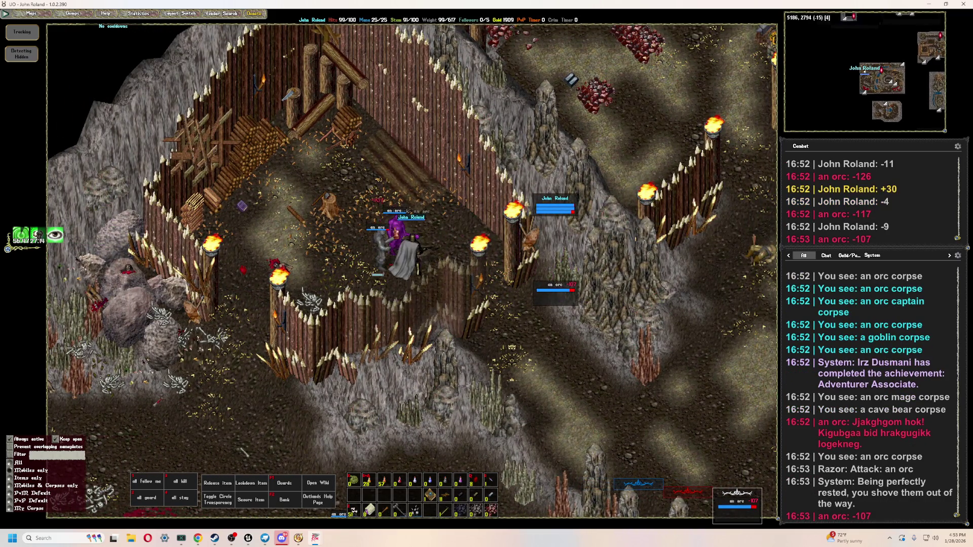
drag(395, 238, 563, 324)
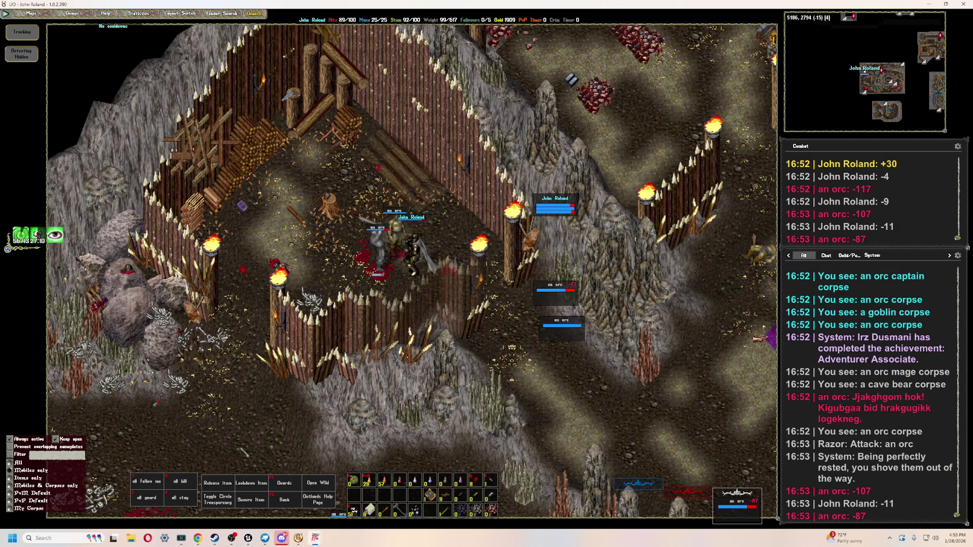
key(F1)
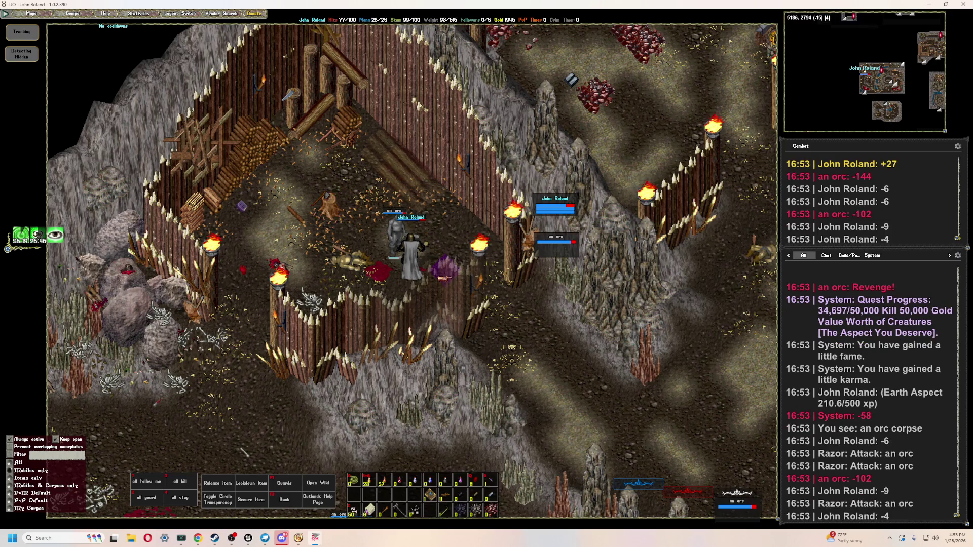
key(F1)
click(564, 209)
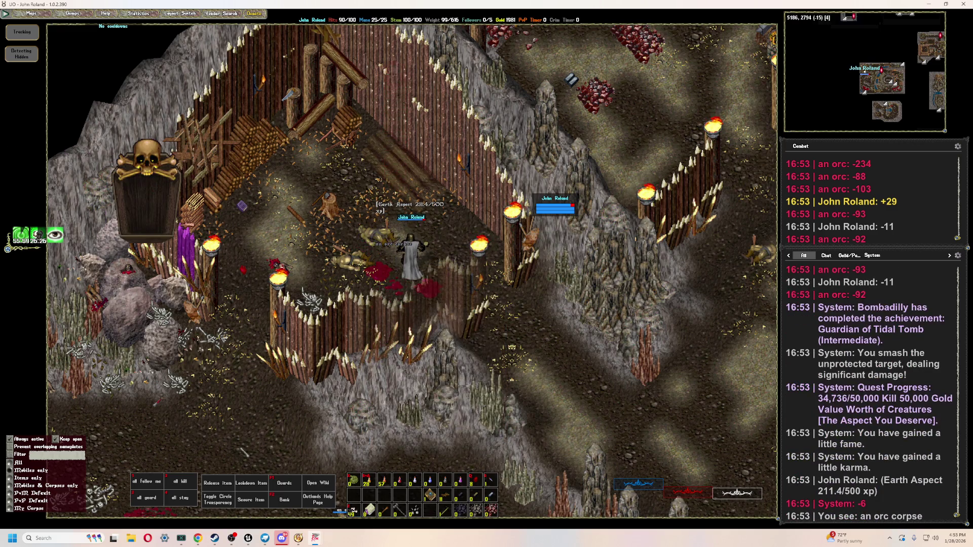
key(Left)
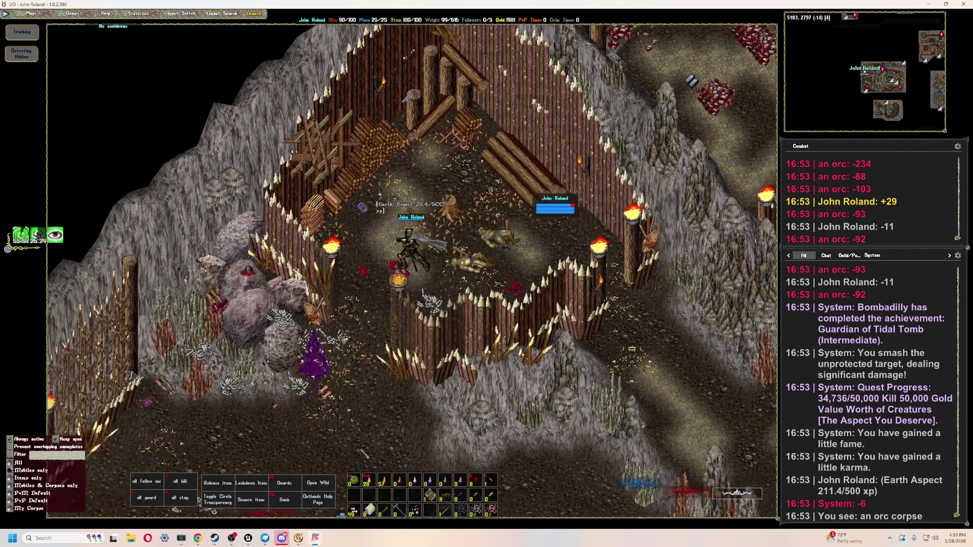
key(Down)
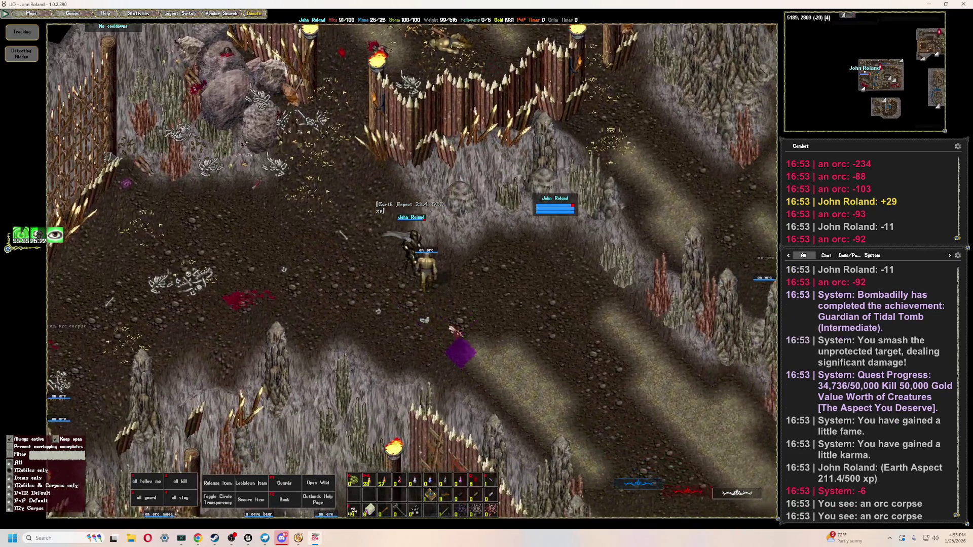
- Kill the orc outside the fort with Tab and a healing potion, then inspect its corpse's bottle
mouse_move(452, 330)
right_down()
mouse_move(402, 250)
mouse_move(503, 265)
mouse_move(446, 223)
right_up()
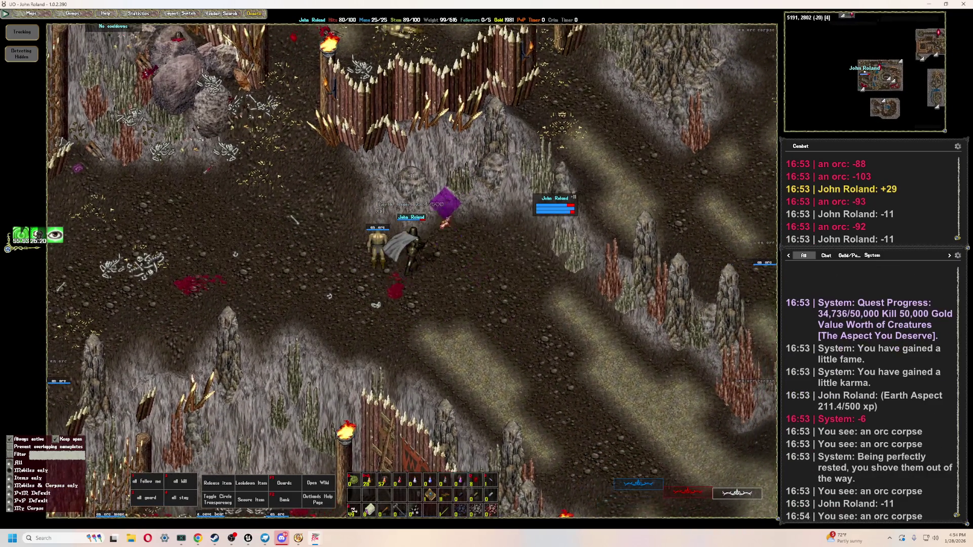
key(Tab)
key(Tab)
key(Tab)
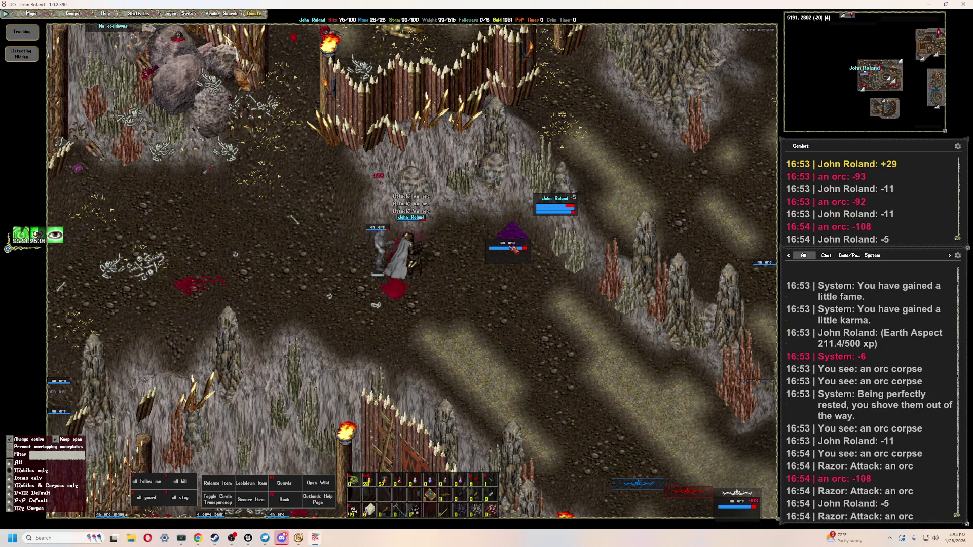
key(2)
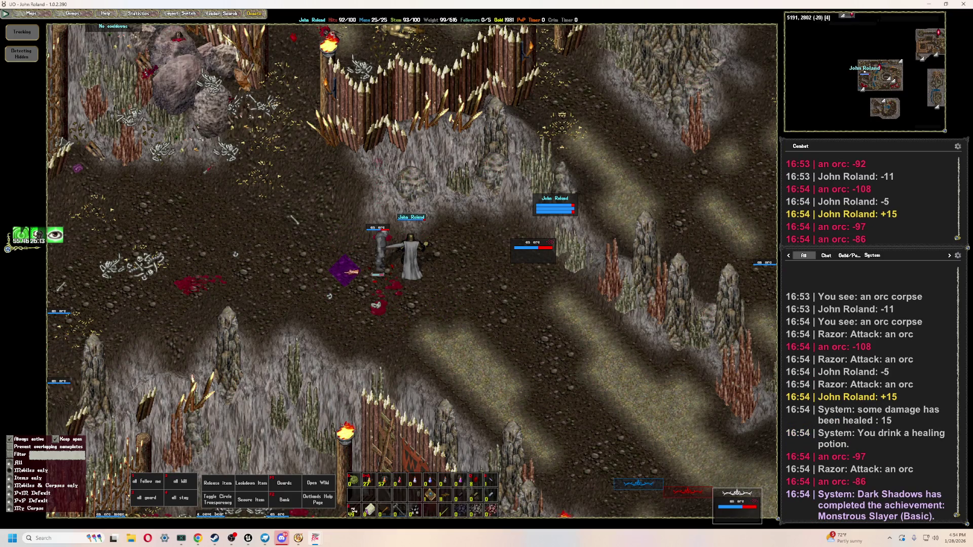
double_click(552, 252)
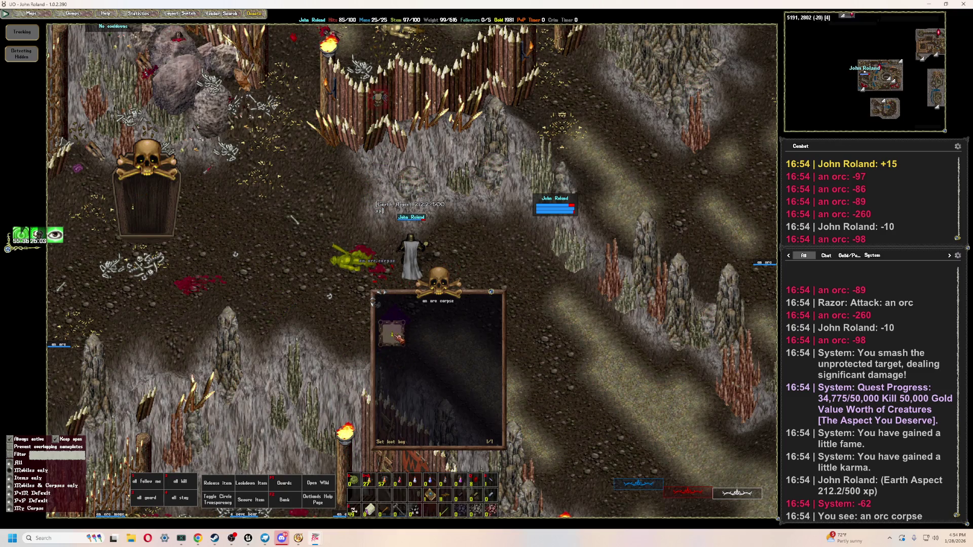
click(137, 207)
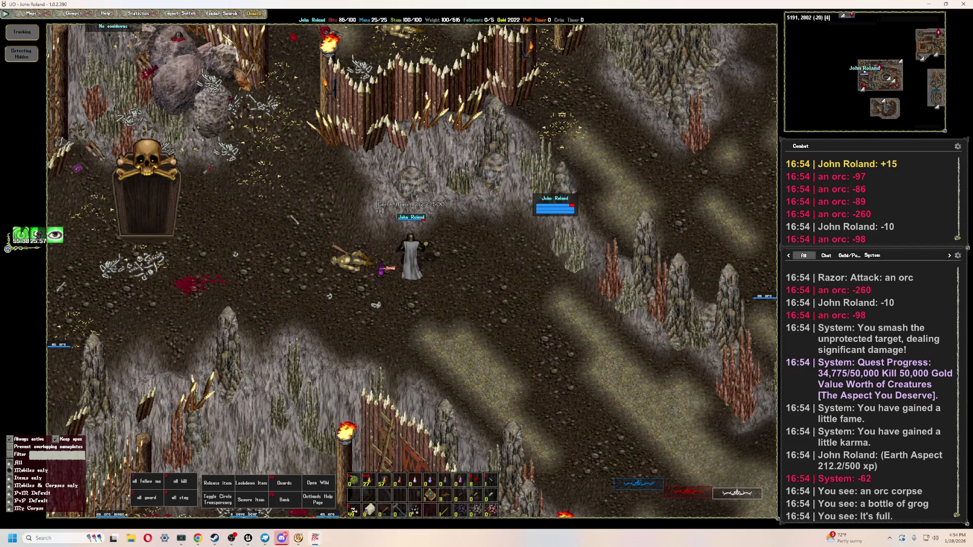
- Drink the grog four times by targeting your own character, then move toward the next orc
double_click(381, 268)
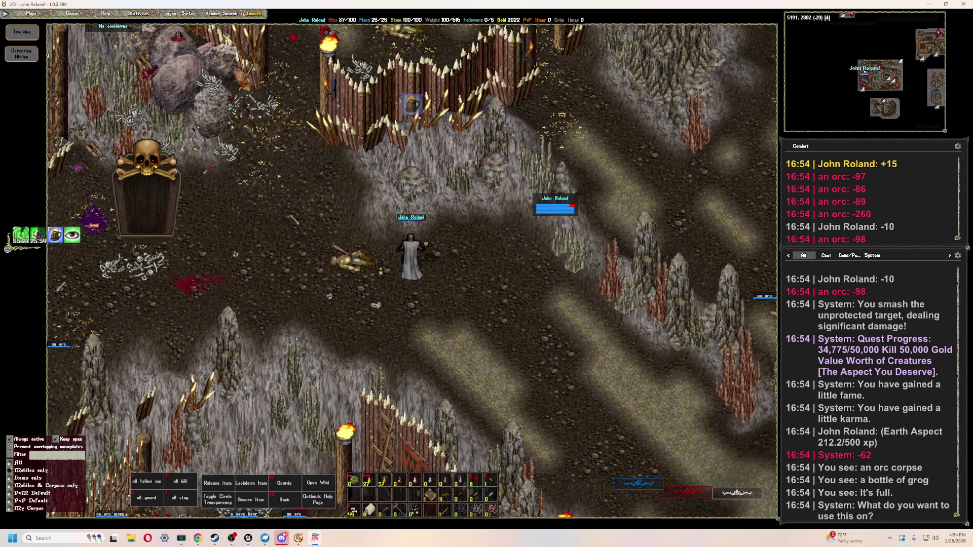
mouse_move(57, 235)
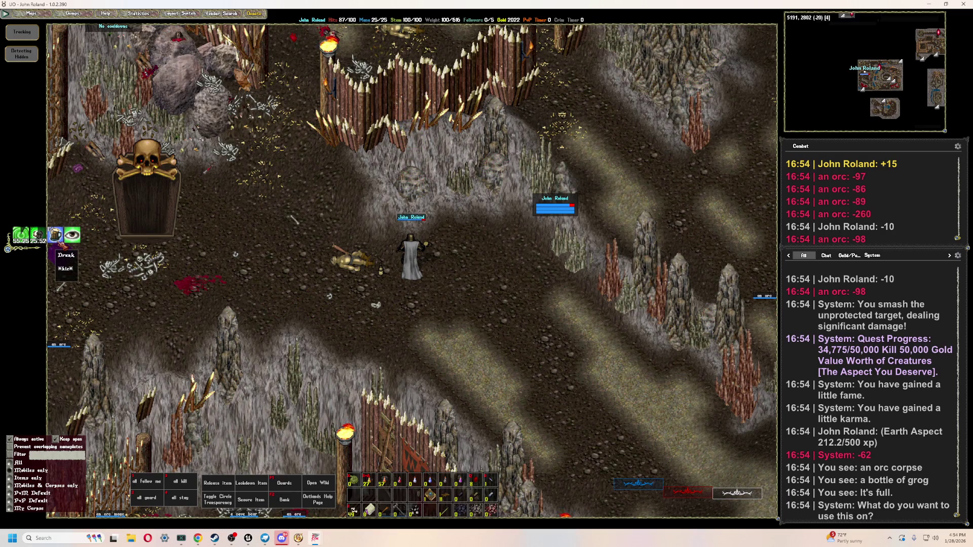
click(411, 258)
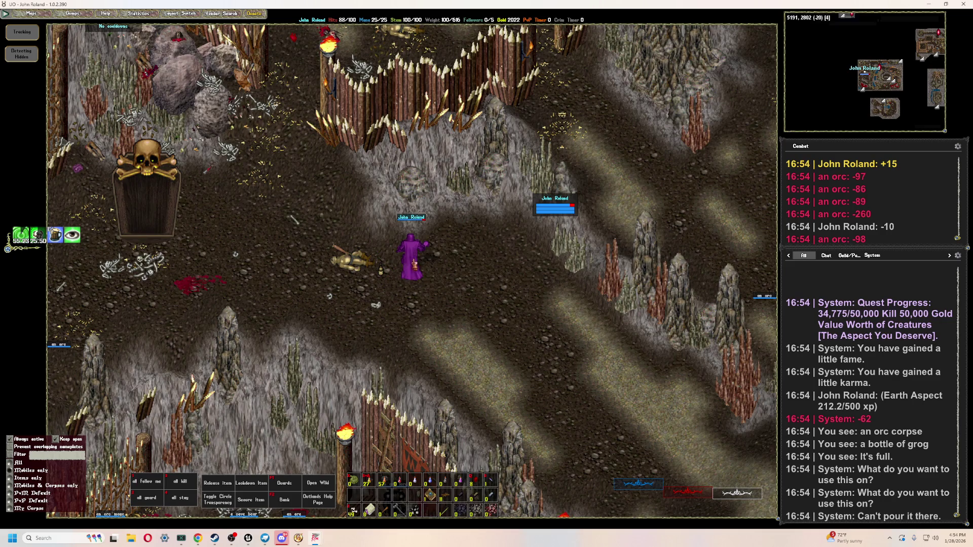
double_click(383, 269)
click(405, 261)
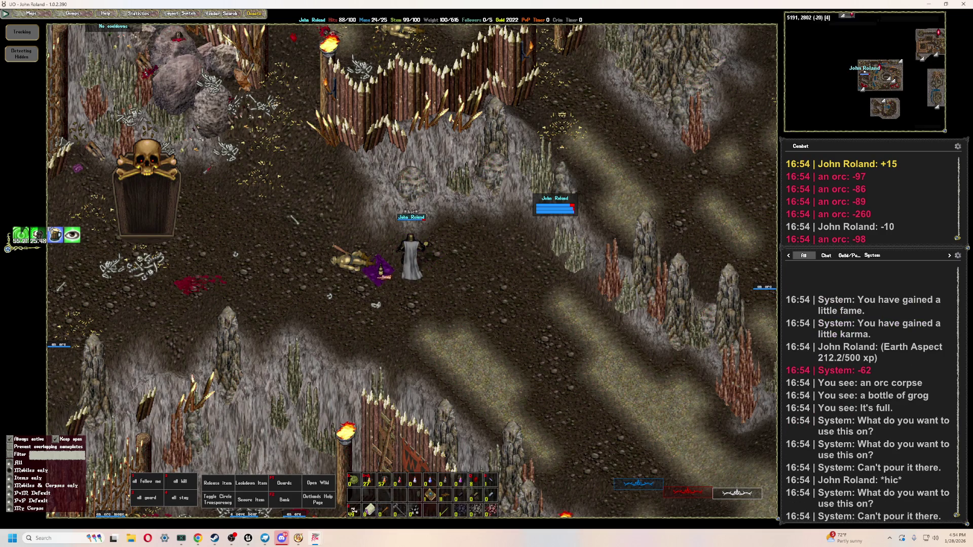
double_click(381, 268)
click(413, 257)
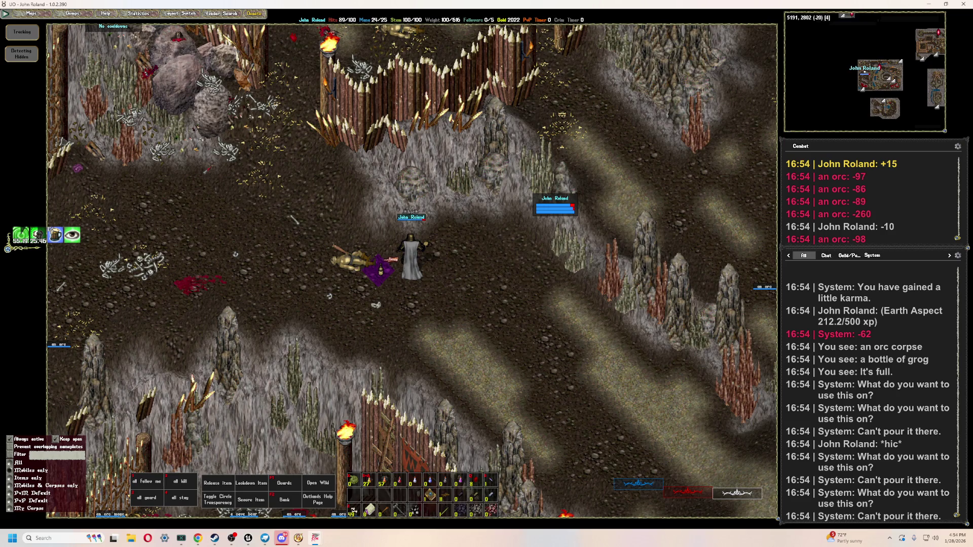
double_click(381, 270)
click(411, 255)
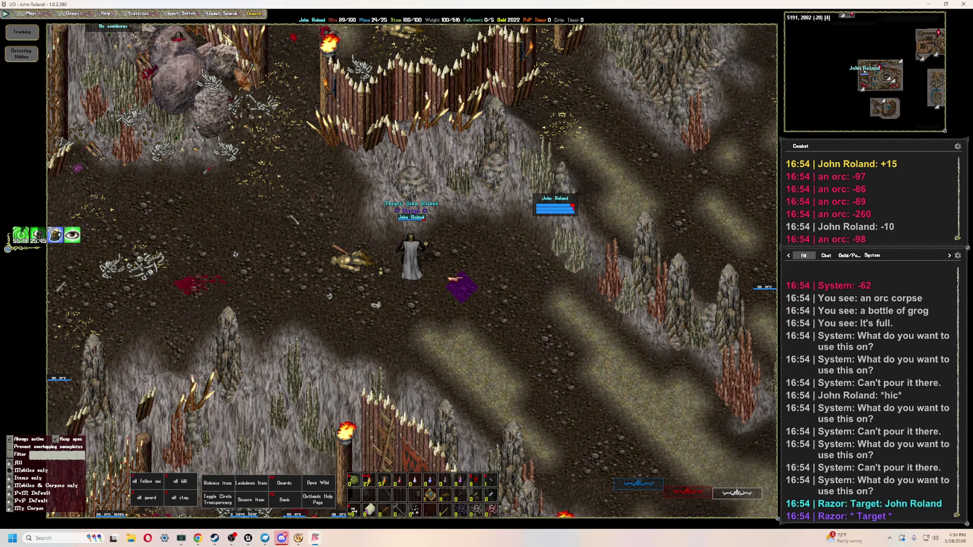
mouse_move(293, 220)
right_down()
mouse_move(430, 219)
mouse_move(394, 253)
right_up()
- Kill two orcs by the palisade with Tab attacks, a bandage and a healing potion
key(Tab)
key(Tab)
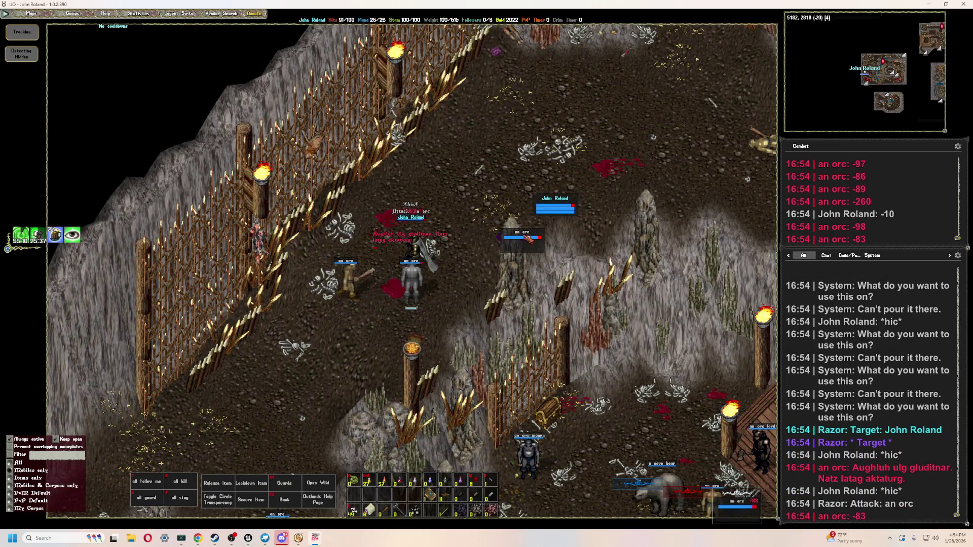
key(F1)
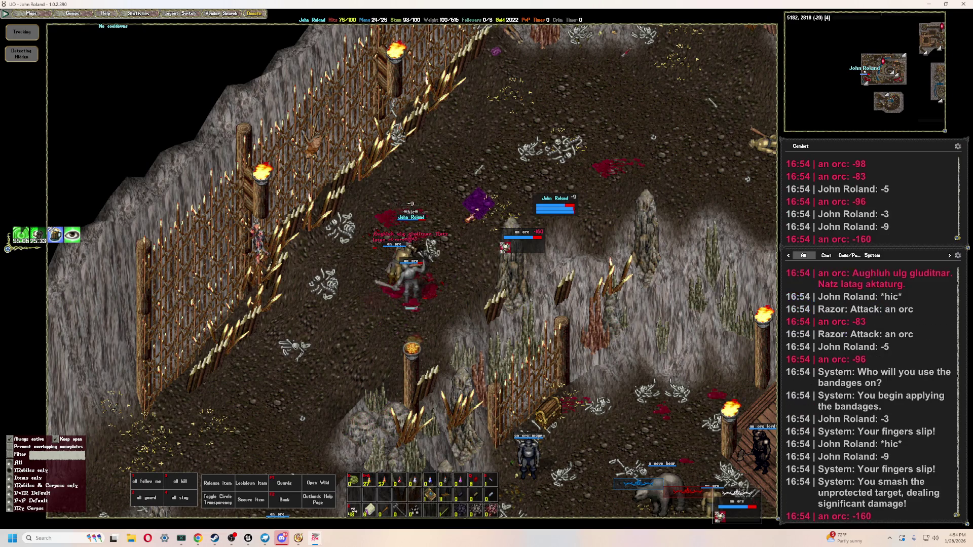
key(F2)
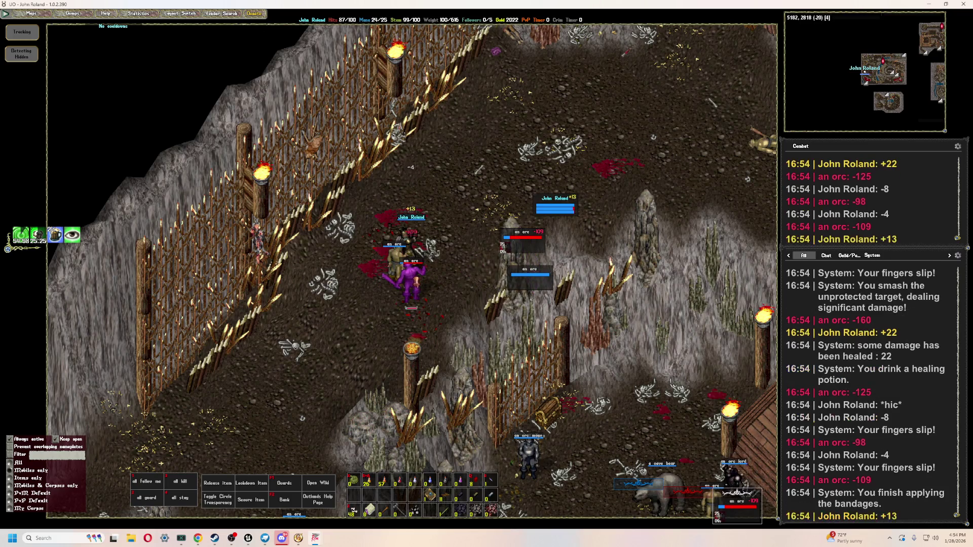
double_click(538, 247)
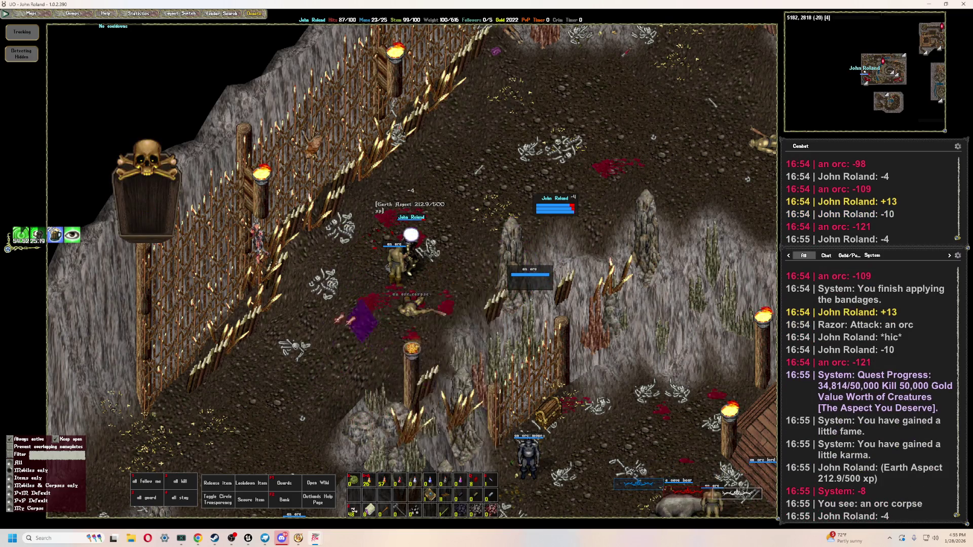
key(Tab)
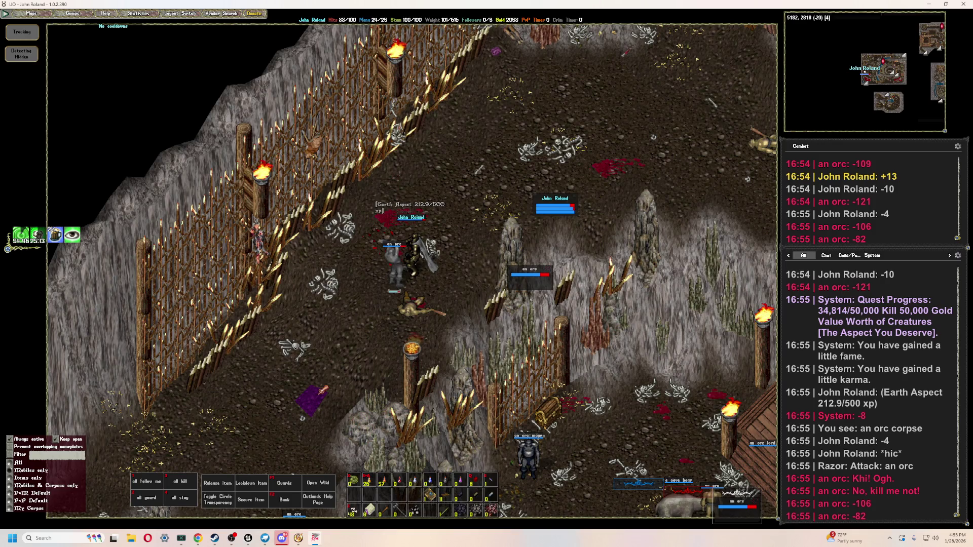
key(Tab)
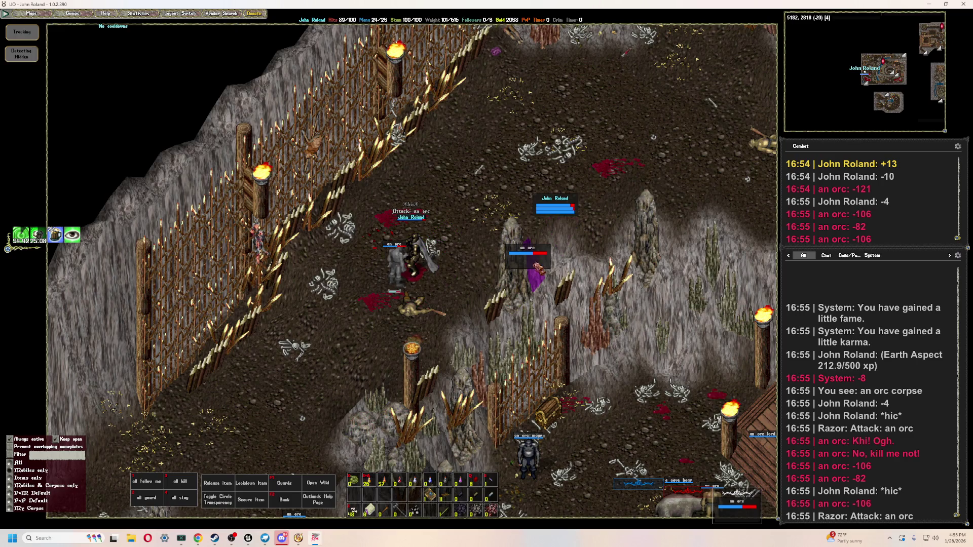
key(Tab)
key(Tab)
key(Tab)
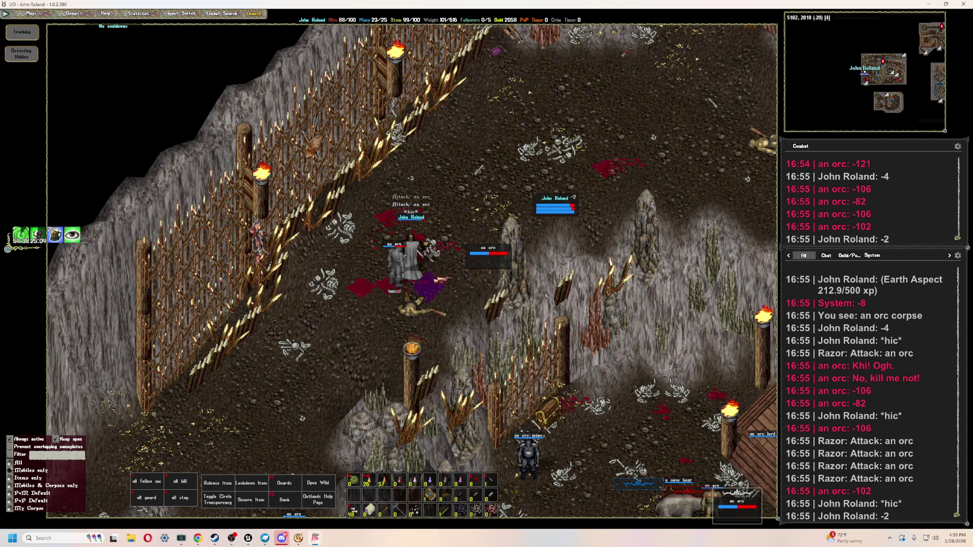
key(Tab)
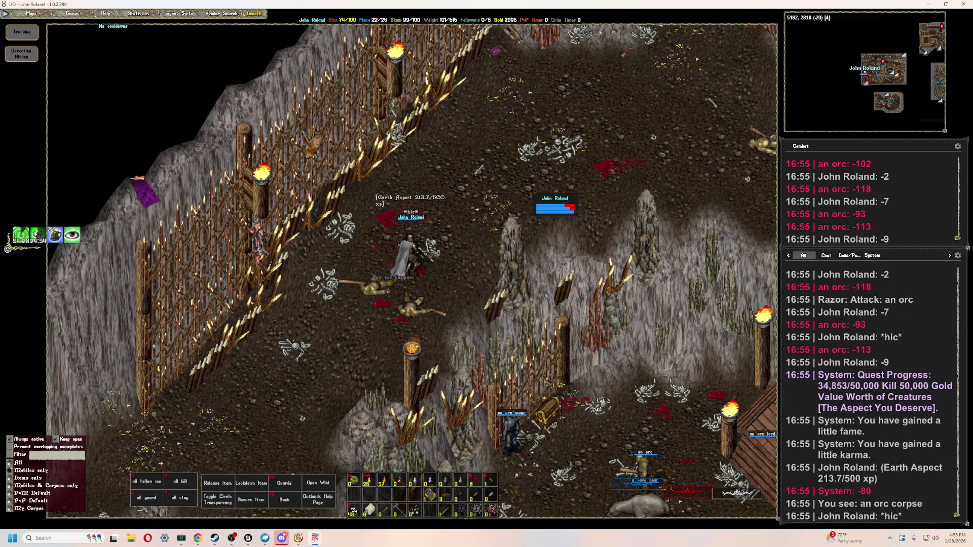
key(Down)
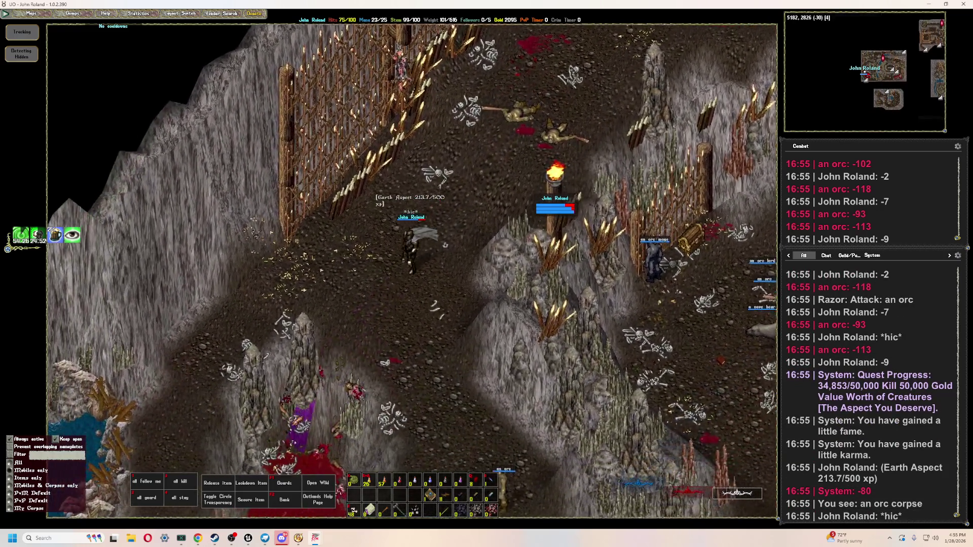
- Walk south, kill the orc by the blood pool while bandaging, then move further south and east
key(Down)
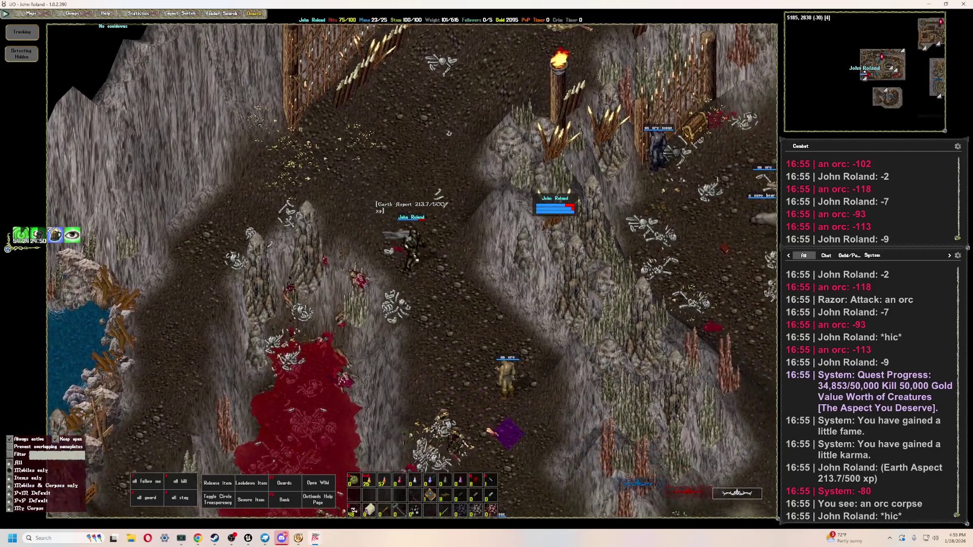
key(Down)
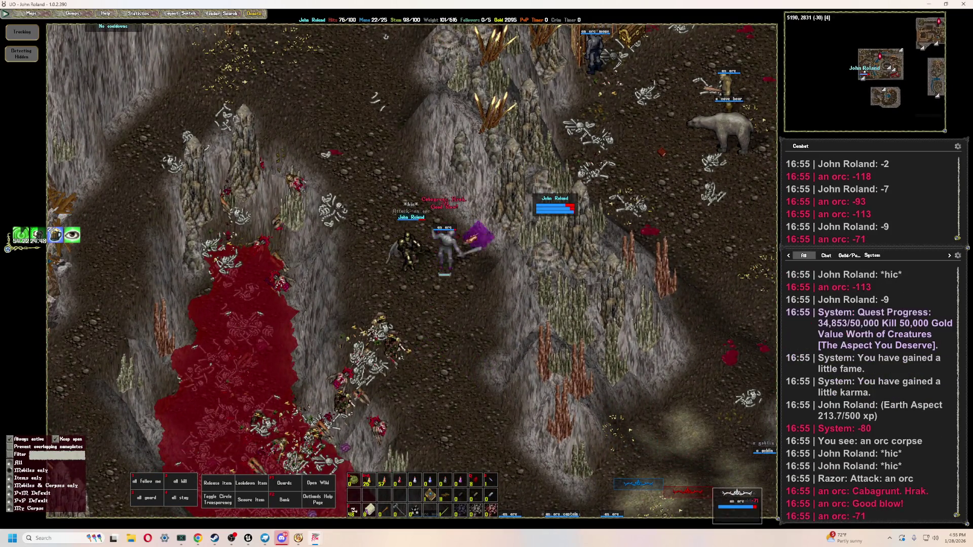
key(F1)
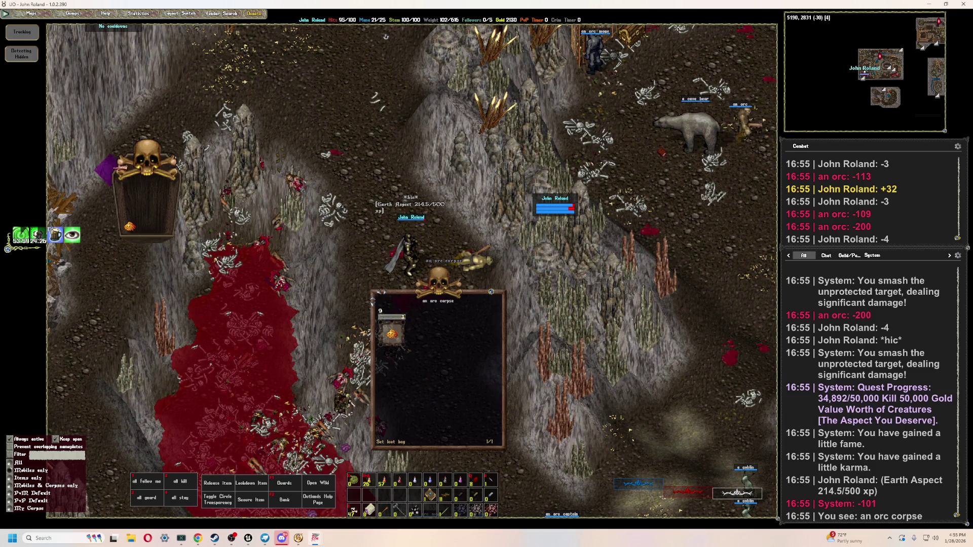
key(Down)
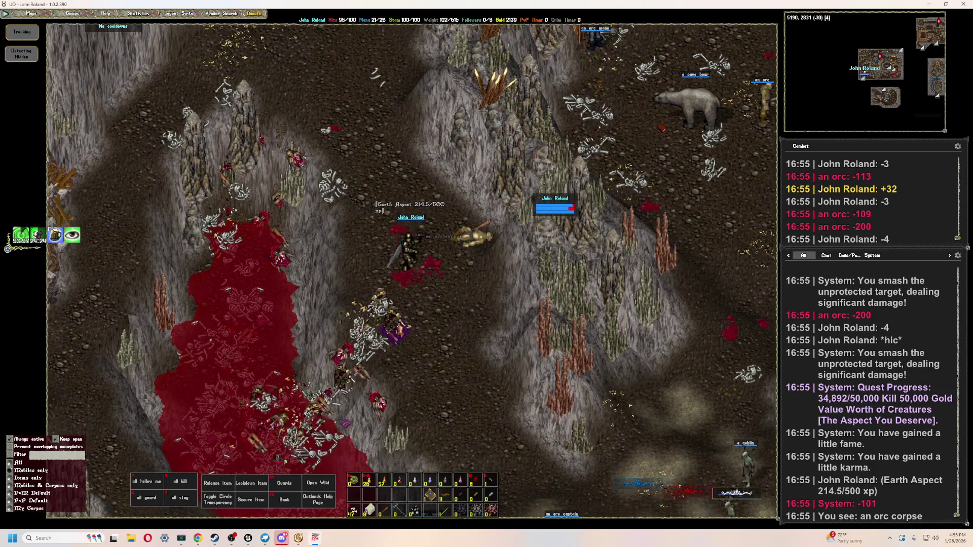
key(Down)
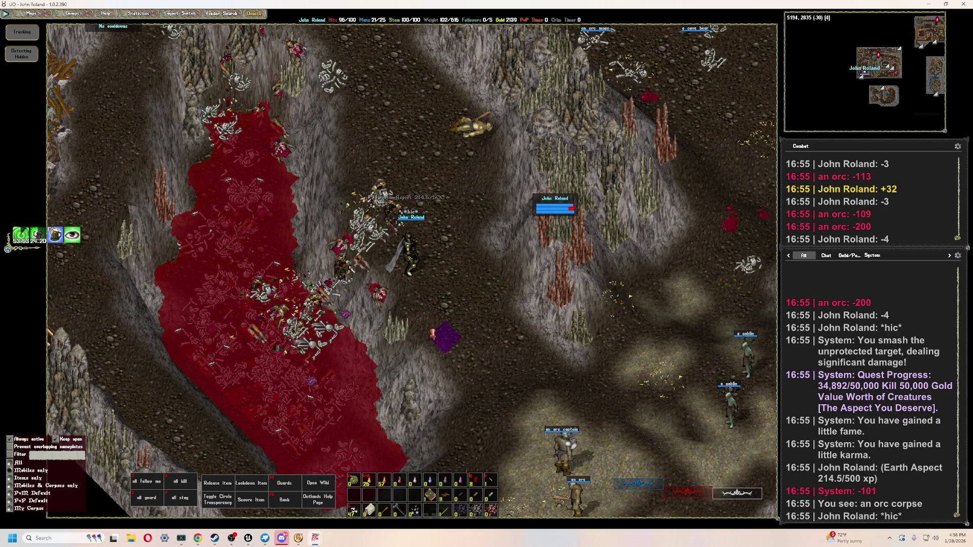
key(Page_Down)
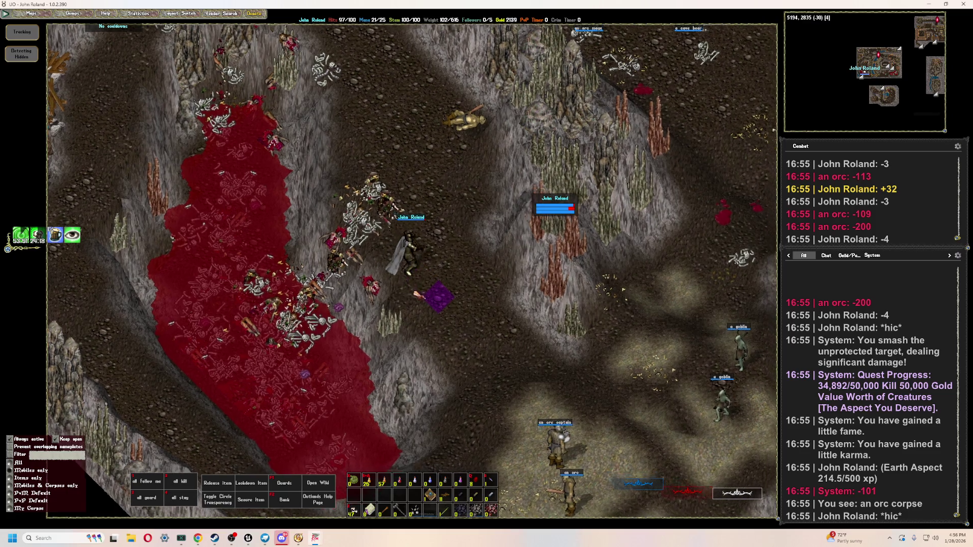